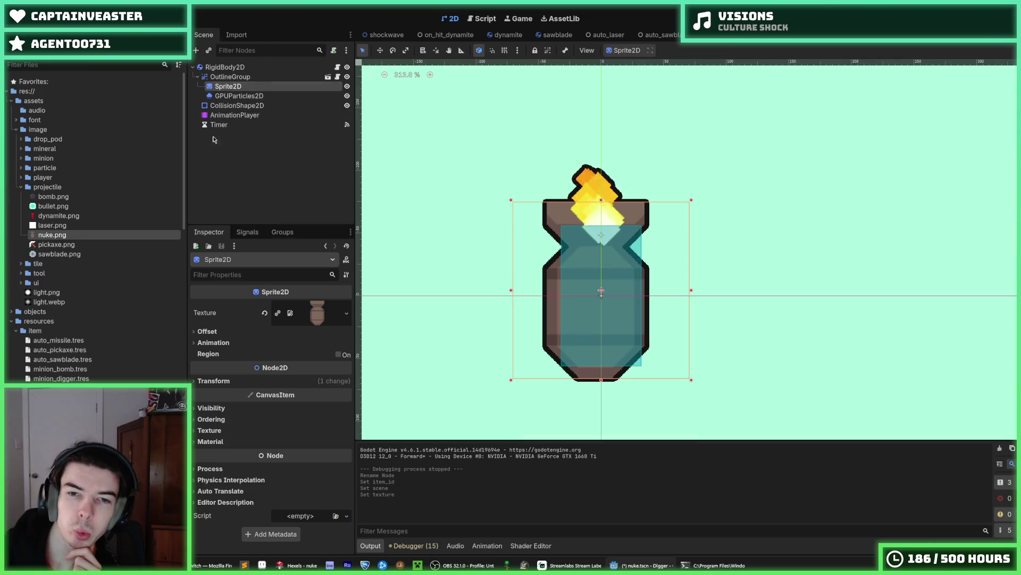
Inspect the nuke scene's particle emitter and collision shape nodes, ending back on the sprite.
left_click(238, 95)
left_click(233, 87)
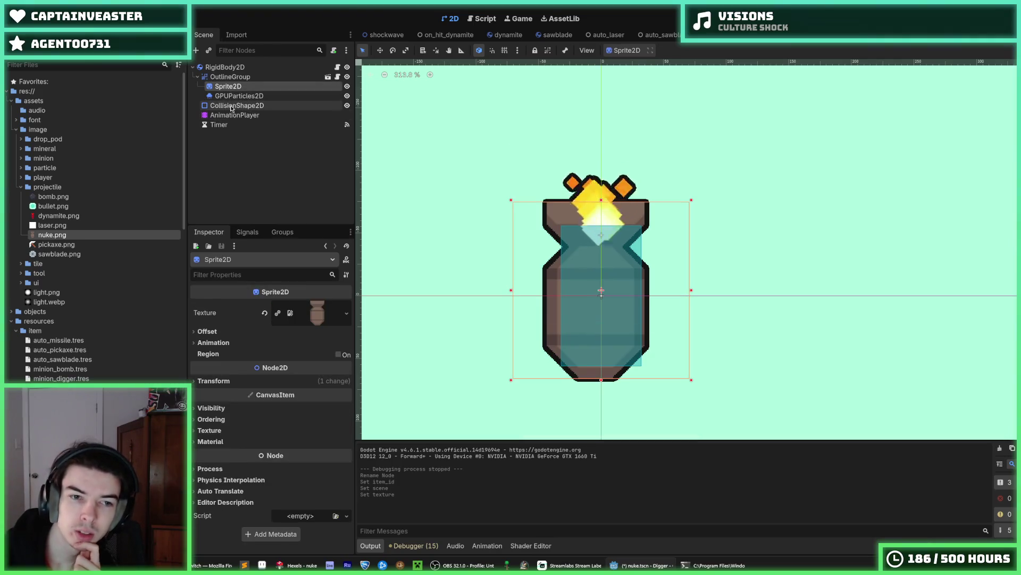
left_click(234, 105)
left_click(235, 97)
left_click(234, 105)
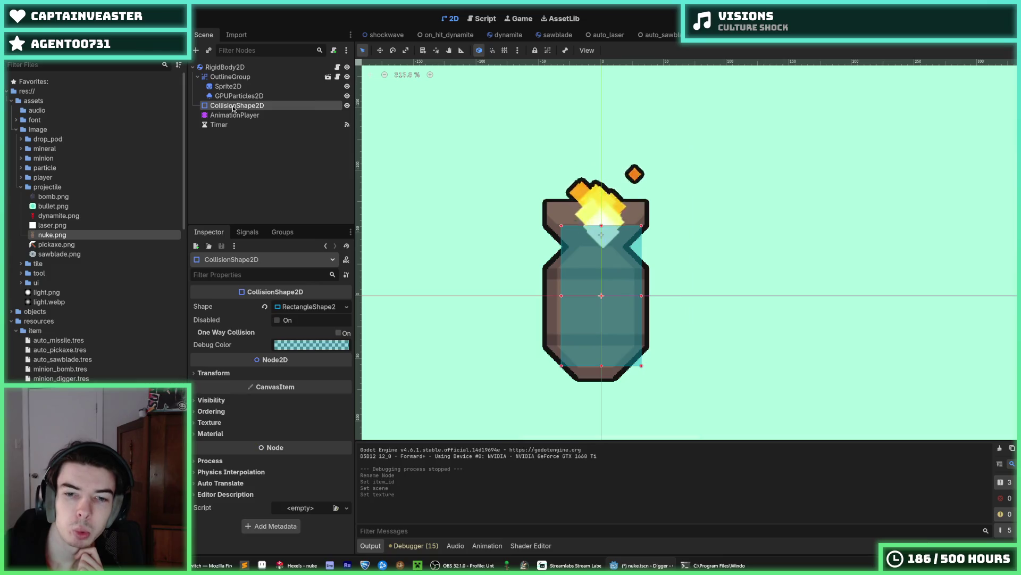
key("Up")
key("Up")
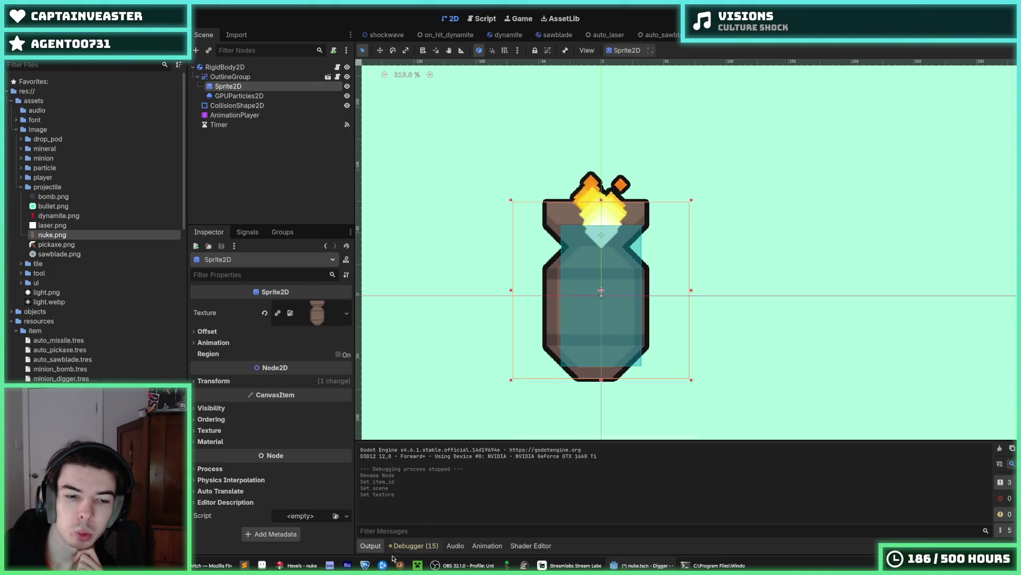
Narrow the nuke sprite's canvas in Hexels to 18 hexels wide.
left_click(296, 565)
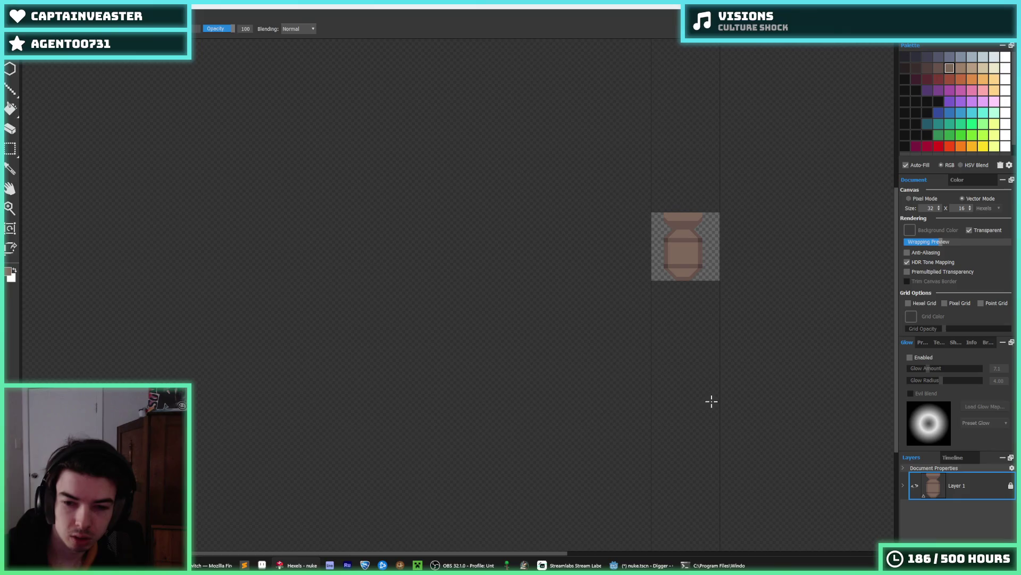
scroll(685, 251, "up", 5)
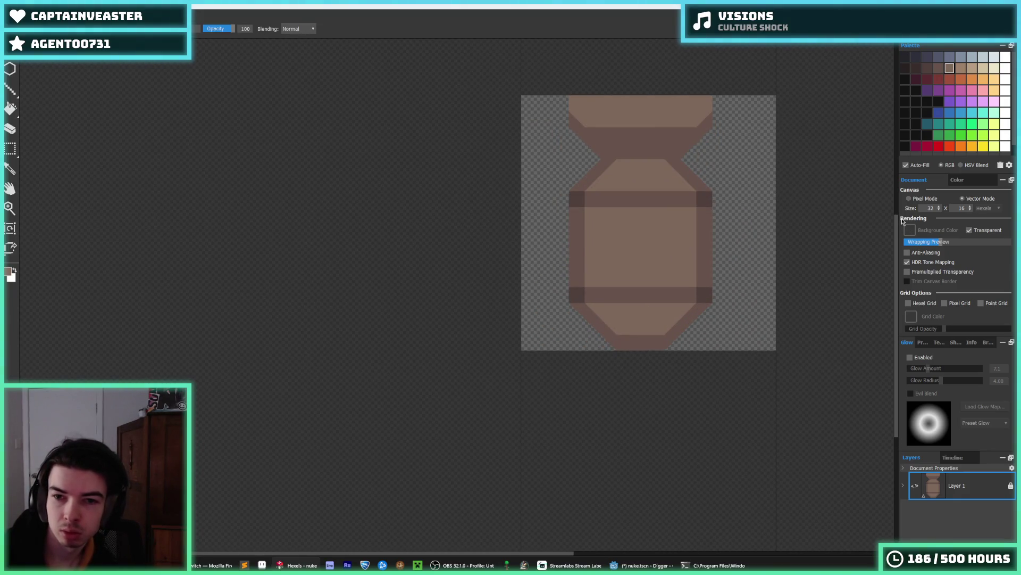
left_click(939, 210)
left_click(939, 211)
left_click(940, 210)
left_click(939, 210)
left_click(940, 211)
left_click(939, 210)
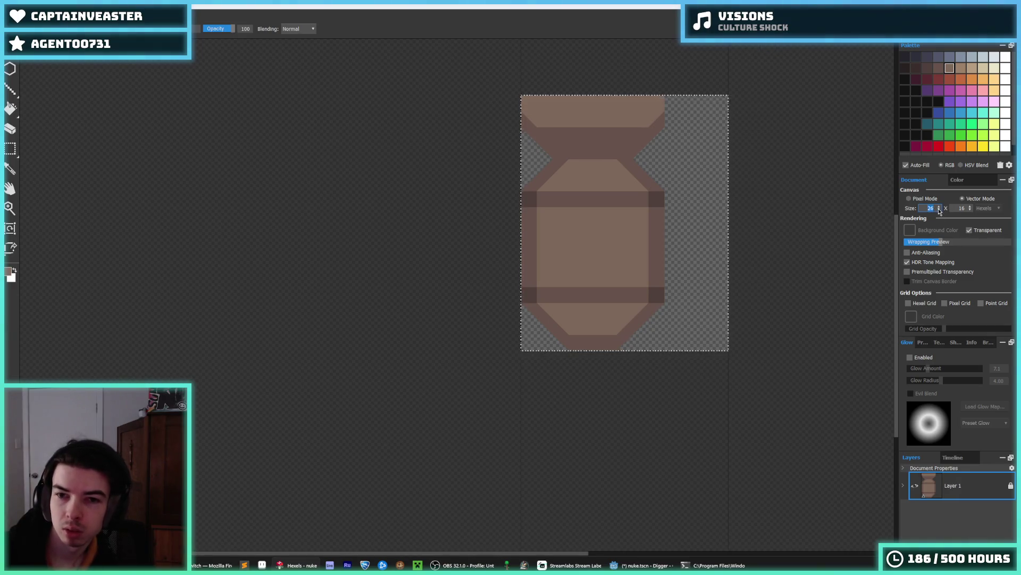
left_click(940, 210)
left_click(939, 211)
left_click(940, 210)
left_click(939, 211)
left_click(940, 210)
left_click(939, 210)
left_click(940, 210)
left_click(939, 210)
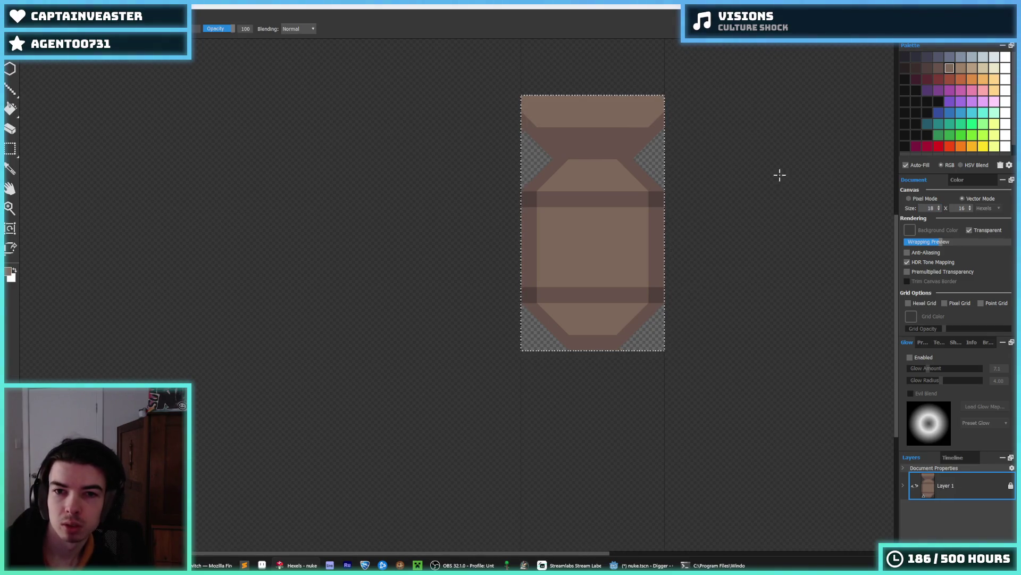
Fill the light zigzag in the sprite's top band with dark brown.
left_click(527, 193, "alt")
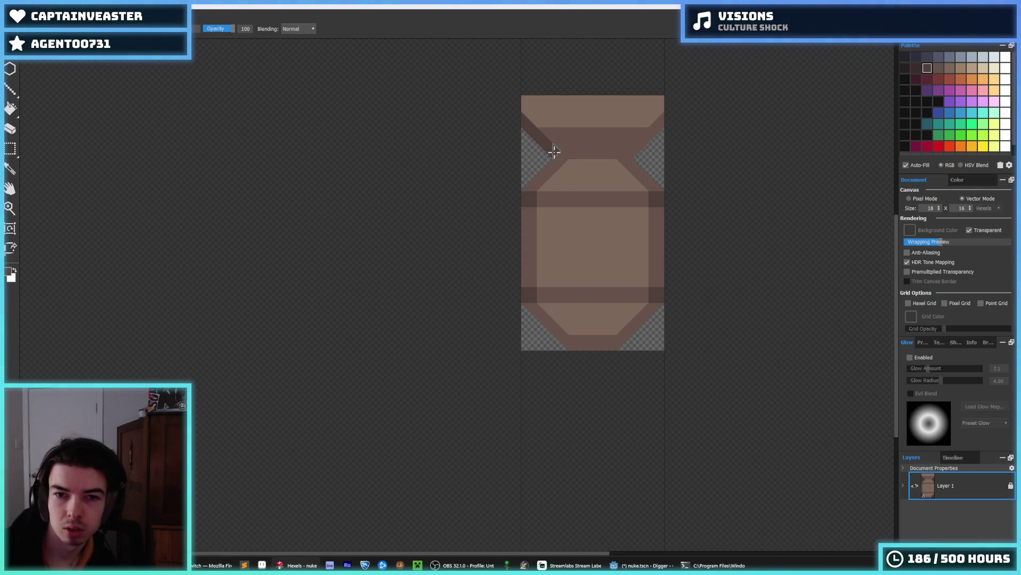
key("ctrl+z")
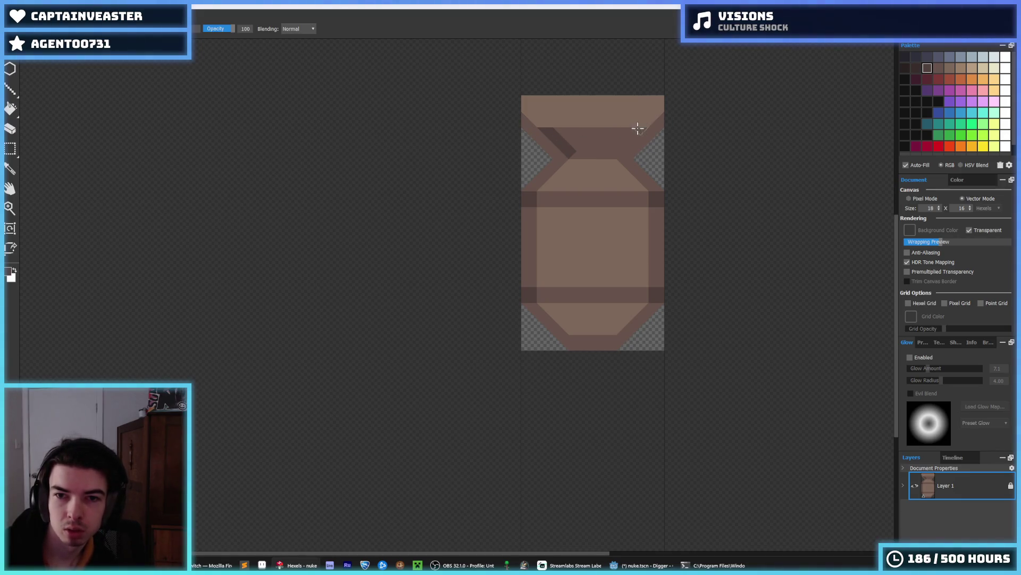
key("f")
left_click(577, 135)
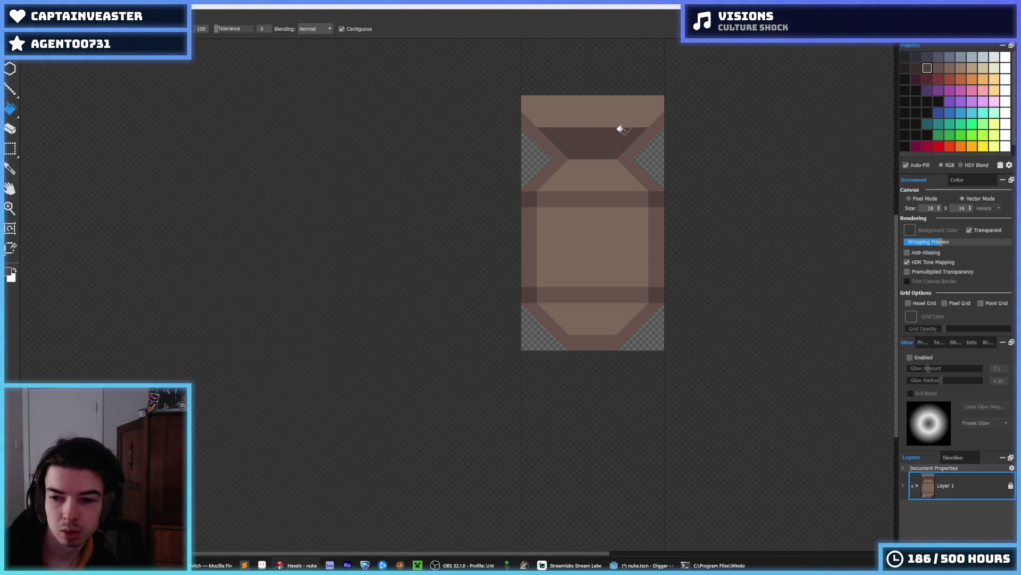
key("alt")
key("b")
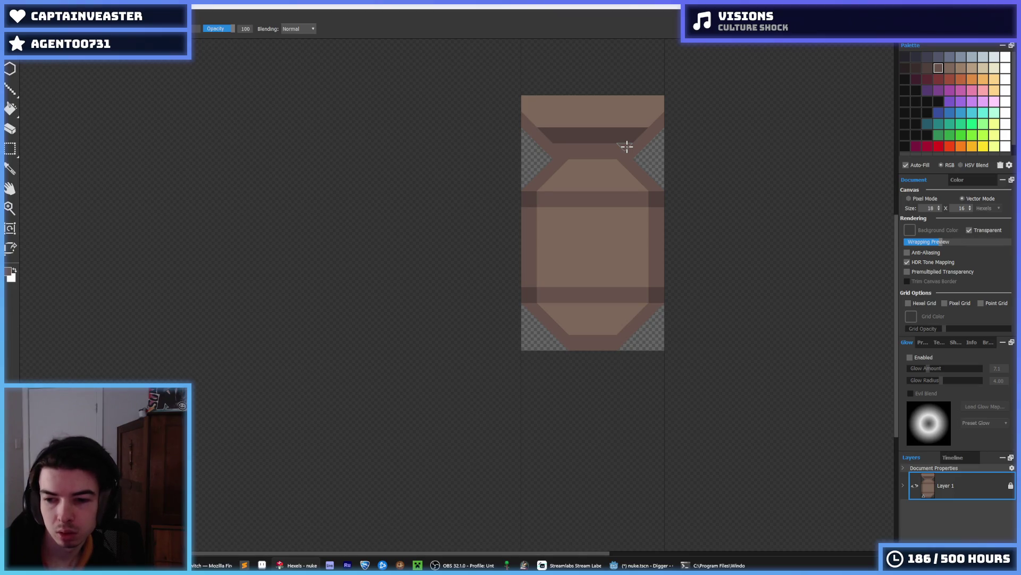
left_click(591, 143)
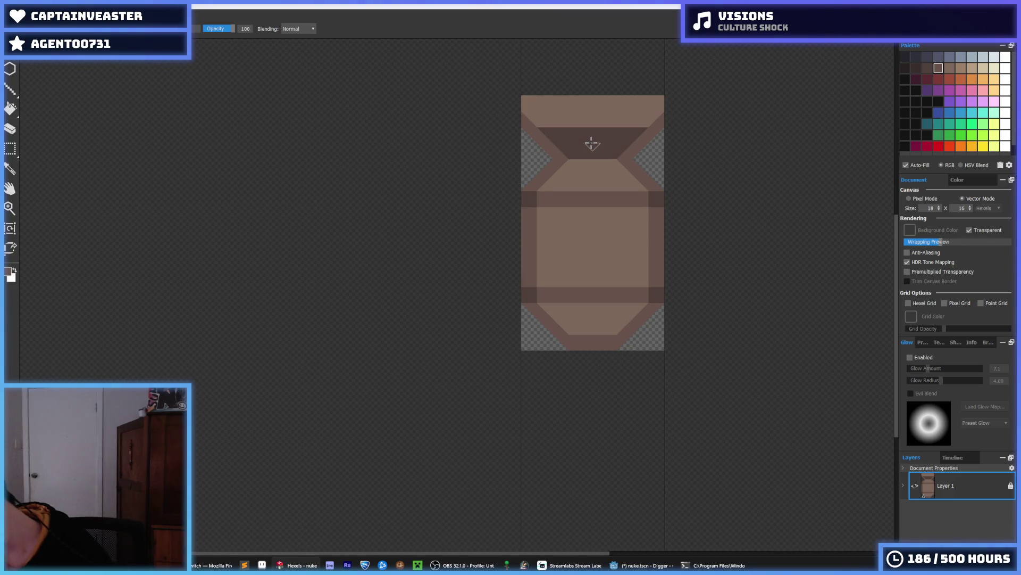
key("ctrl+z")
key("ctrl+z")
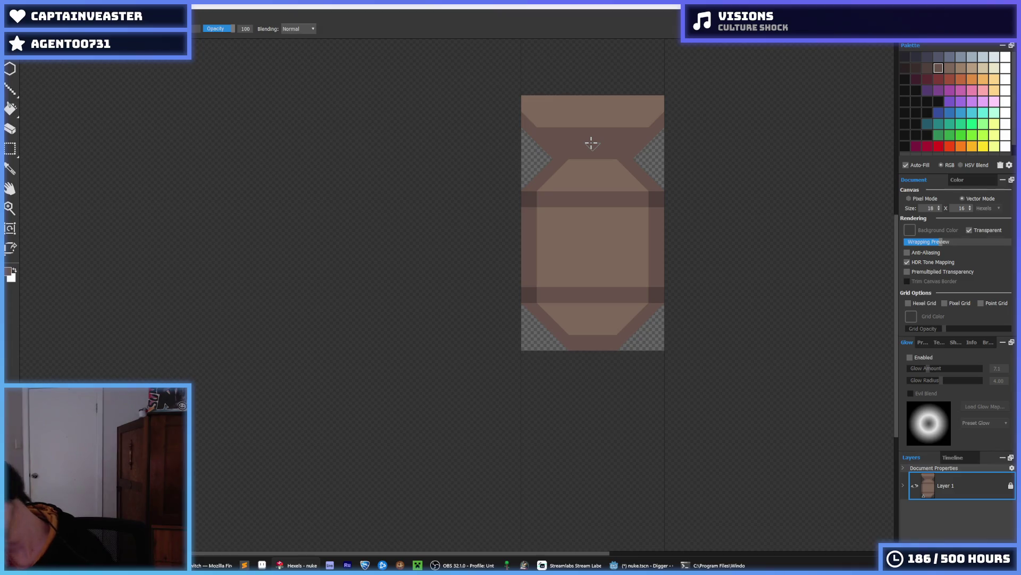
Export the sprite over the existing nuke.png at resolution 4 and return to Godot.
key("ctrl+shift+e")
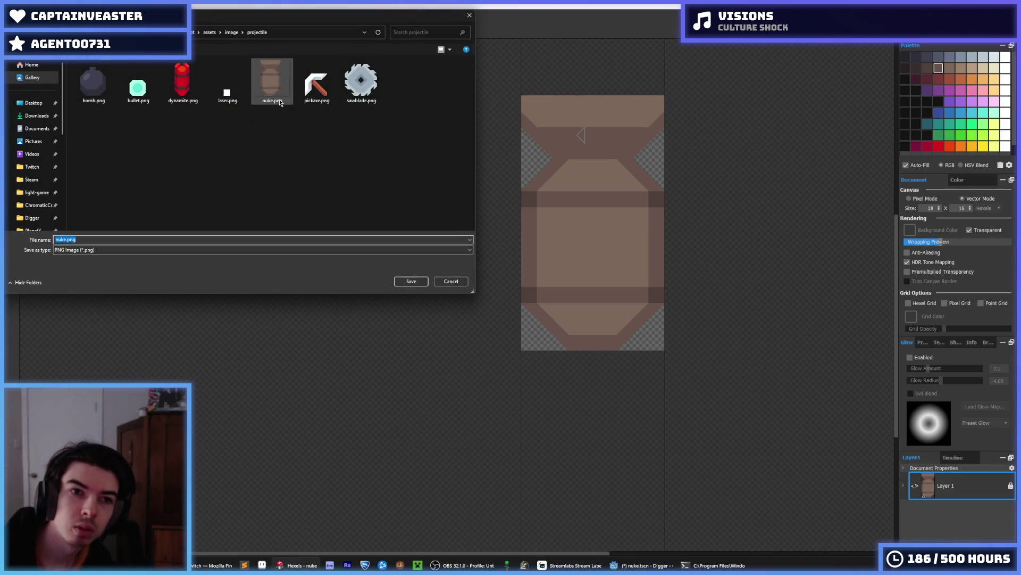
double_click(280, 102)
left_click(534, 286)
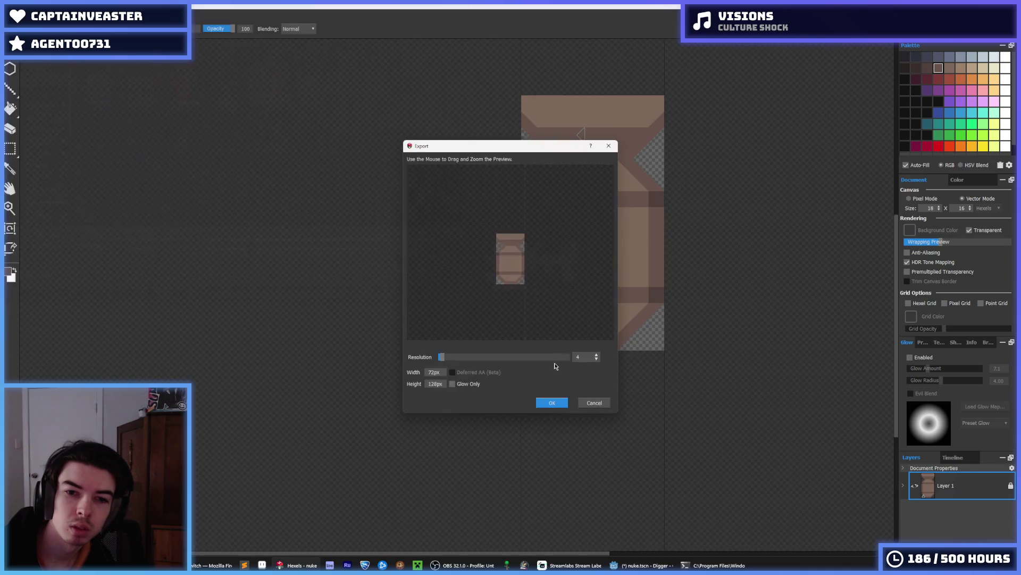
left_click(557, 405)
left_click(643, 565)
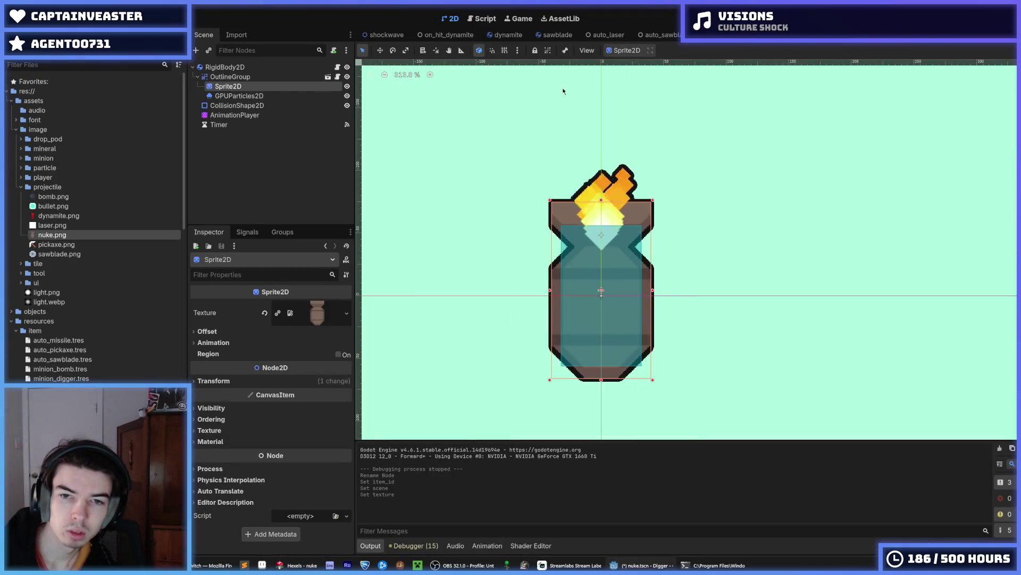
Set the nuke's CollisionShape2D rectangle height to 128.
left_click(229, 106)
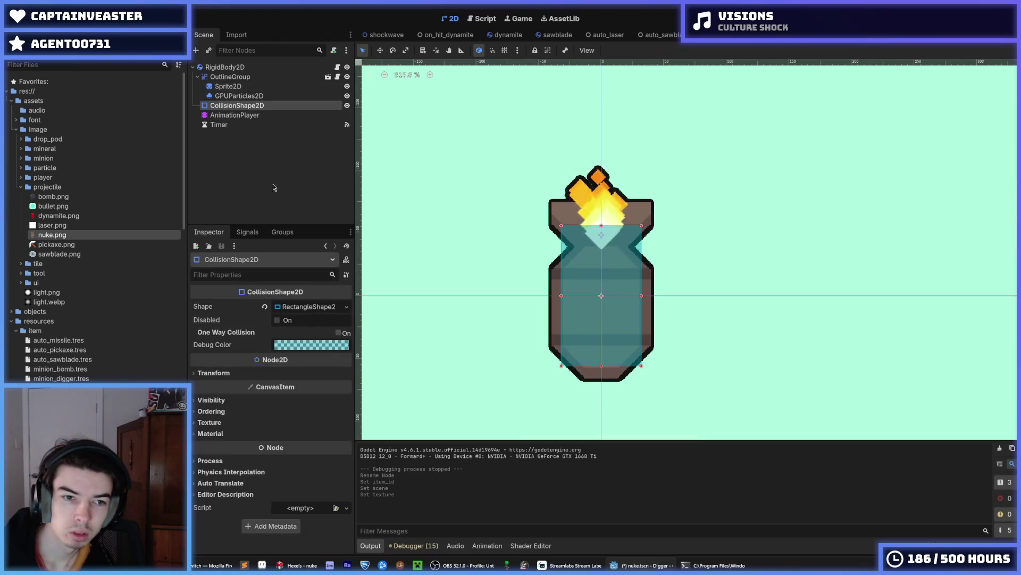
left_click(306, 307)
left_click(299, 335)
type("128")
key("Return")
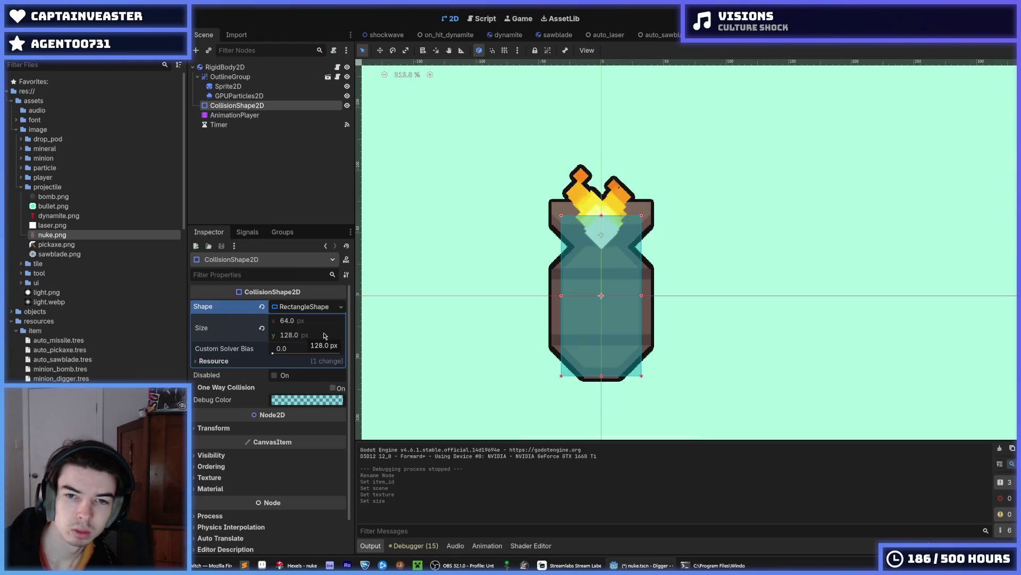
Check the sprite's transform position at 0, 0, then reselect the collision shape.
scroll(502, 341, "down", 5)
scroll(489, 337, "up", 3)
left_click(228, 86)
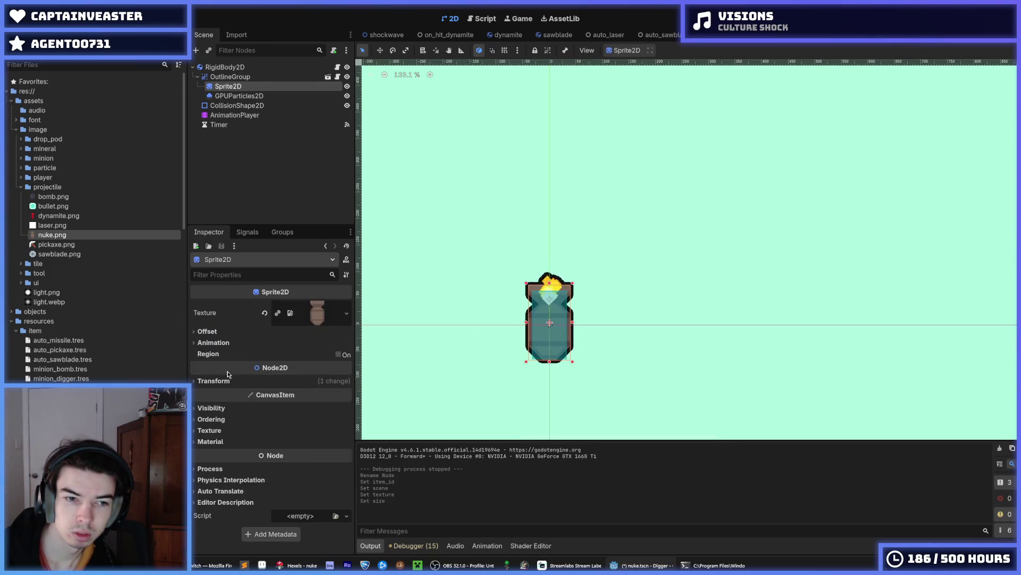
left_click(212, 381)
scroll(500, 345, "up", 9)
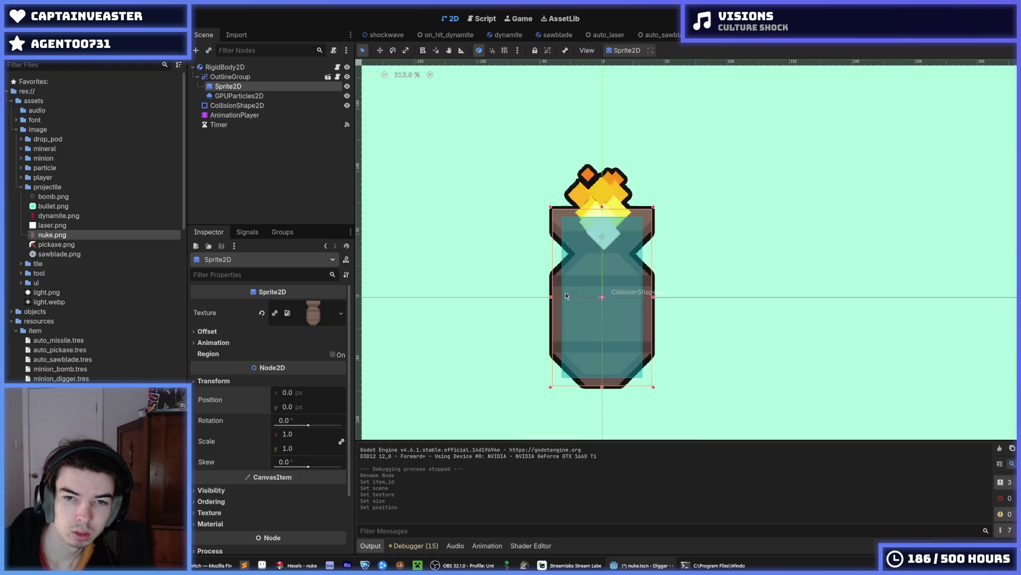
left_click(239, 106)
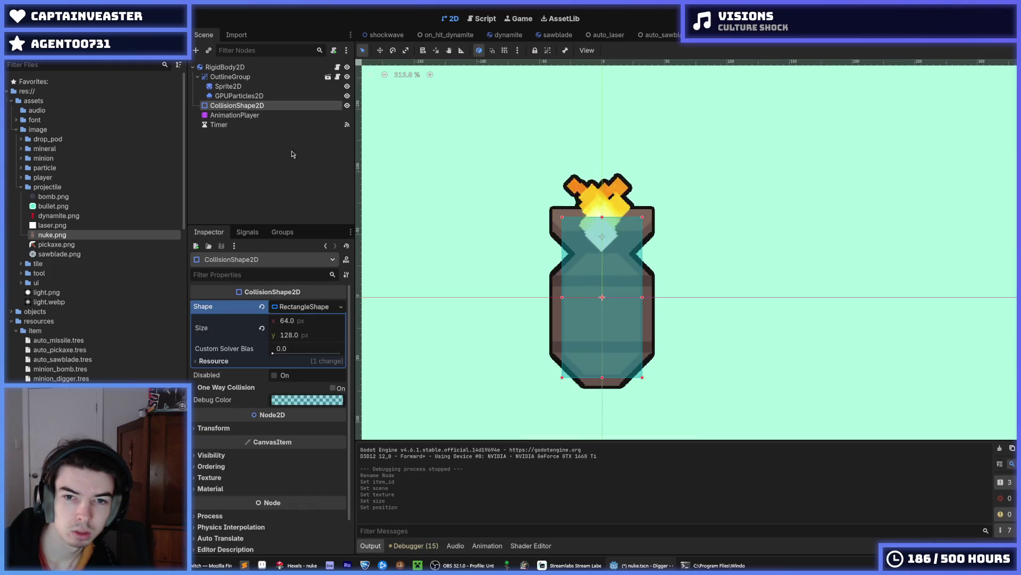
left_click(304, 566)
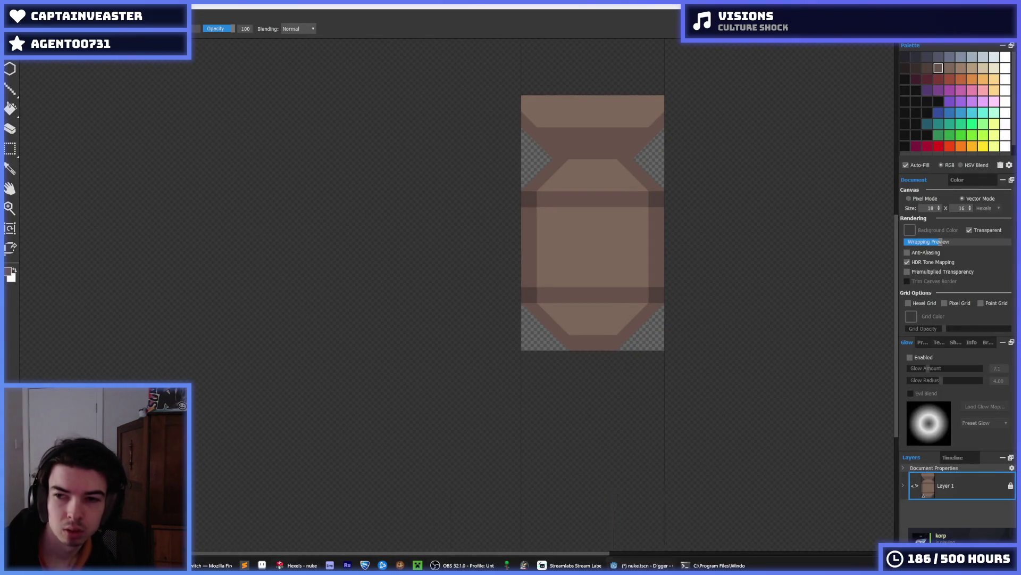
left_click(622, 556)
scroll(548, 351, "up", 2)
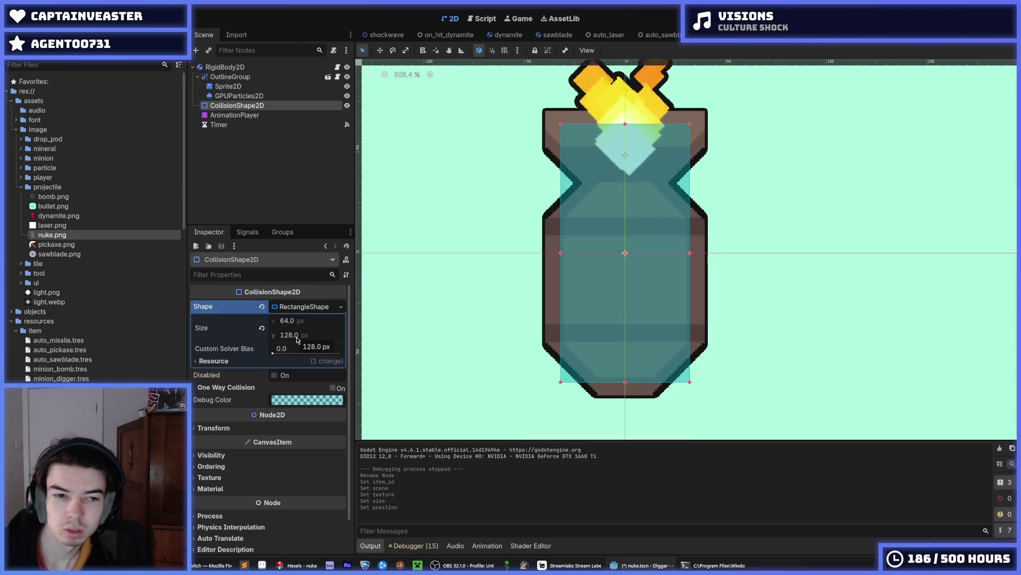
Adjust the collision rectangle height through 160 and 152 down to 144.
mouse_move(297, 339)
left_mouse_down()
mouse_move(285, 340)
mouse_move(314, 340)
left_mouse_up()
scroll(464, 257, "down", 4)
scroll(559, 231, "down", 4)
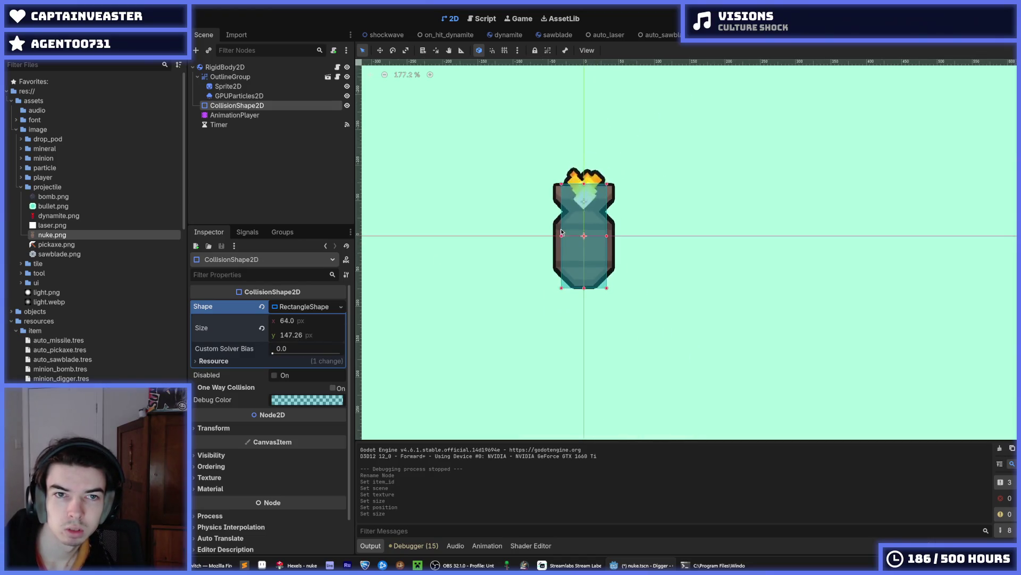
scroll(548, 228, "down", 1)
left_click_drag(291, 335, 296, 335)
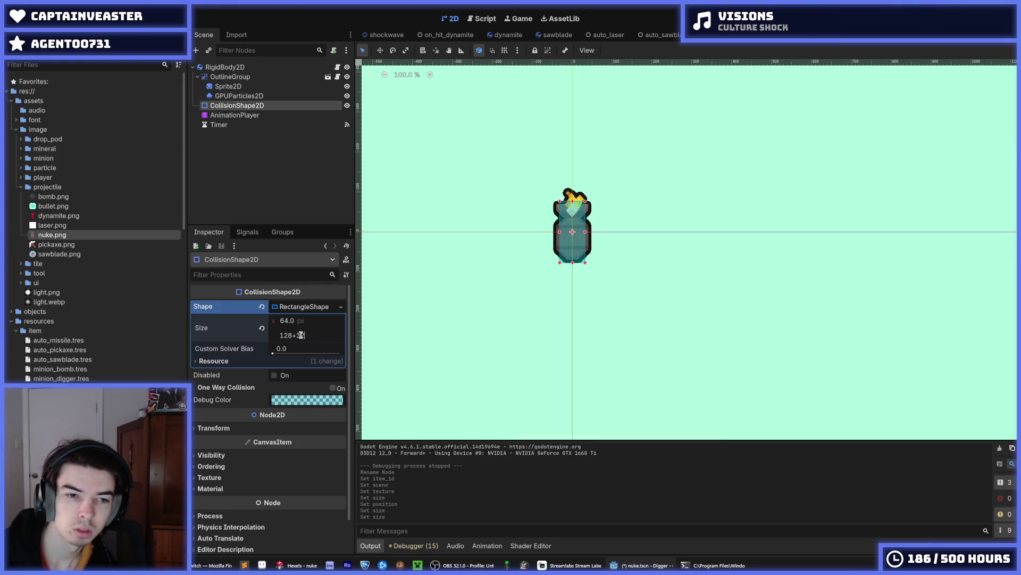
key("Return")
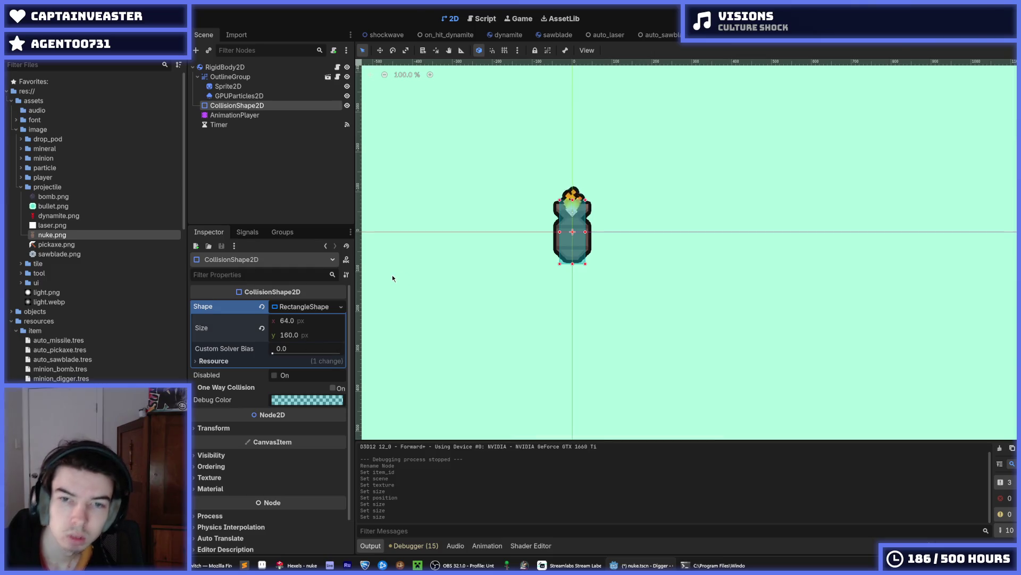
left_click(314, 333)
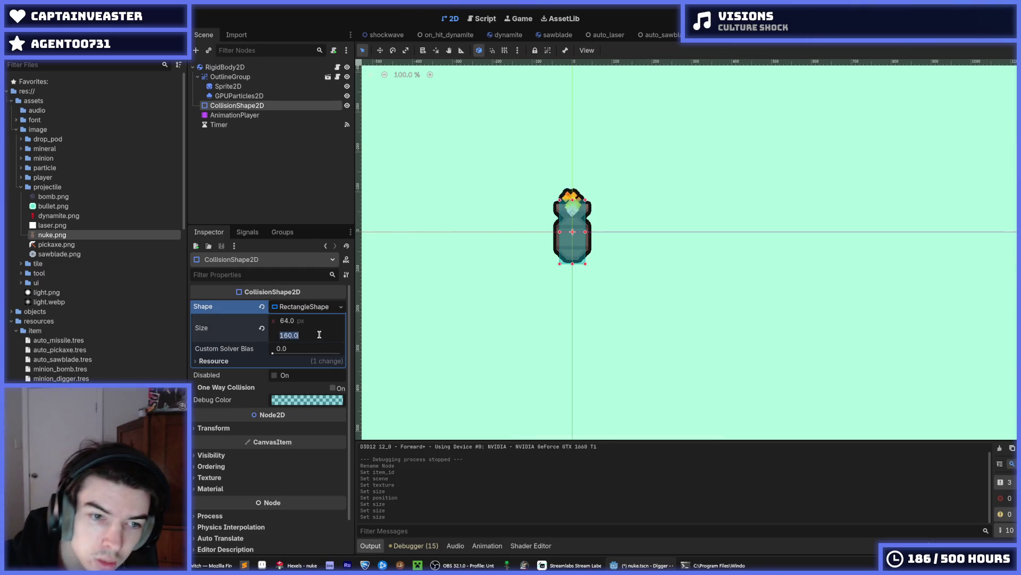
key("Return")
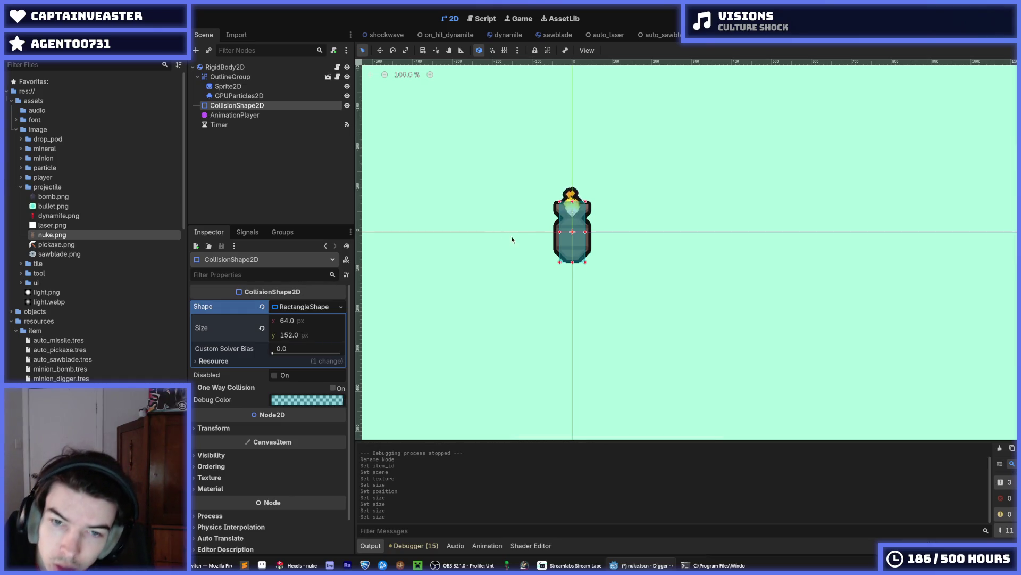
scroll(526, 242, "up", 4)
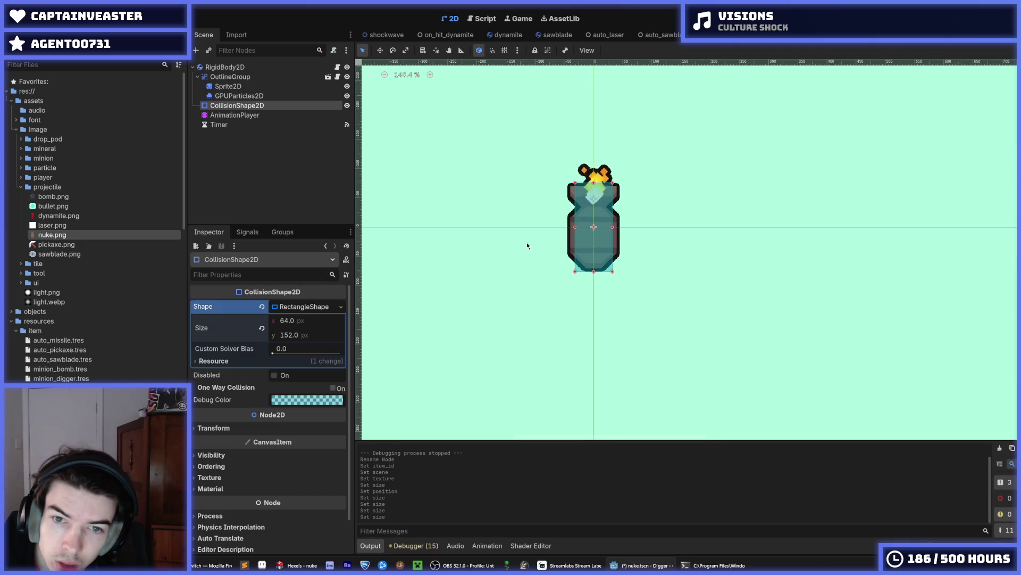
scroll(576, 243, "up", 10)
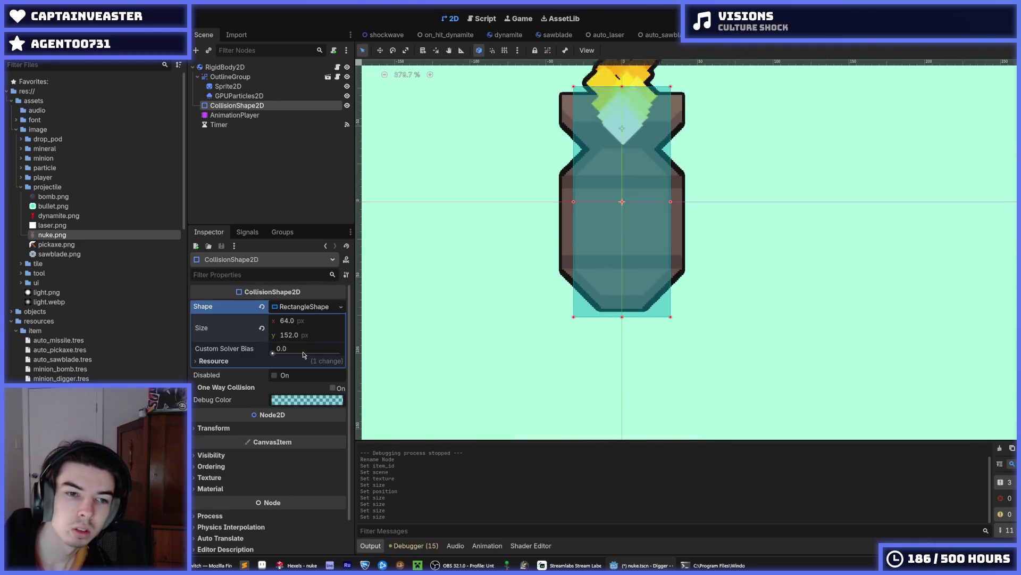
type("8")
key("Return")
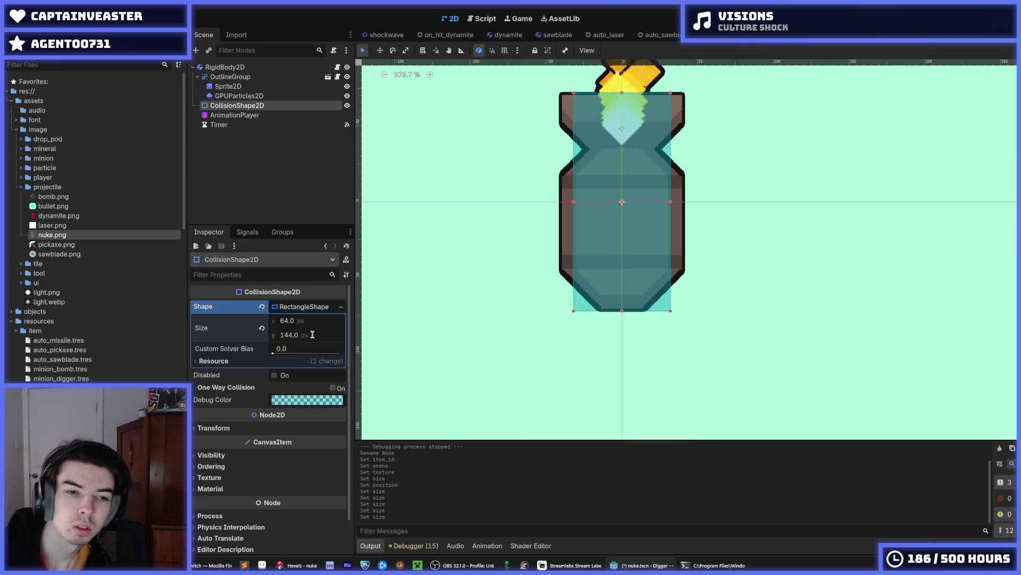
Try a height of 140, undo back to 144, and save nuke.tscn.
scroll(650, 243, "up", 8)
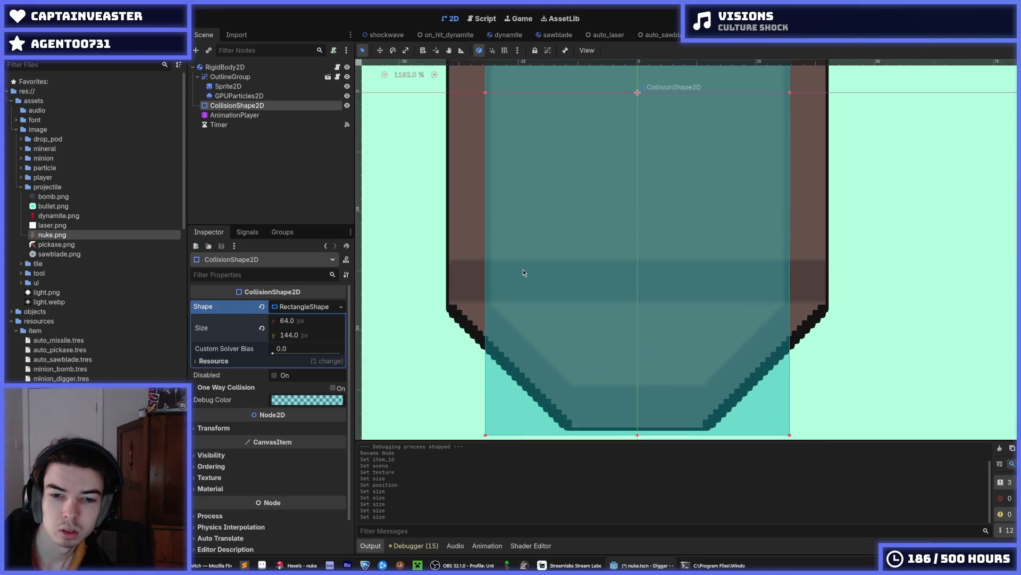
scroll(547, 319, "up", 8)
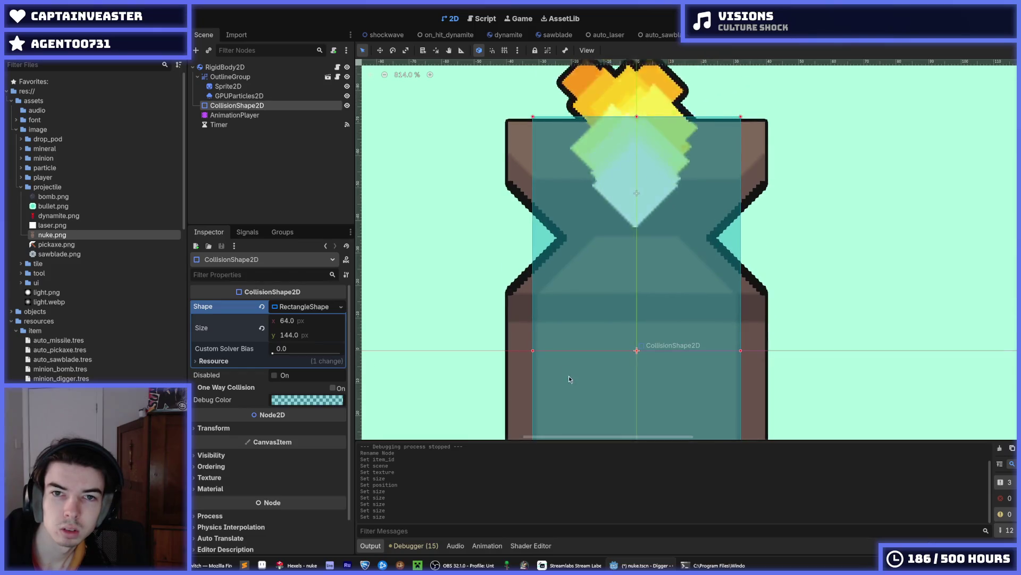
left_click(306, 334)
type("-")
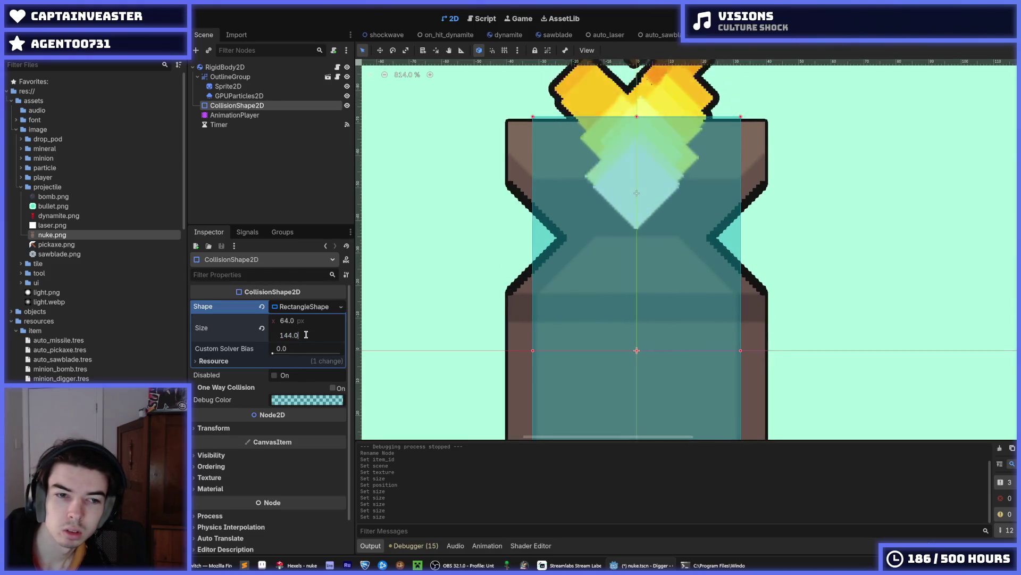
type("4")
key("Return")
scroll(593, 231, "up", 3)
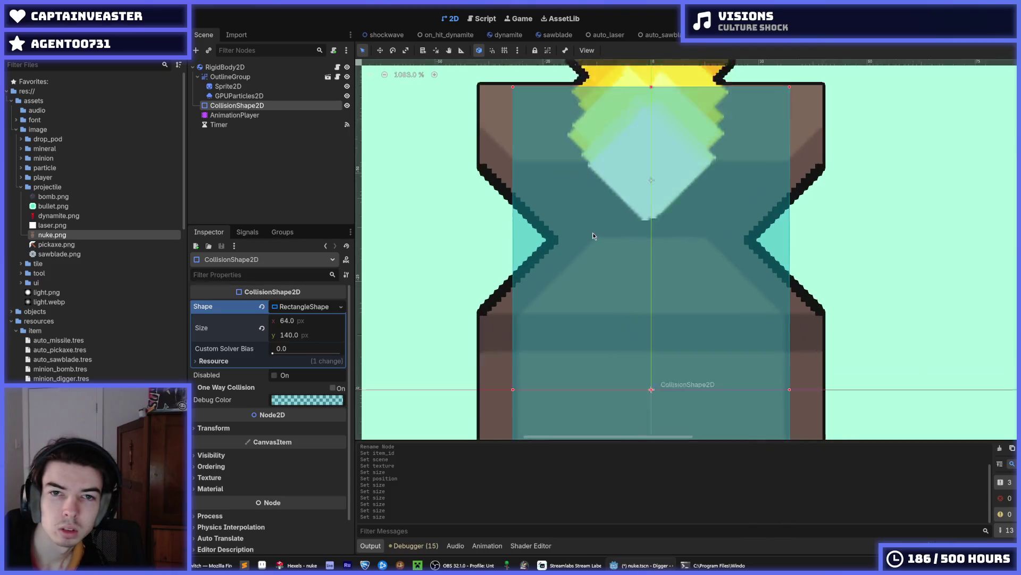
scroll(589, 243, "down", 2)
key("ctrl+z")
scroll(605, 308, "down", 3)
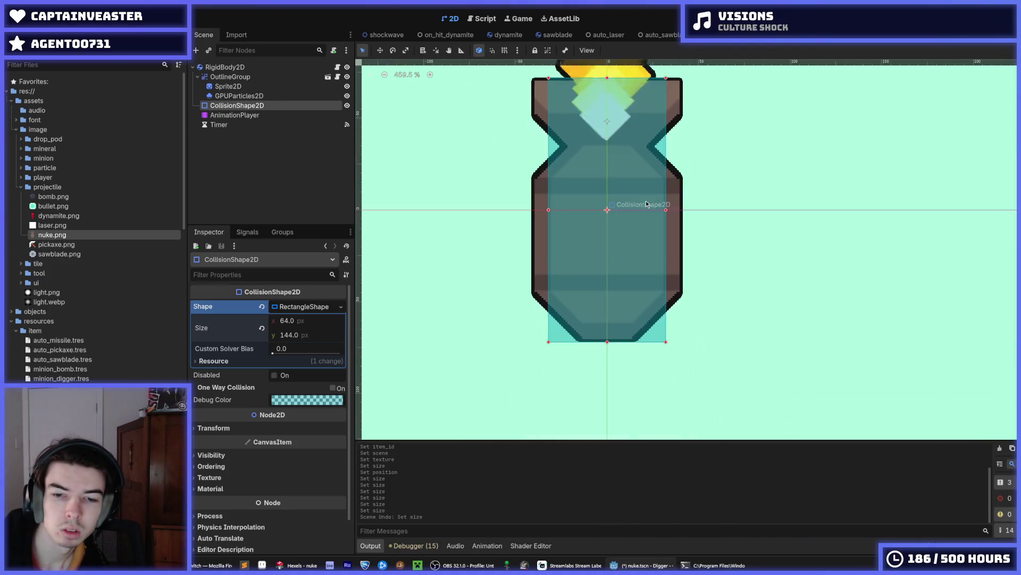
key("ctrl+s")
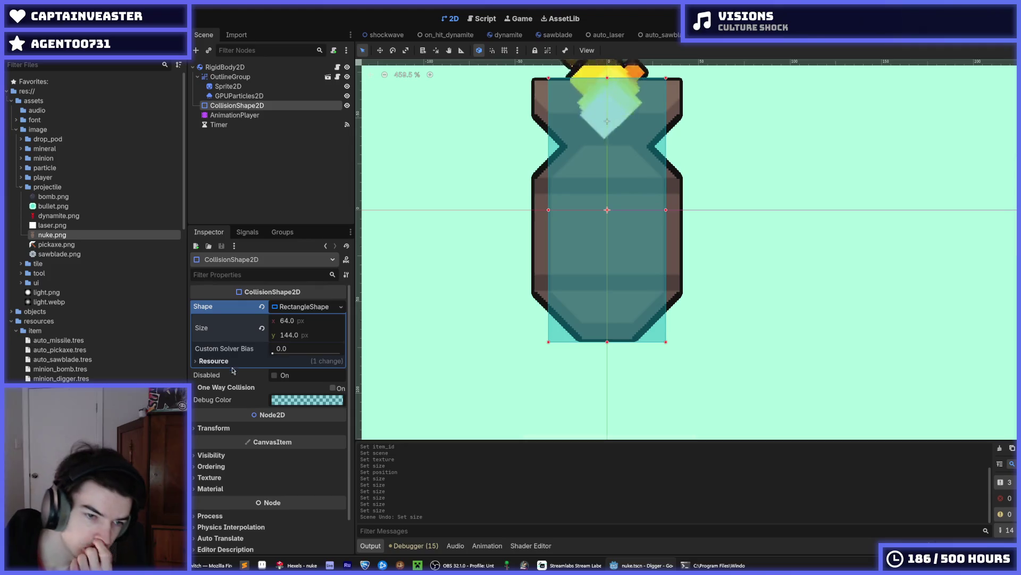
left_click(238, 88)
Revert the nuke's OutlineGroup scale from 1.1 to 1.0 after checking its animation keyframe.
left_click(239, 77)
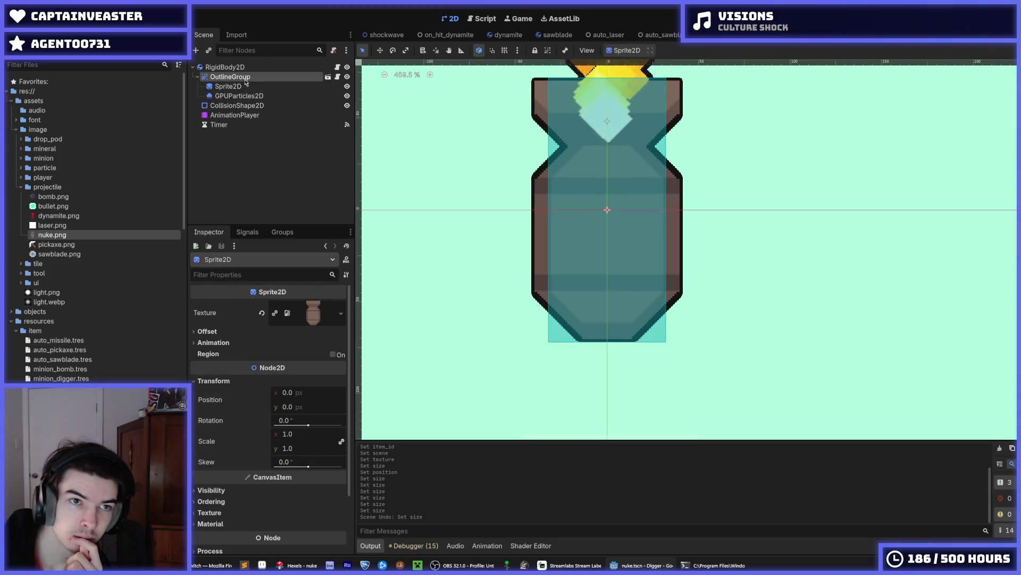
left_click(235, 336)
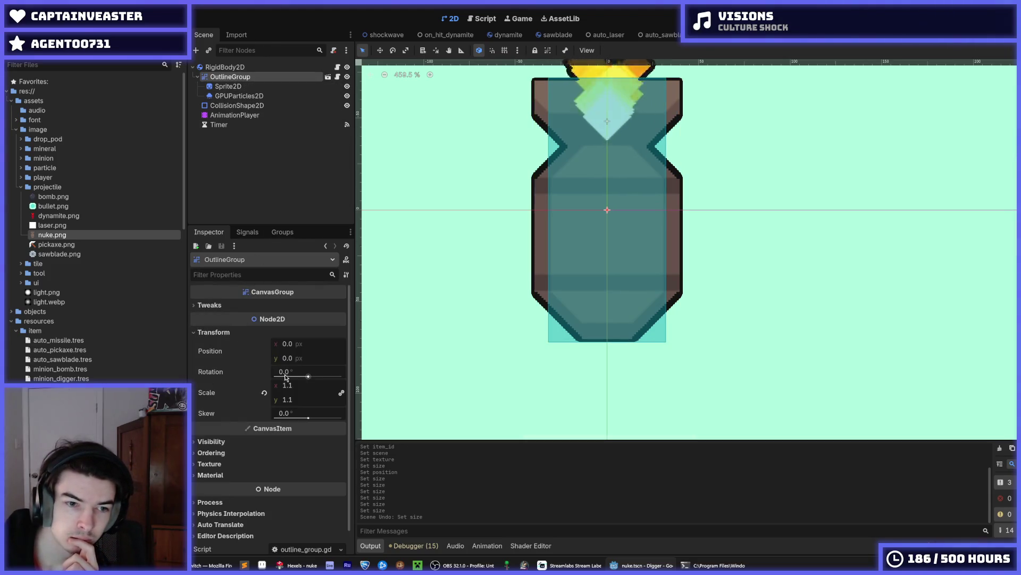
left_click(235, 115)
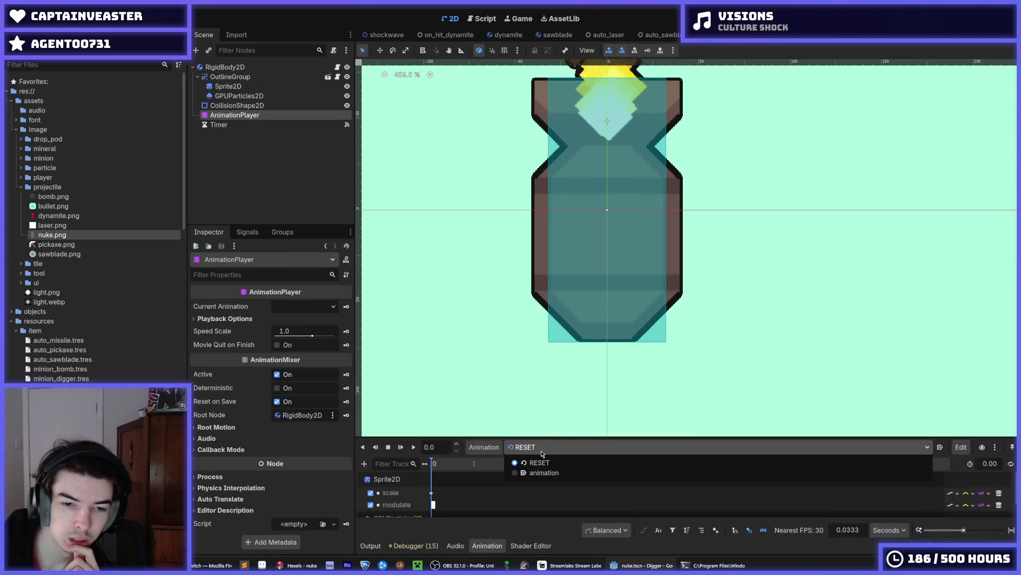
left_click(432, 504)
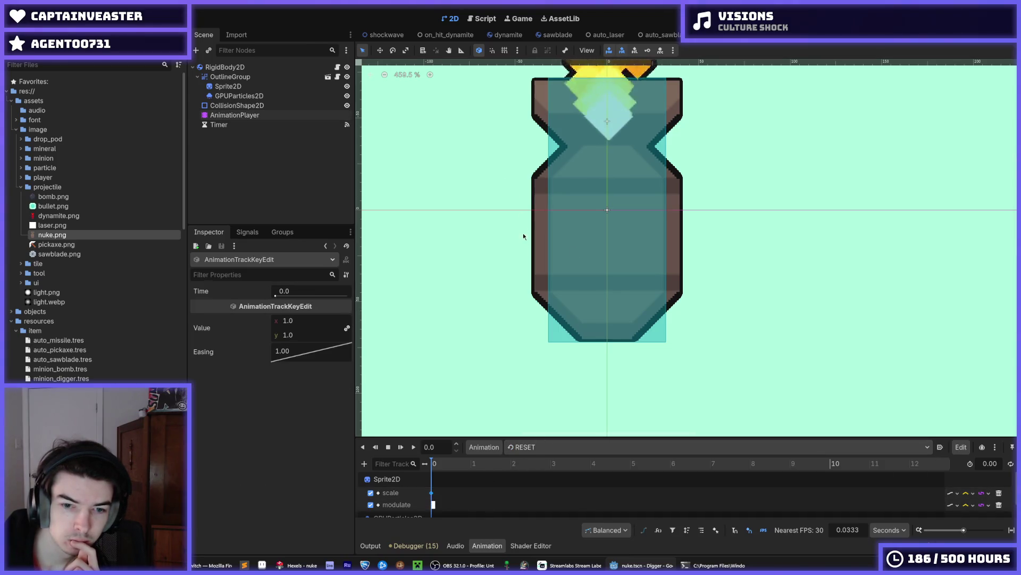
left_click(244, 77)
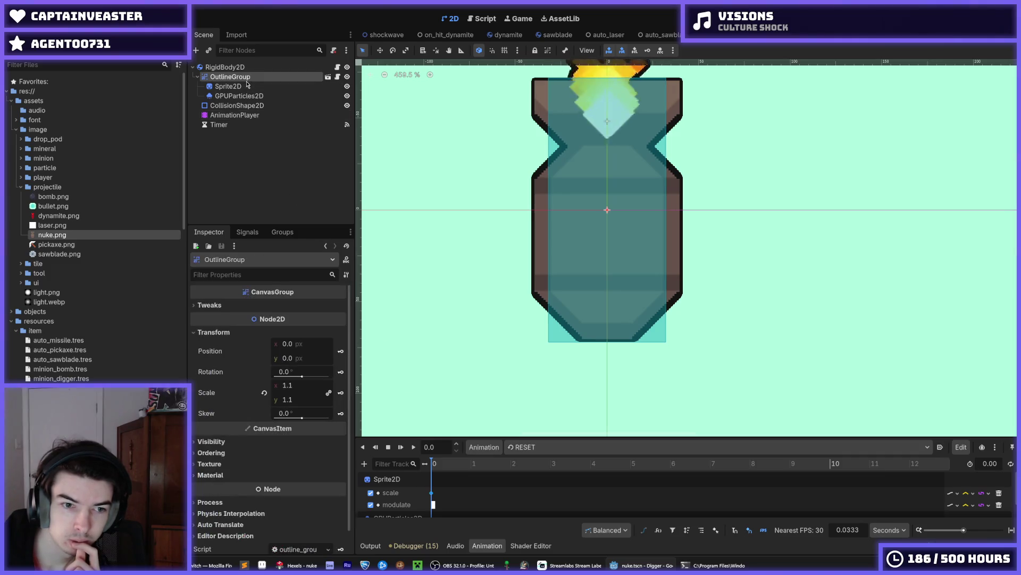
left_click(264, 392)
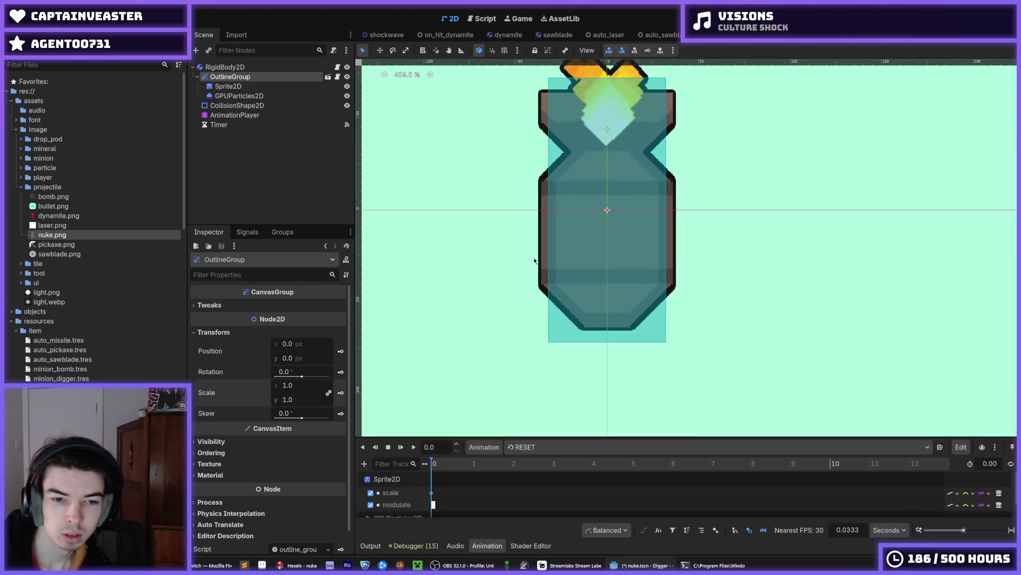
left_click_drag(540, 263, 511, 314)
mouse_move(480, 437)
left_mouse_down()
mouse_move(453, 353)
mouse_move(417, 394)
left_mouse_up()
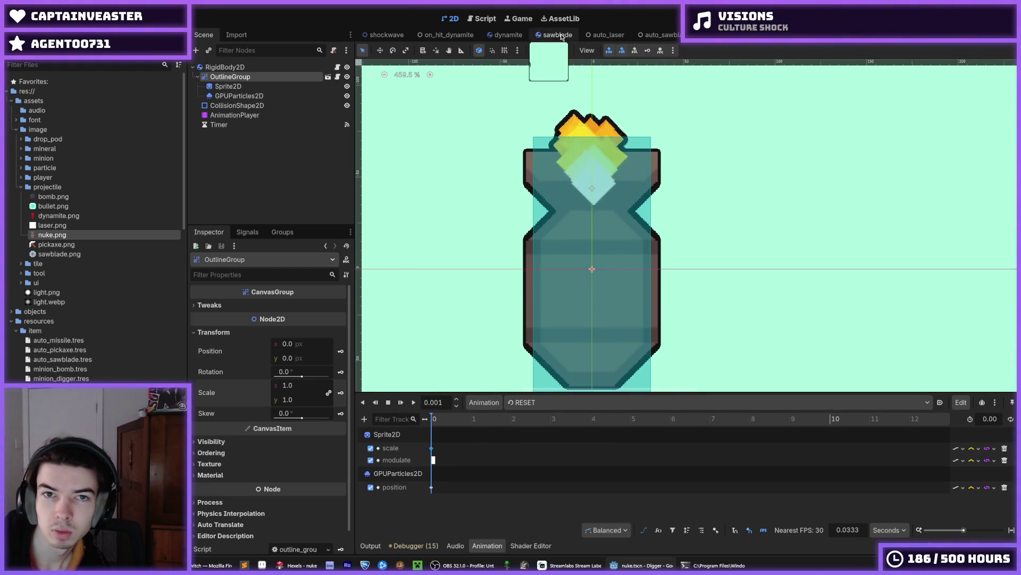
In the dynamite scene, revert the OutlineGroup scale to 1.0 and select its collision shape.
left_click(501, 36)
scroll(537, 304, "up", 6)
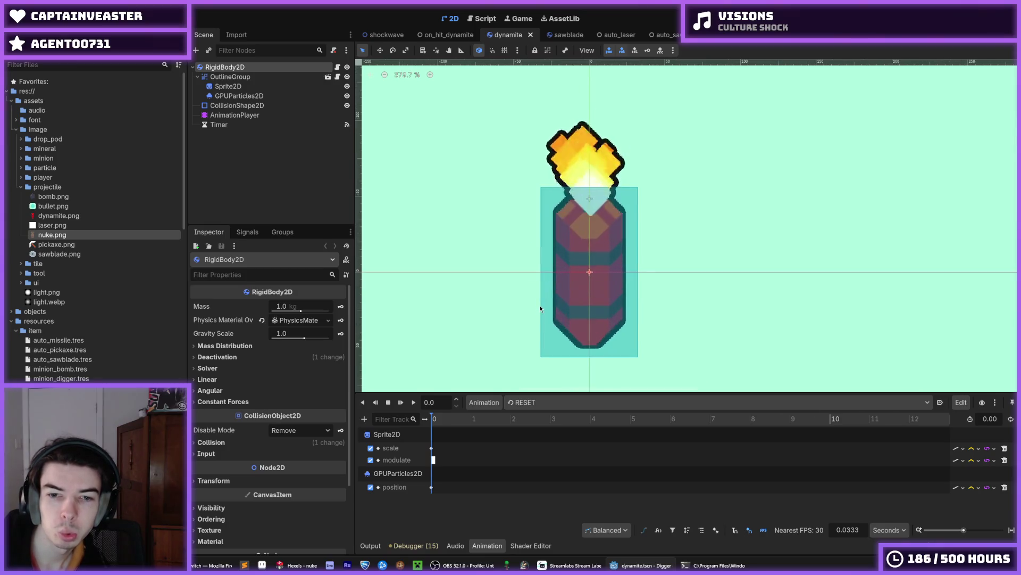
left_click(232, 77)
left_click(244, 333)
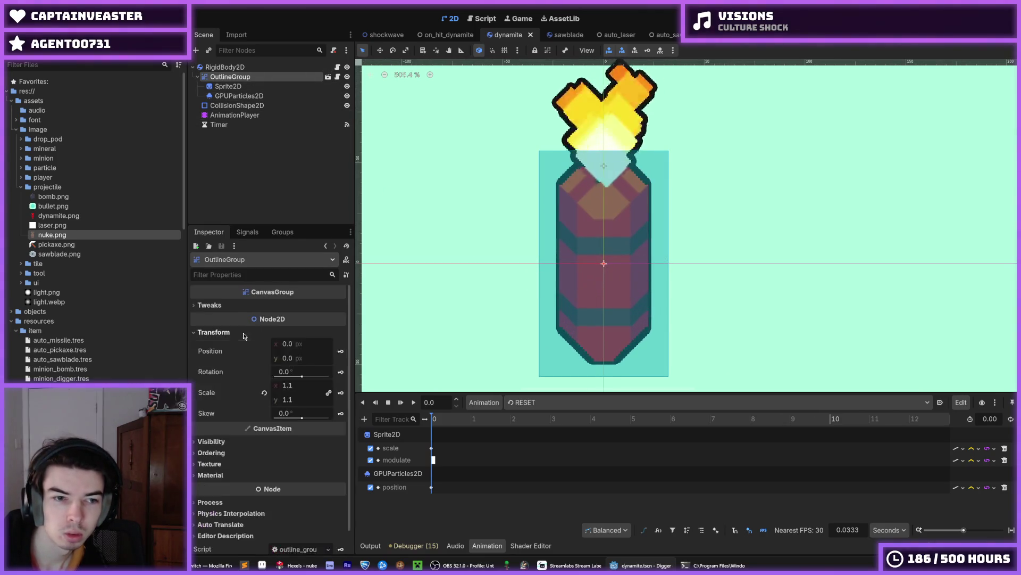
left_click(264, 392)
left_click(240, 96)
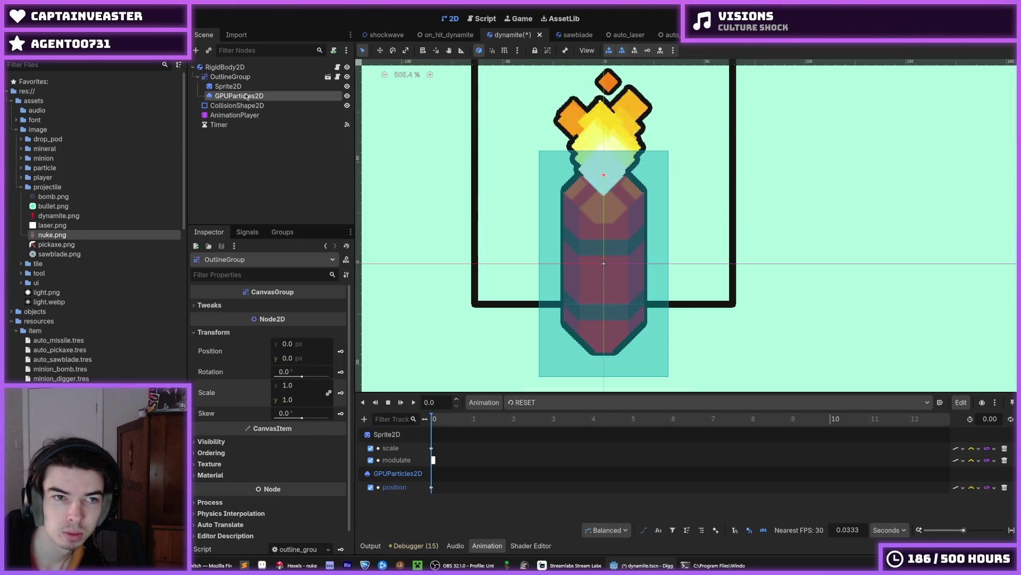
left_click(239, 106)
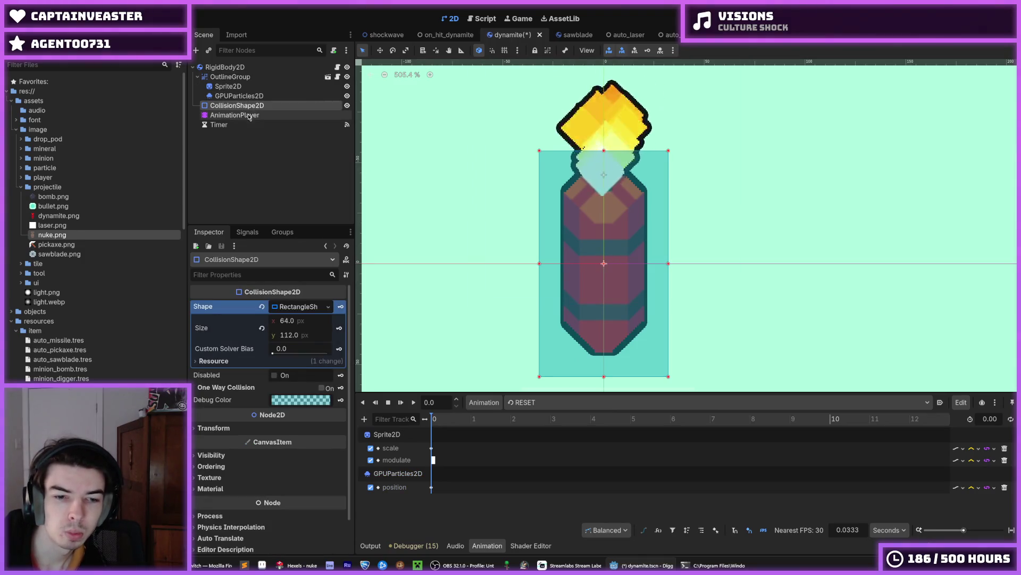
Change the dynamite's collision rectangle height from 96 to 104 px and save the scene.
left_click(431, 448)
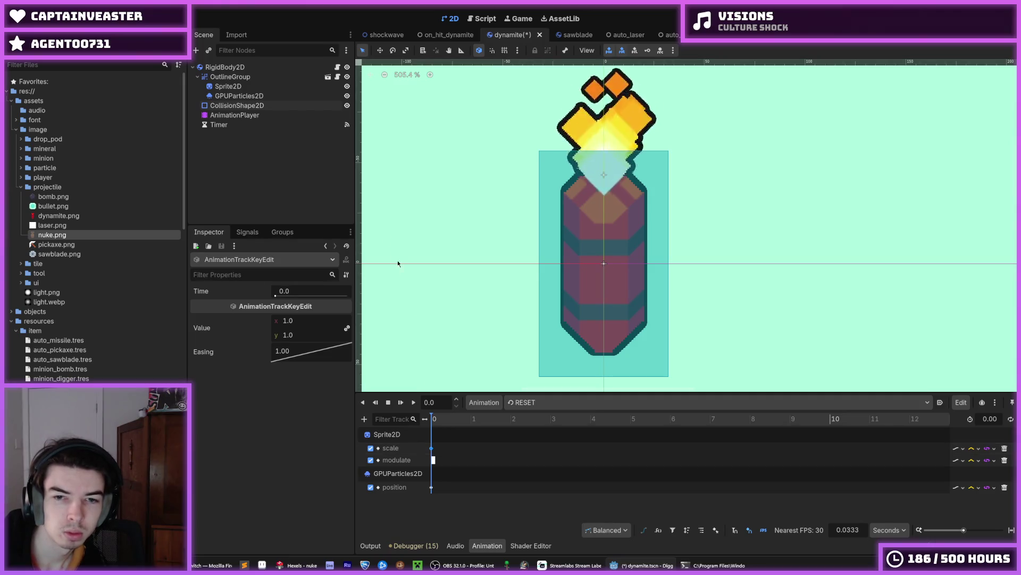
left_click(228, 87)
left_click(237, 105)
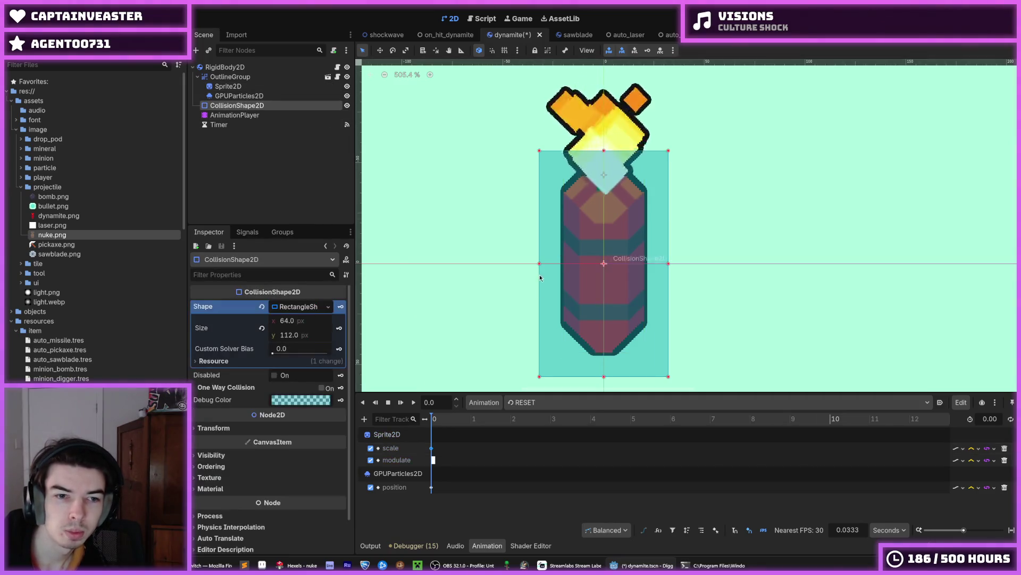
scroll(539, 293, "down", 3)
scroll(540, 294, "down", 4)
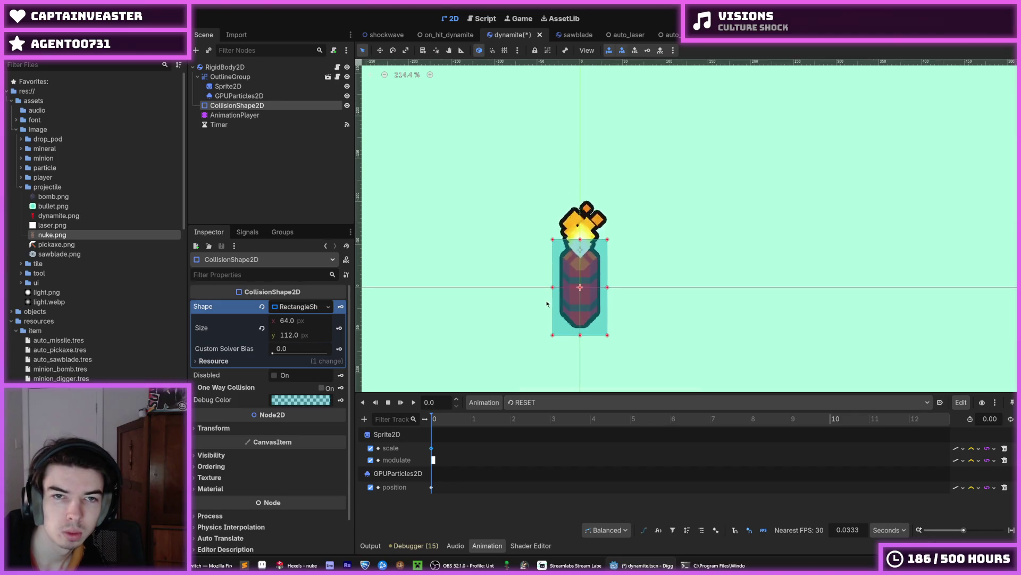
scroll(544, 302, "down", 3)
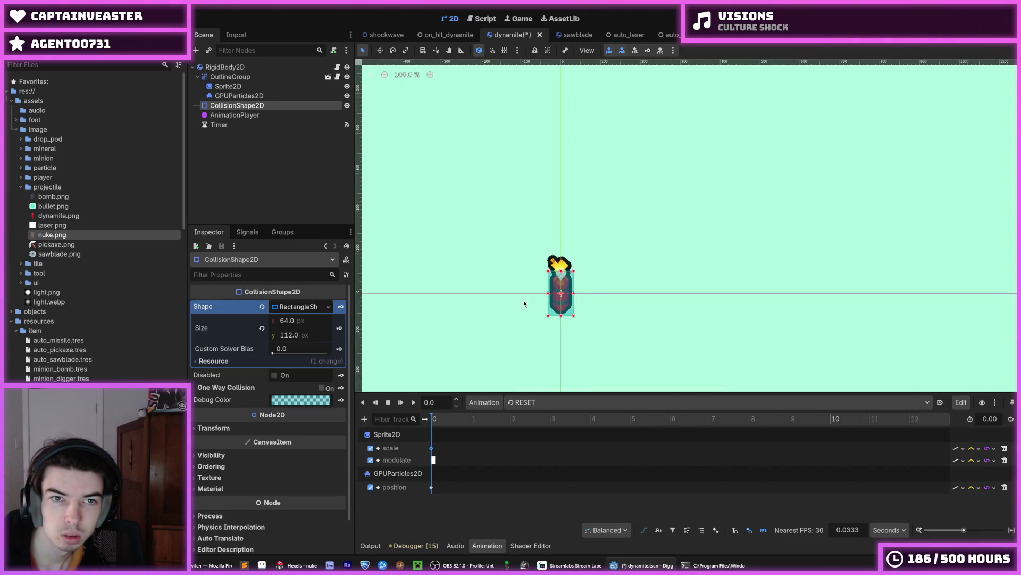
left_click_drag(301, 339, 301, 336)
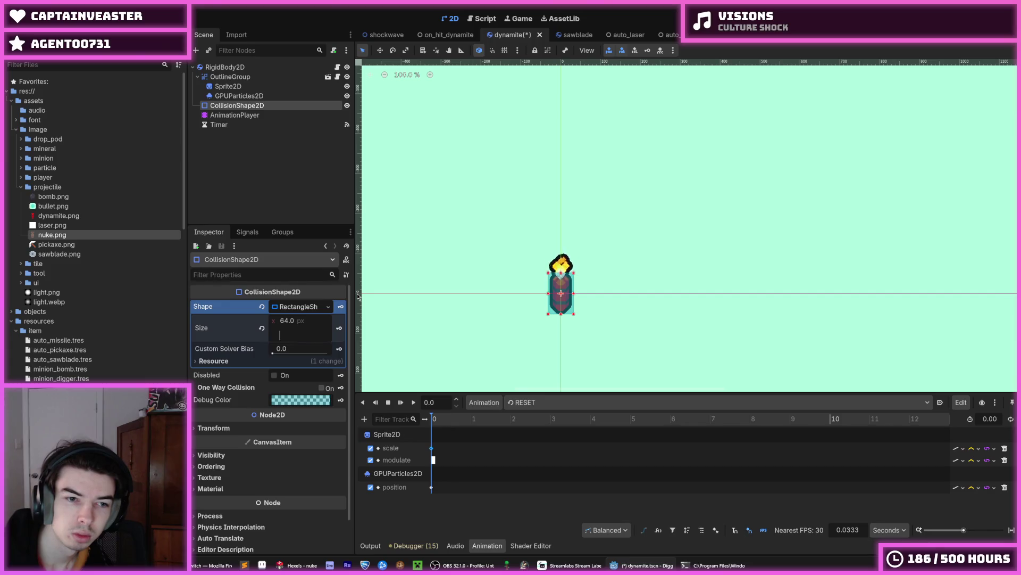
key("Return")
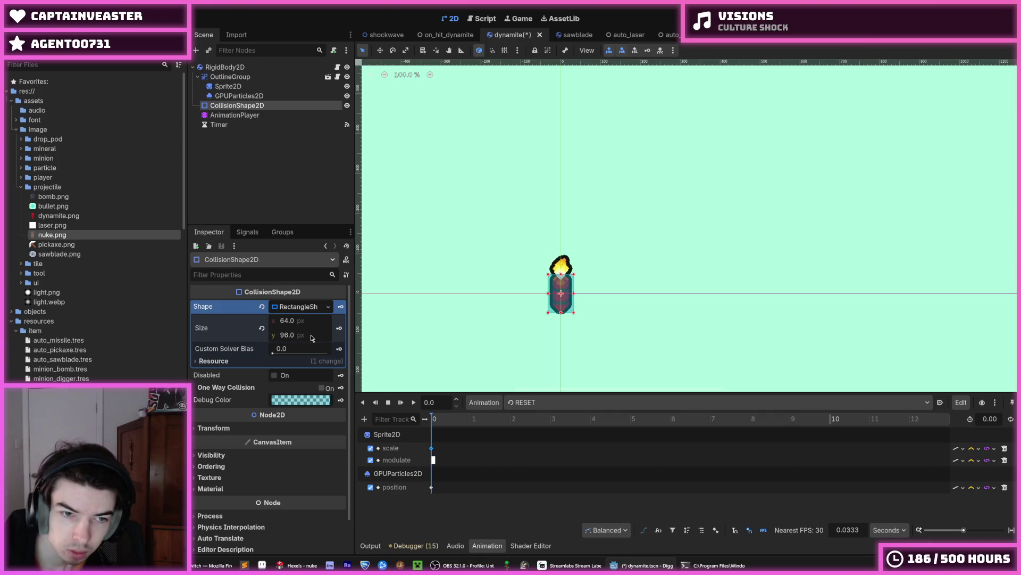
key("Return")
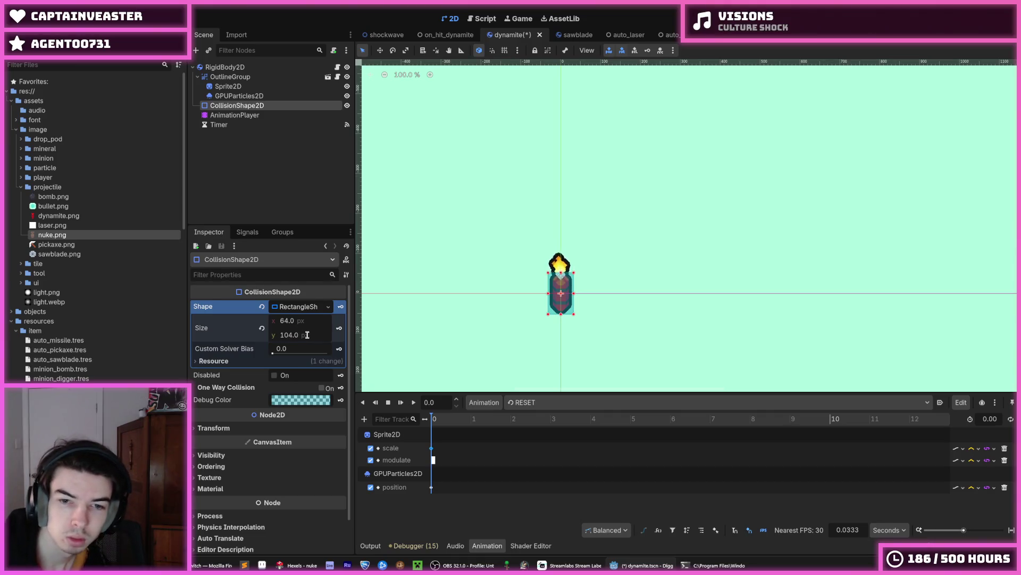
key("ctrl+s")
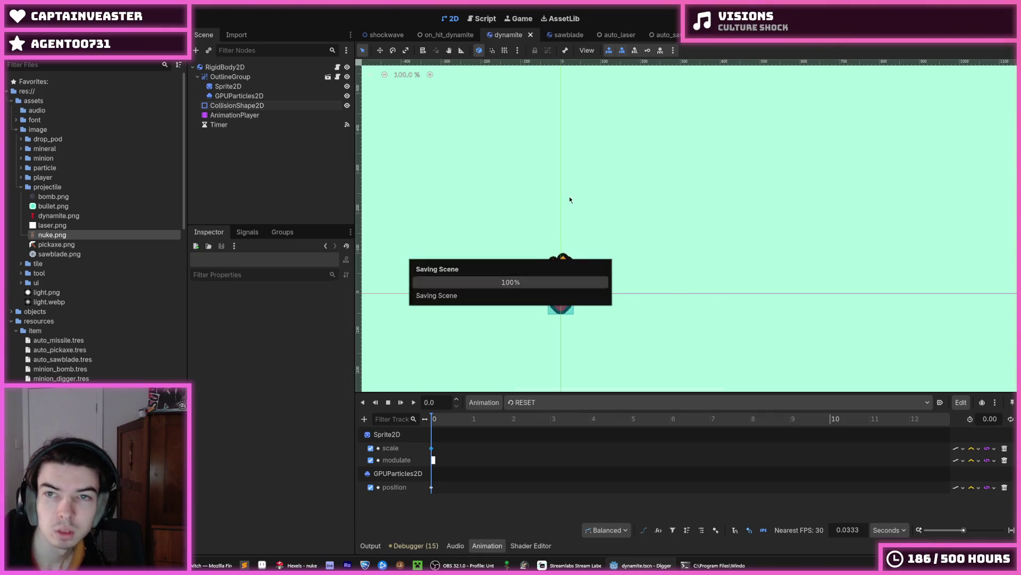
Open the bomb scene and revert its OutlineGroup scale to 1.0.
scroll(79, 294, "down", 15)
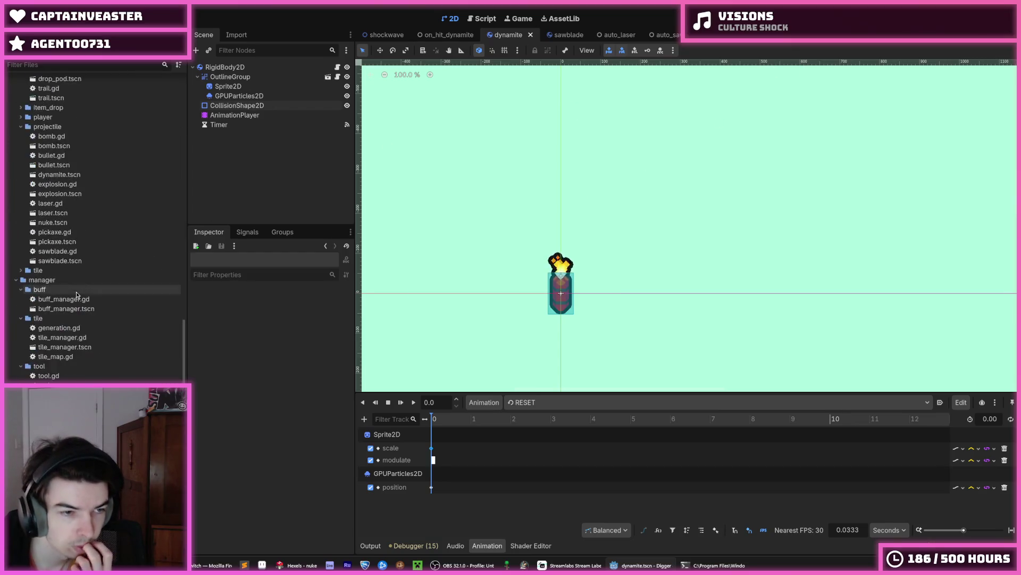
scroll(64, 276, "up", 10)
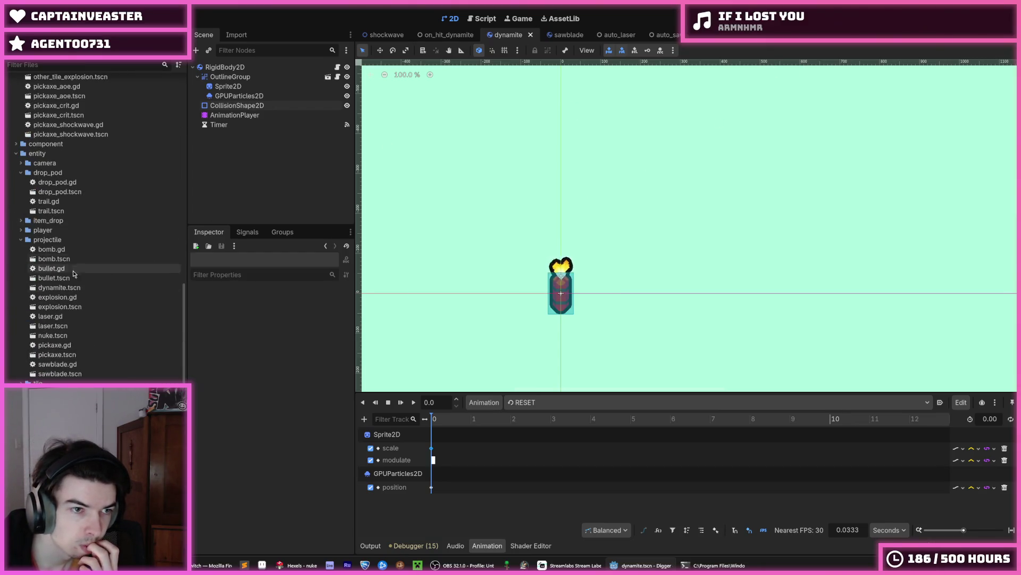
double_click(58, 259)
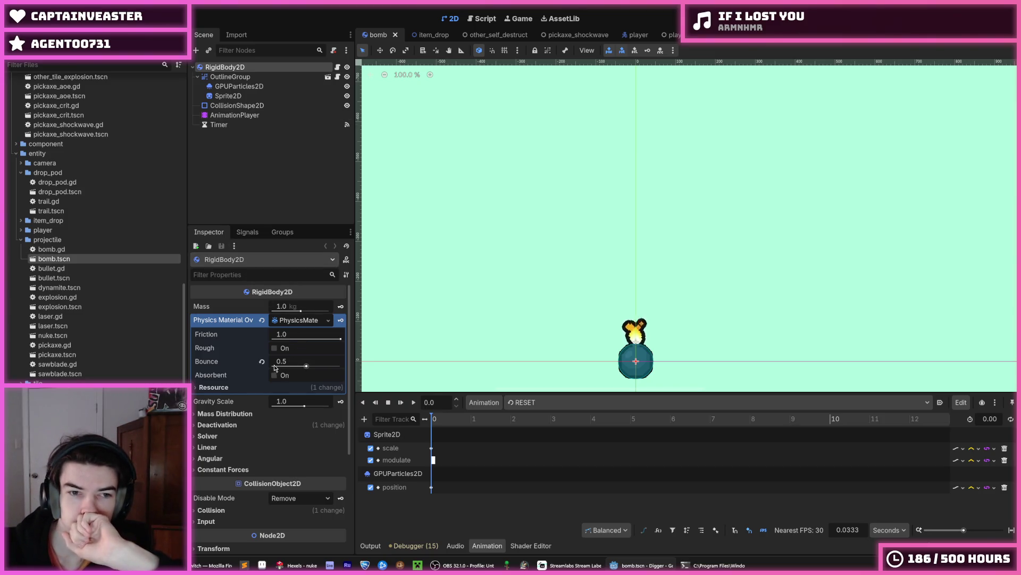
left_click(230, 77)
left_click(279, 335)
left_click(265, 393)
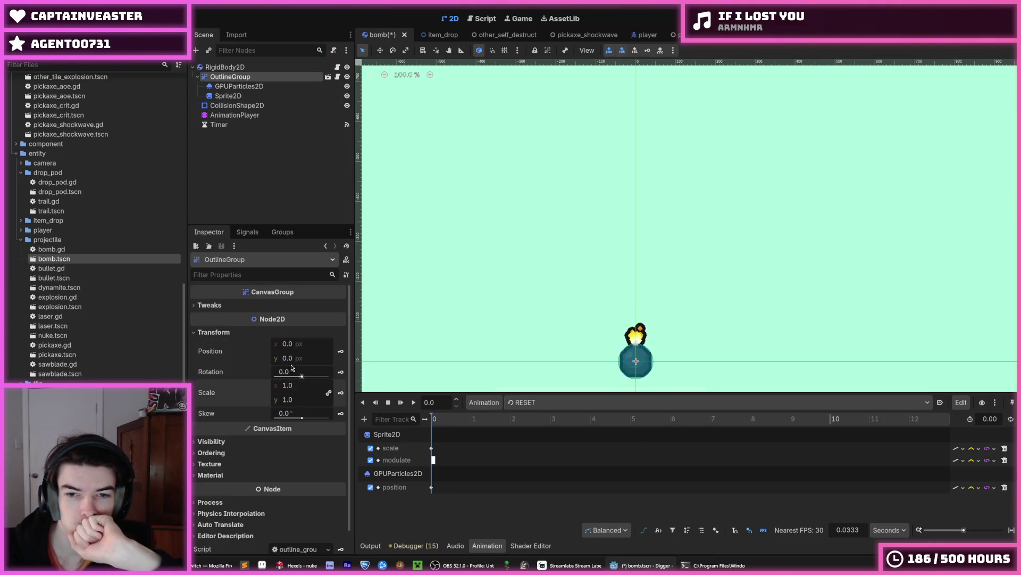
Reset the bomb sprite's y offset to 0 and set the flame particles' y to -40.
scroll(627, 360, "up", 7)
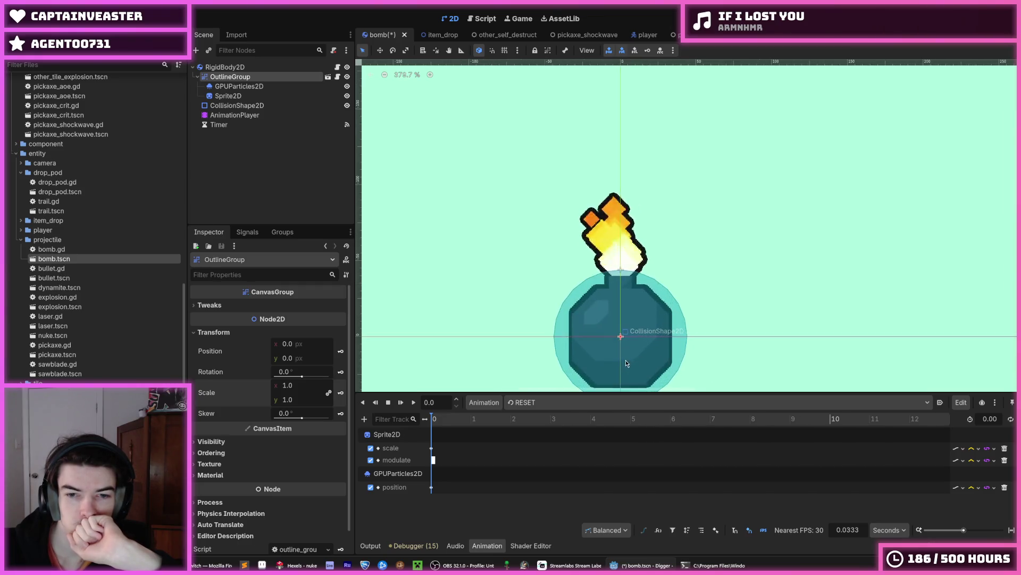
left_click(234, 96)
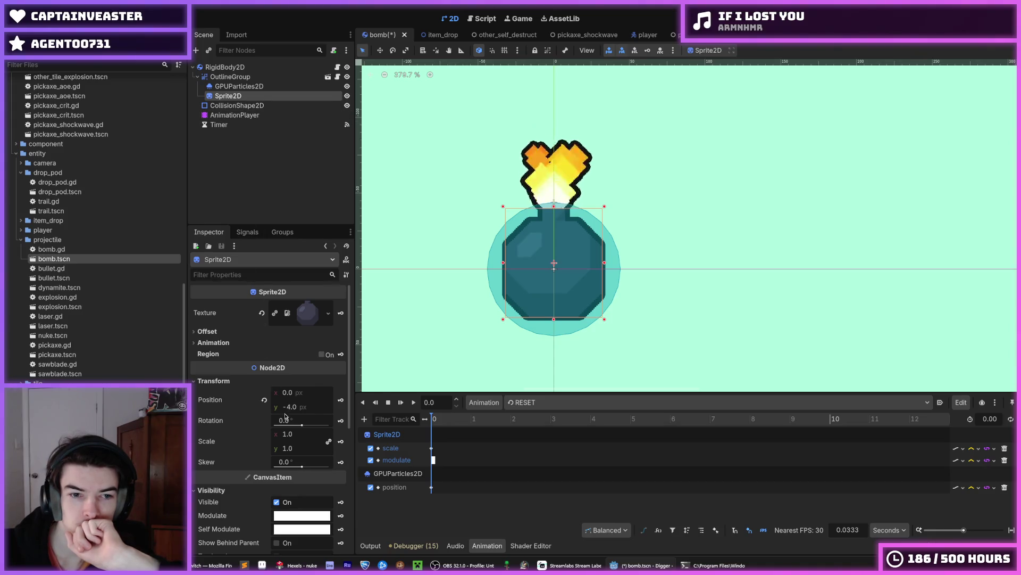
left_click(266, 403)
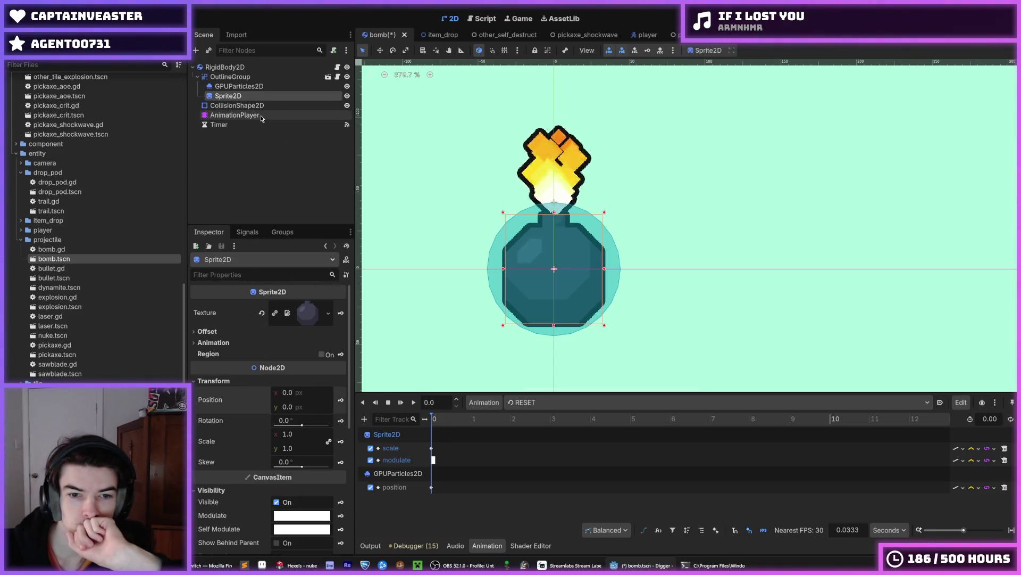
key("Up")
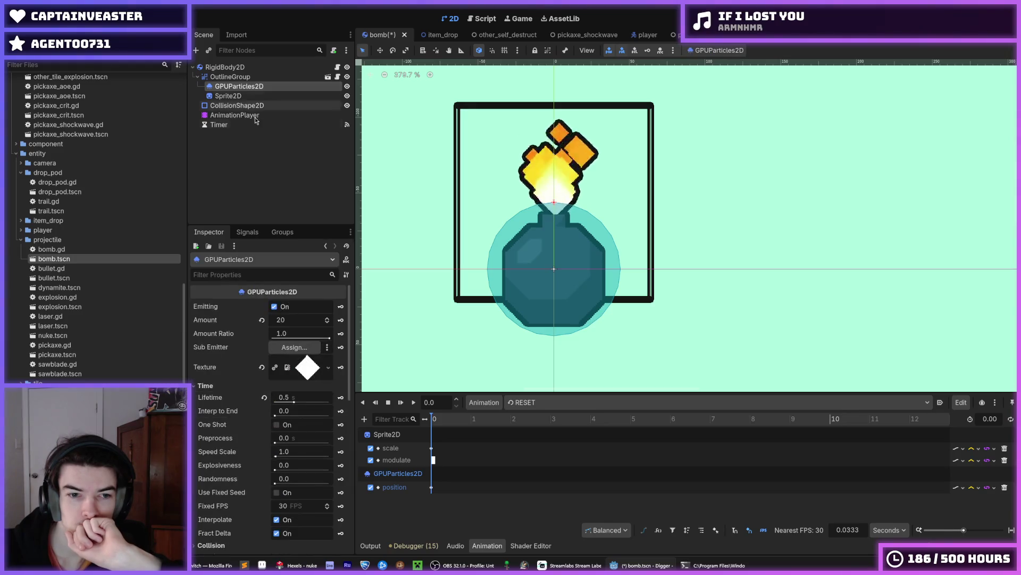
scroll(256, 346, "down", 10)
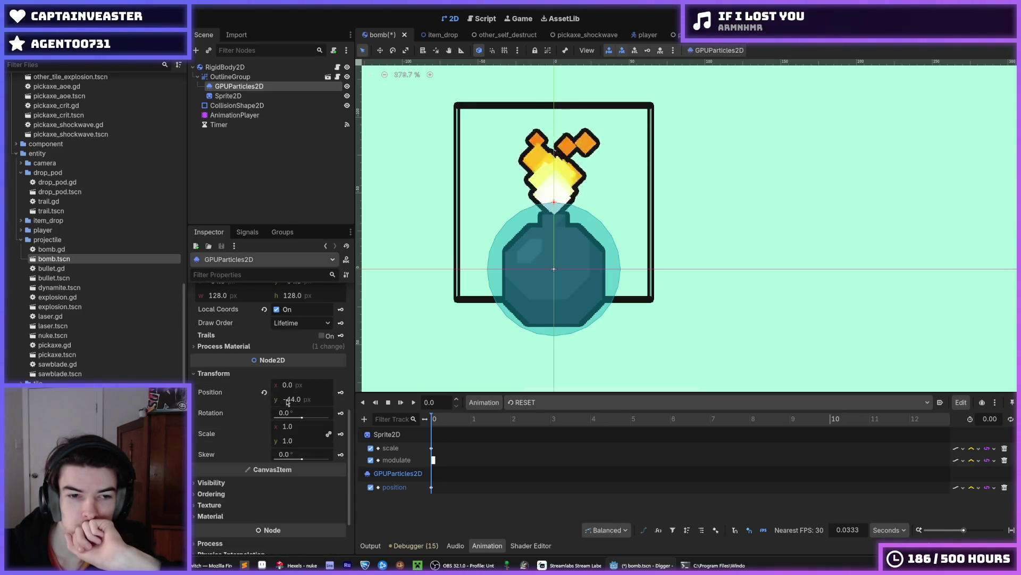
left_click(306, 402)
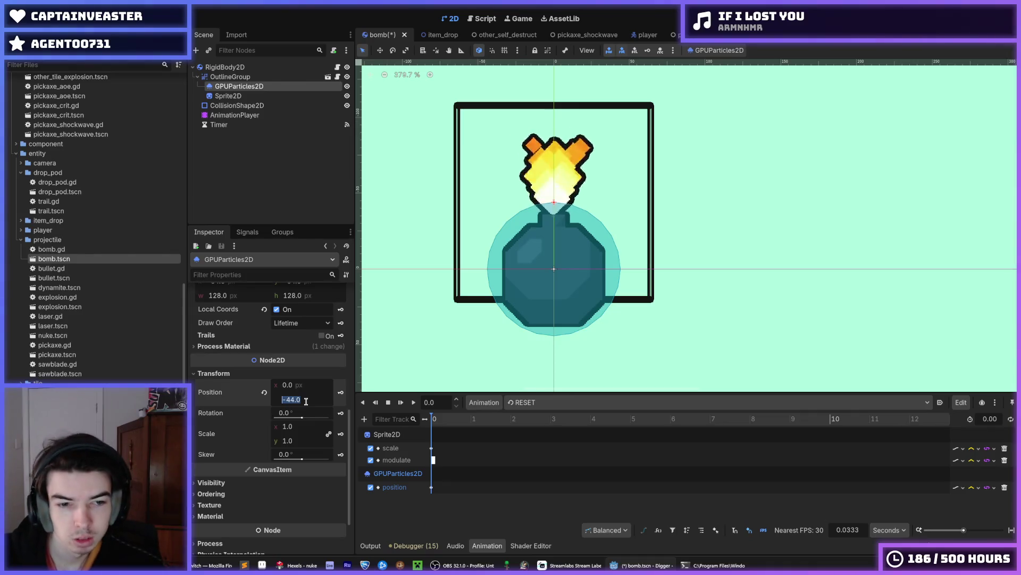
key("Return")
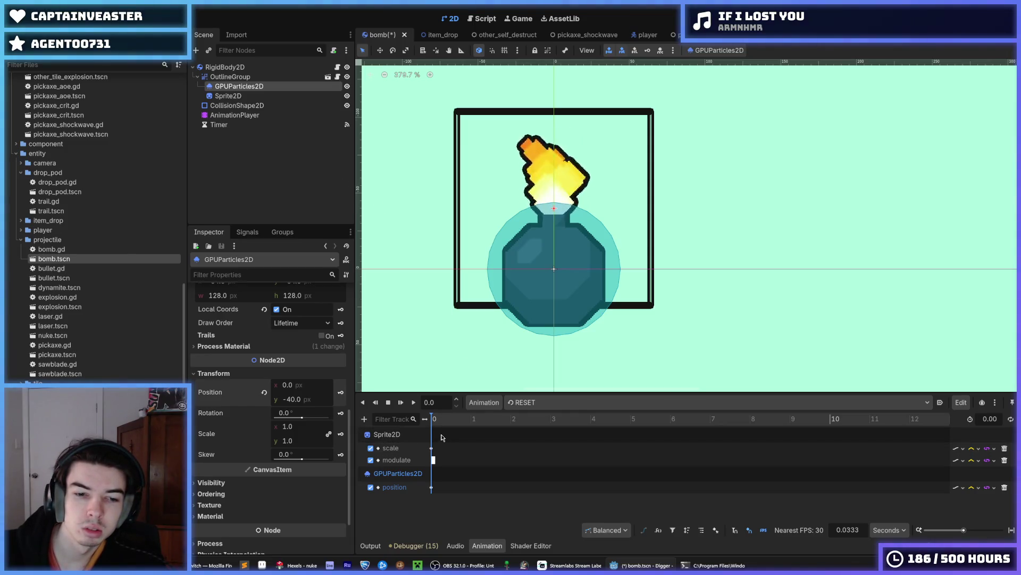
Compare the particles' time-0 position keyframe between RESET and the main bomb animation.
left_click(431, 487)
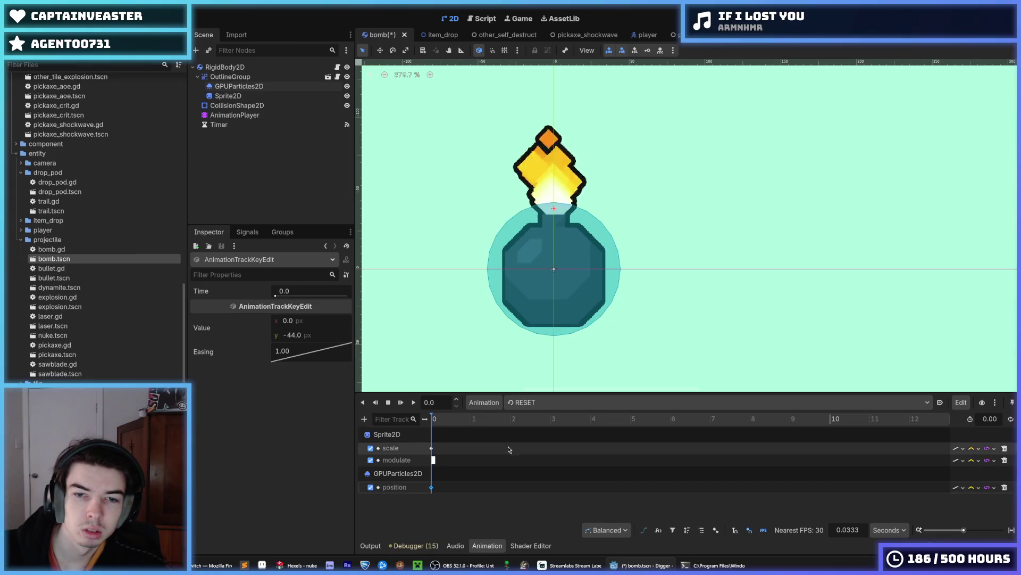
left_click(524, 403)
left_click(544, 428)
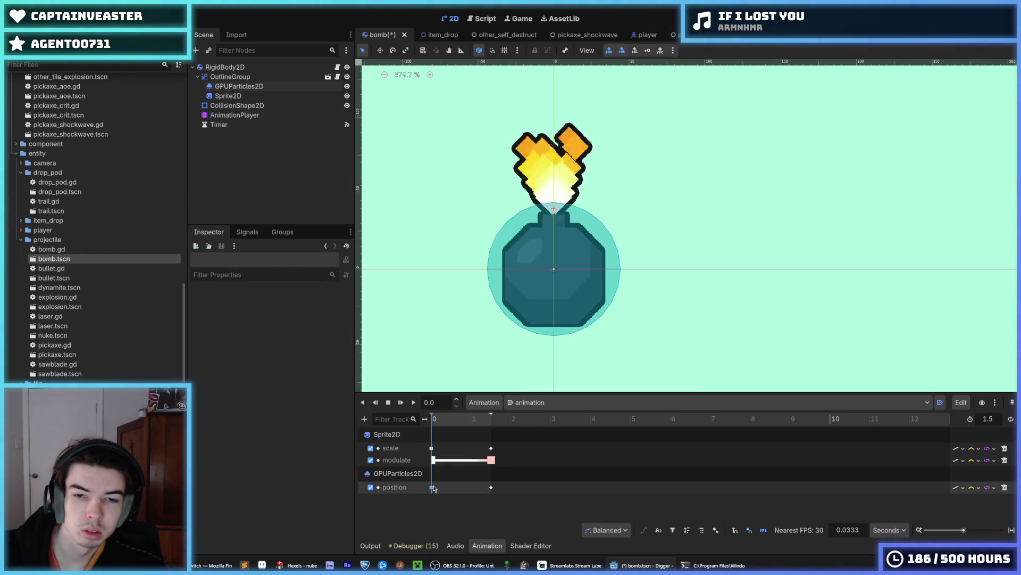
left_click(432, 487)
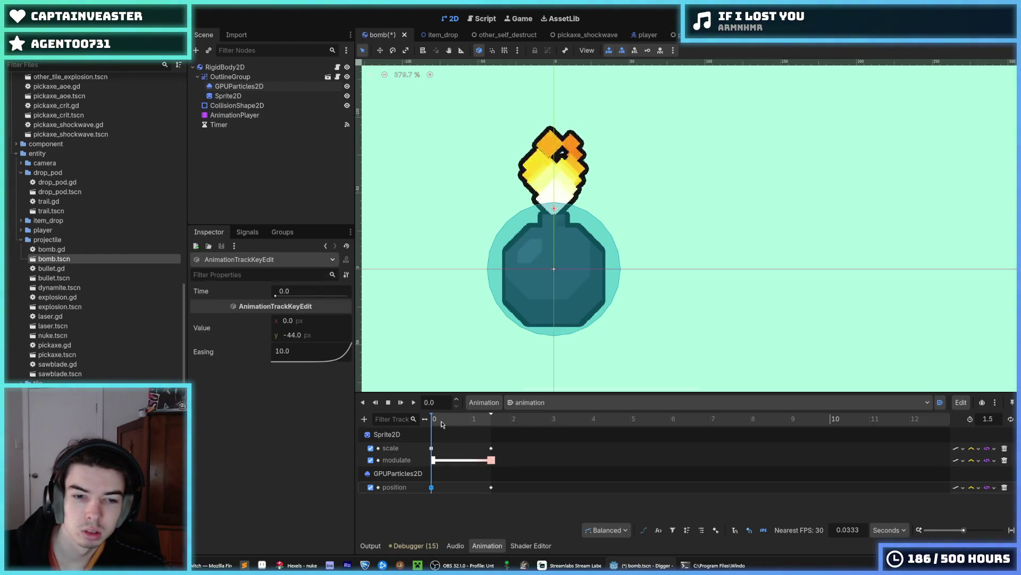
left_click(508, 403)
left_click(527, 418)
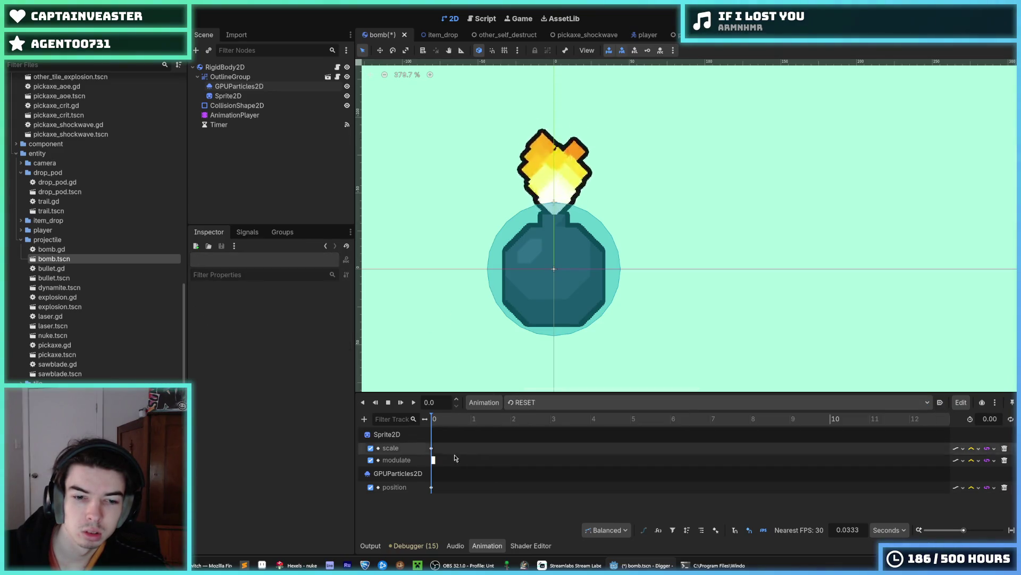
left_click(431, 487)
left_click(522, 402)
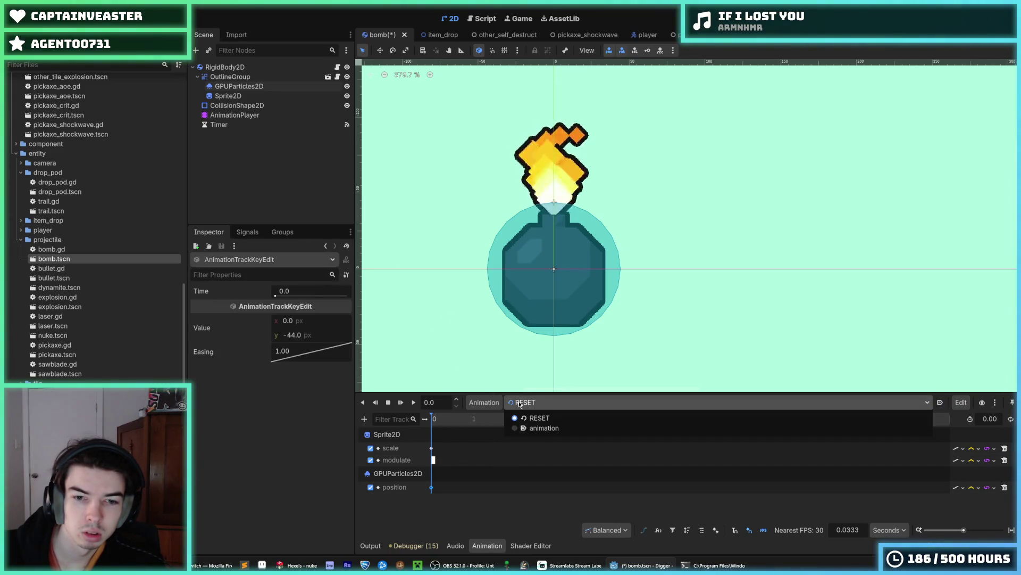
left_click(527, 428)
left_click(431, 487)
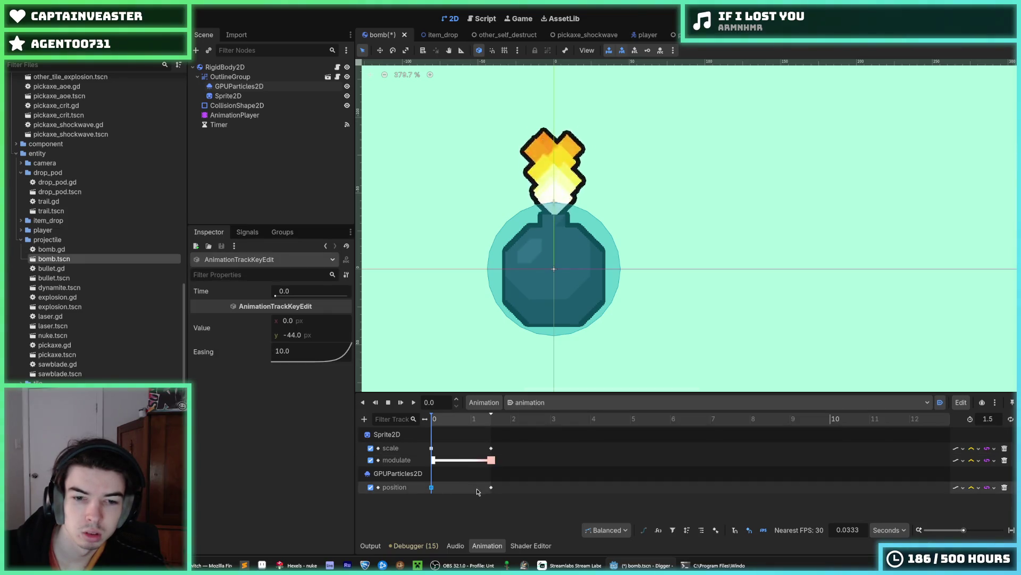
Scrub the bomb animation from 0.68 s to its 1.5 s end, then return to RESET.
left_click(458, 420)
mouse_move(448, 425)
left_mouse_down()
mouse_move(490, 429)
mouse_move(469, 442)
mouse_move(504, 446)
mouse_move(399, 450)
mouse_move(548, 454)
mouse_move(410, 449)
mouse_move(527, 445)
mouse_move(426, 416)
left_mouse_up()
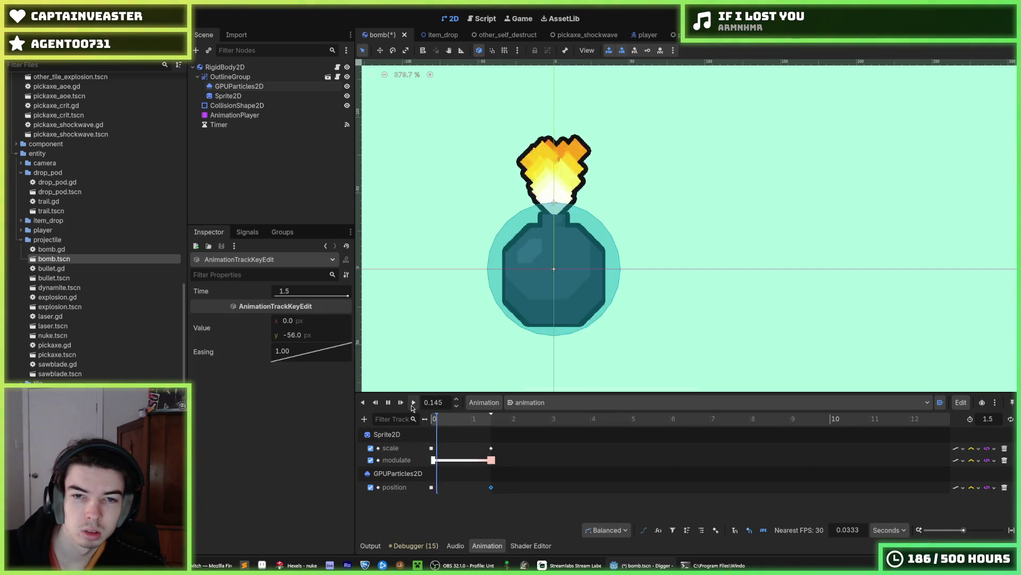
left_click(506, 402)
left_click(527, 416)
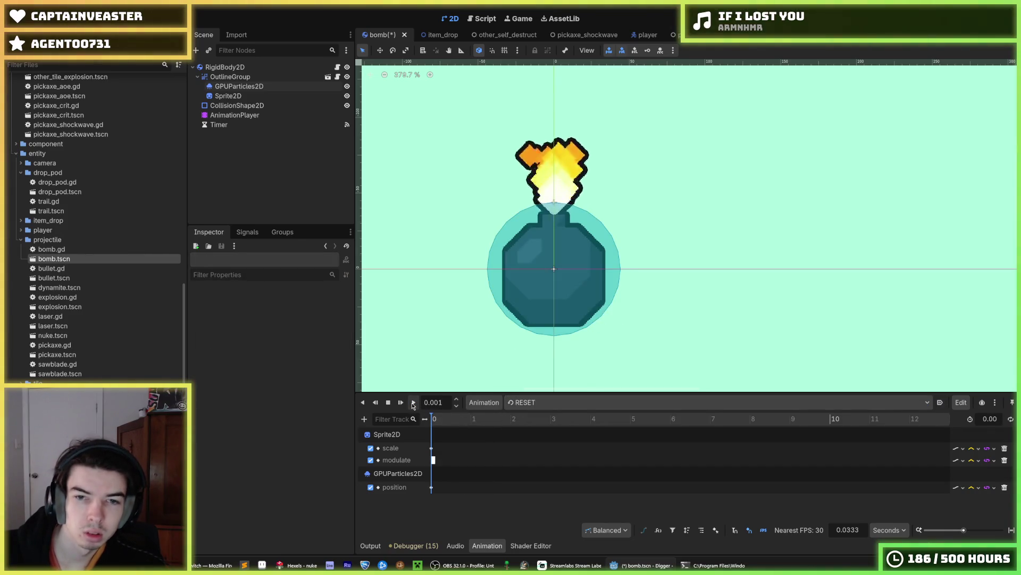
left_click(532, 402)
left_click(526, 426)
left_click(526, 403)
left_click(526, 416)
left_click(240, 86)
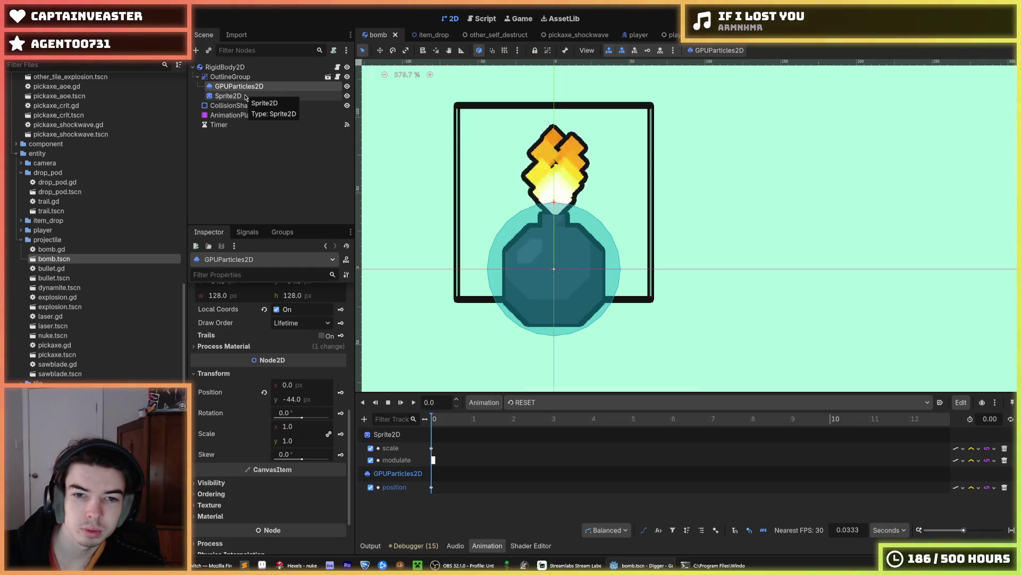
Inspect the bomb's Sprite2D and flame particles nodes in the Scene dock.
left_click(245, 96)
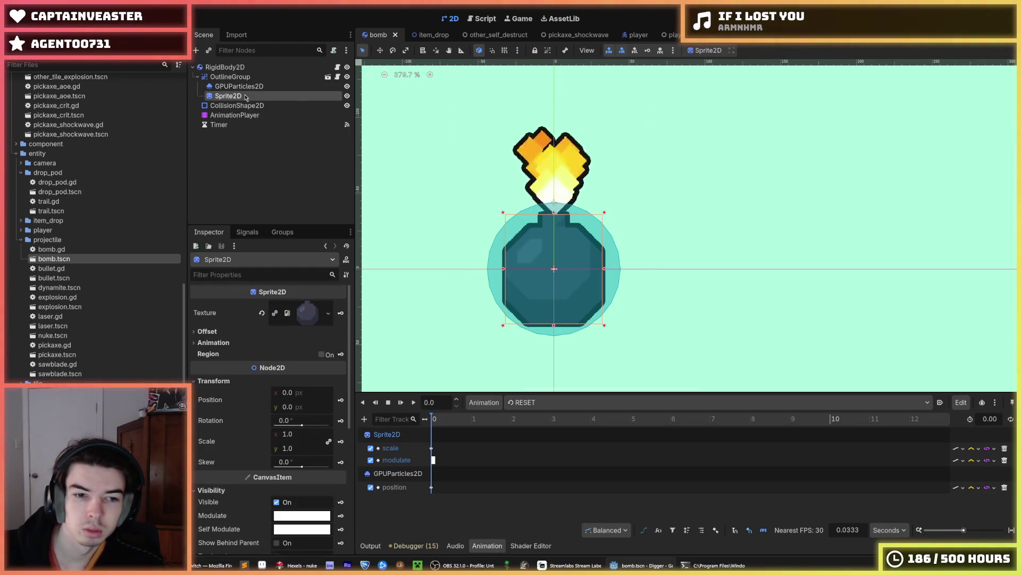
key("Up")
left_click(246, 98)
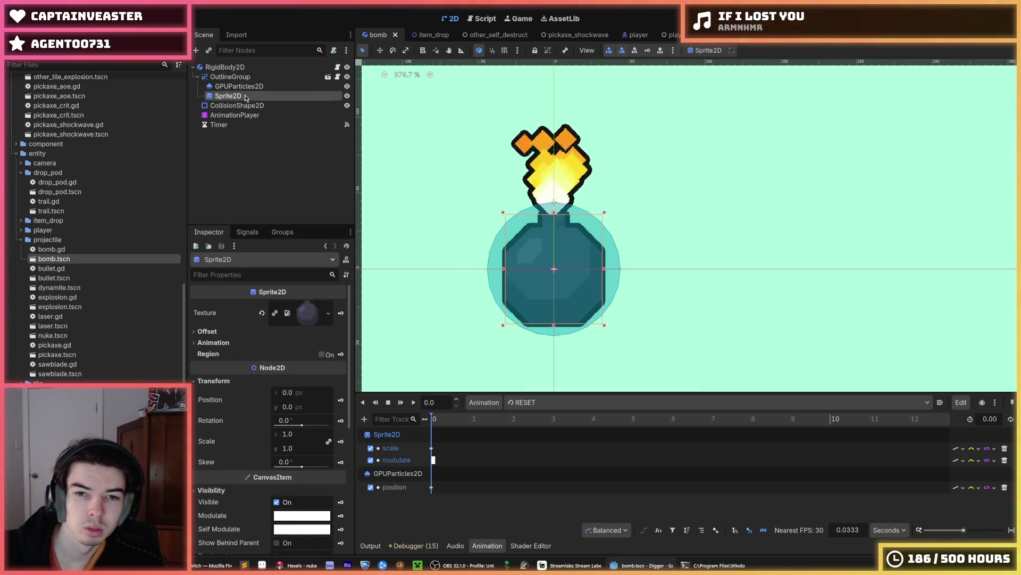
left_click(697, 238)
scroll(633, 236, "down", 6)
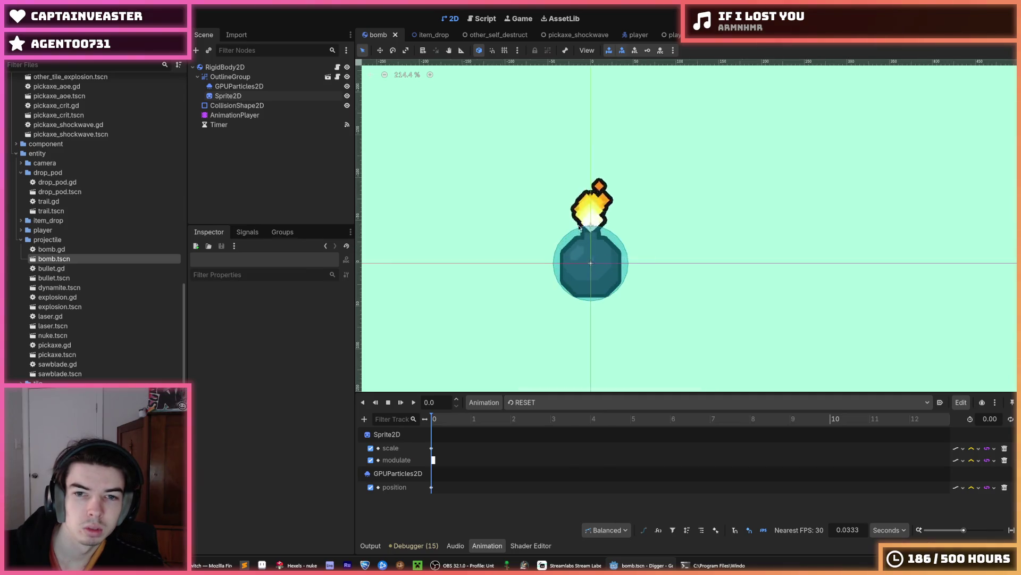
scroll(562, 245, "up", 9)
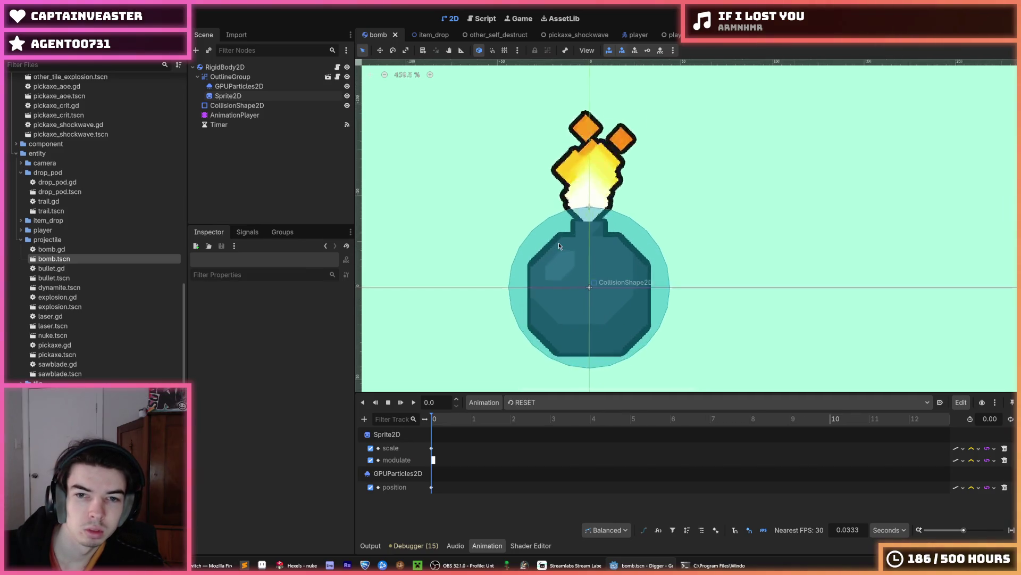
left_click(239, 97)
left_click(238, 89)
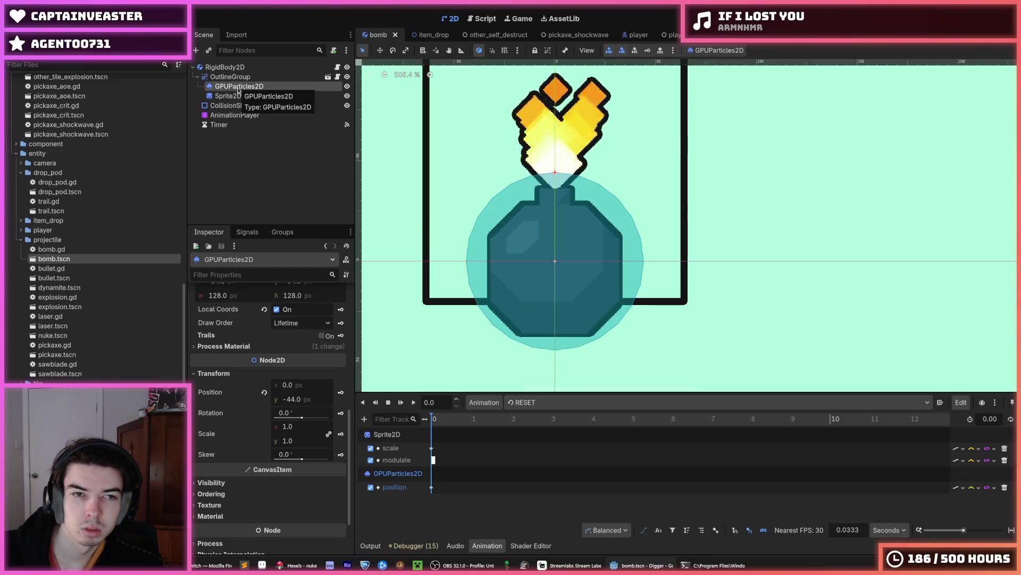
scroll(520, 202, "down", 1)
scroll(752, 287, "down", 4)
Select the bomb's collision shape and shrink its circle to fit the sprite.
left_click(228, 96)
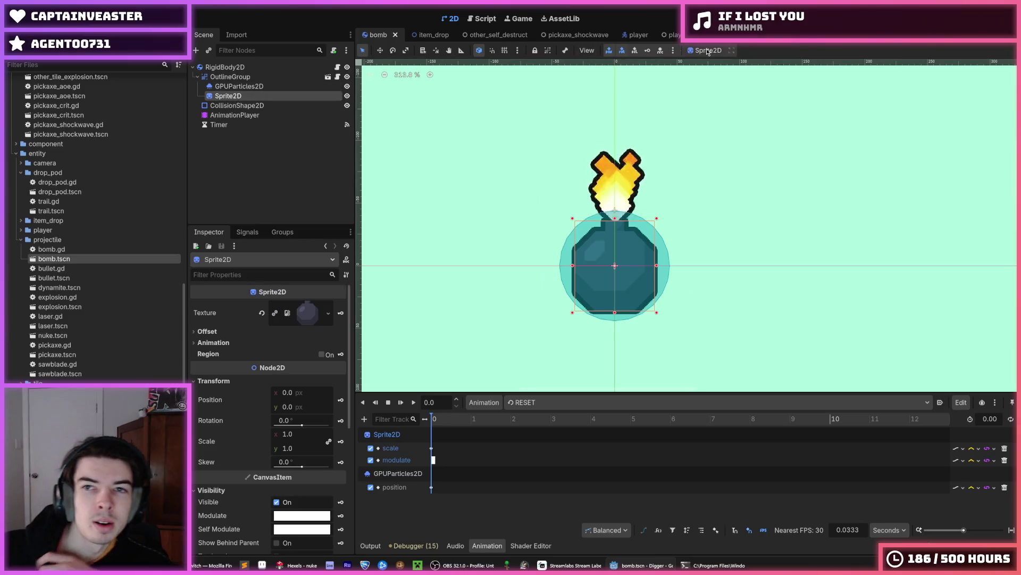
left_click(230, 78)
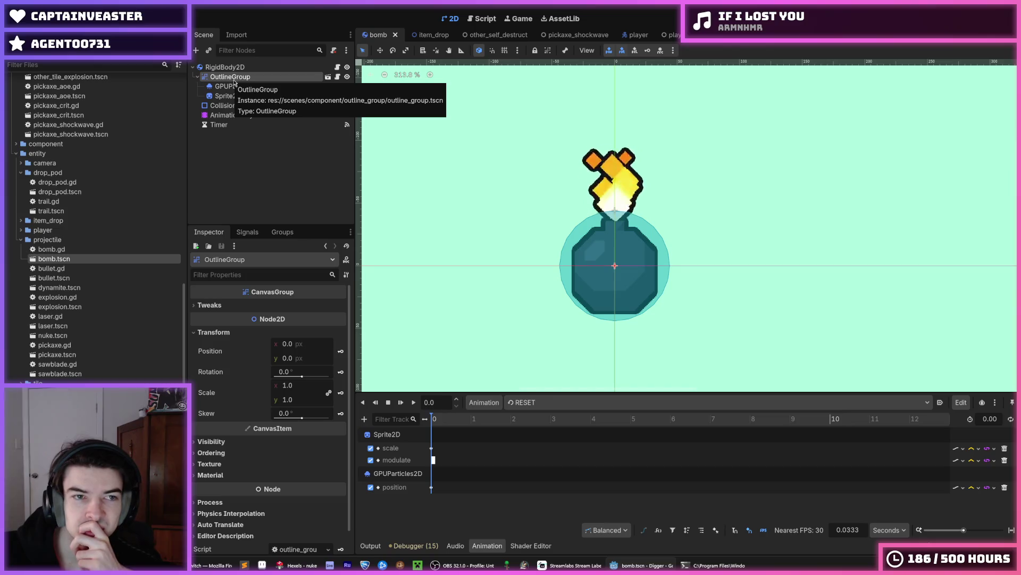
key("Up")
key("Down")
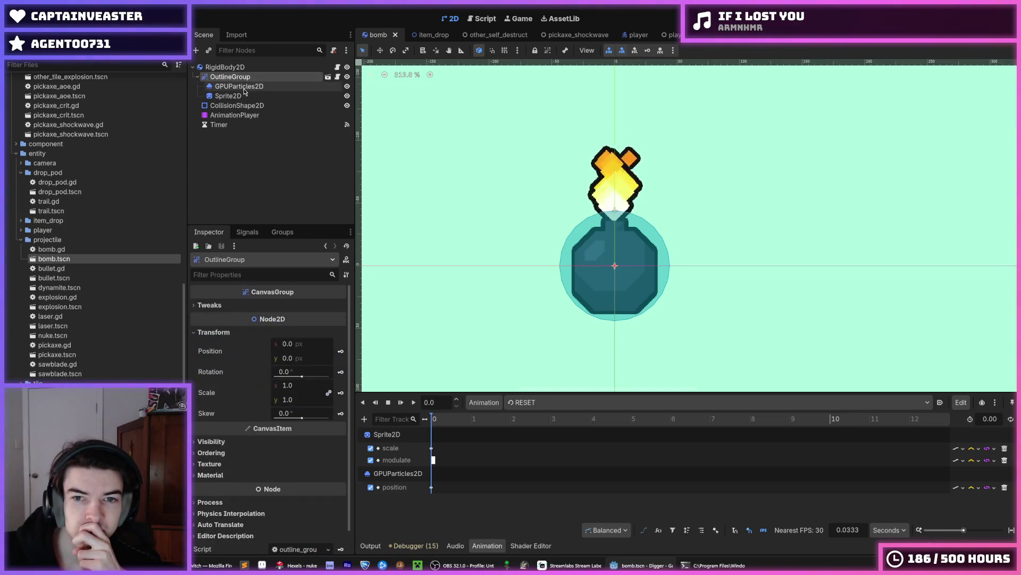
left_click(246, 107)
scroll(615, 291, "up", 4)
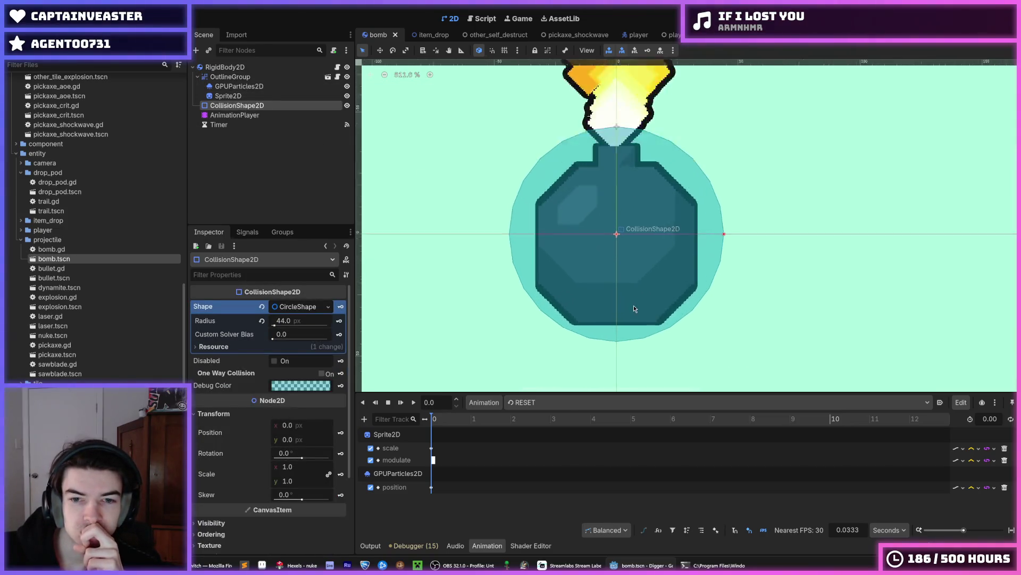
left_click(232, 97)
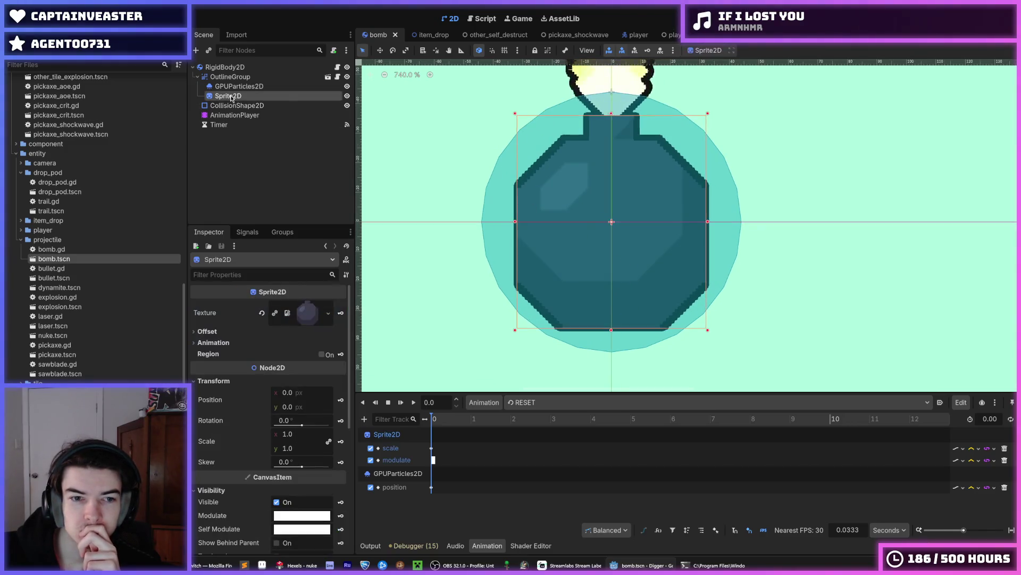
left_click(234, 87)
left_click(232, 77)
left_click(237, 107)
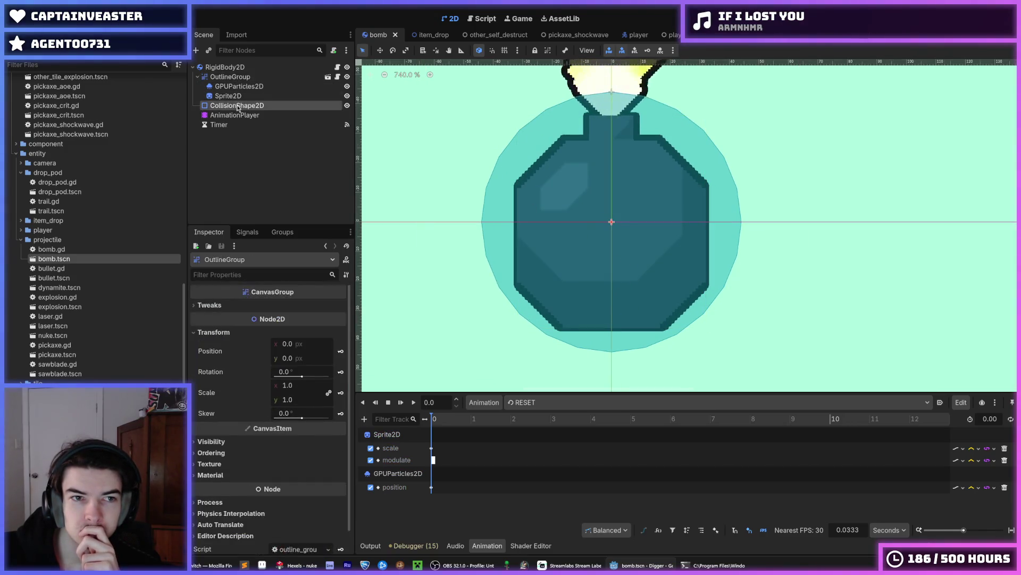
mouse_move(286, 324)
left_mouse_down()
mouse_move(298, 324)
mouse_move(275, 324)
left_mouse_up()
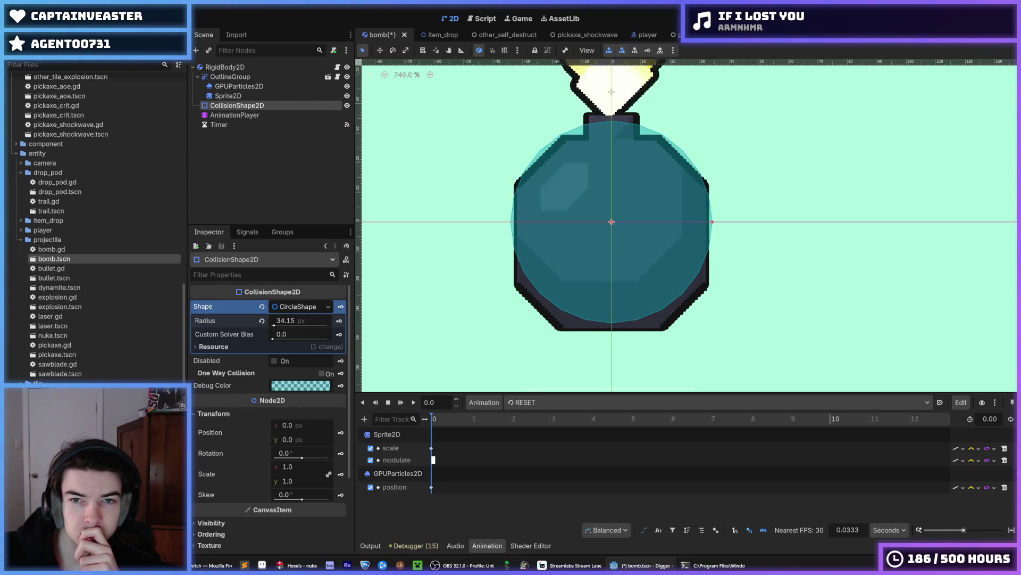
Undo the recent sprite and collision edits from the bomb's Sprite2D.
left_click(231, 95)
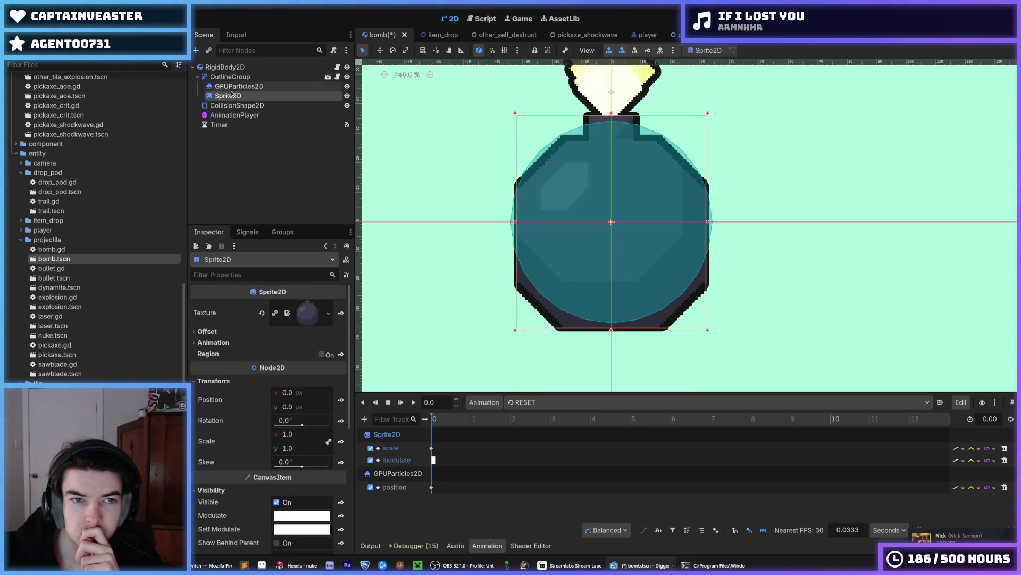
left_click(232, 88)
left_click(234, 96)
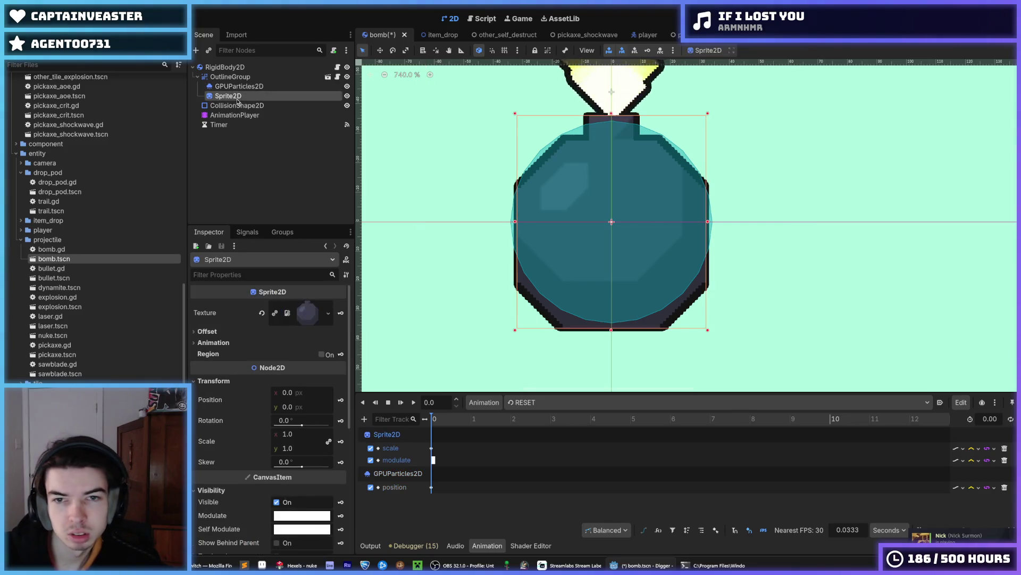
key("ctrl+z")
key("ctrl+z")
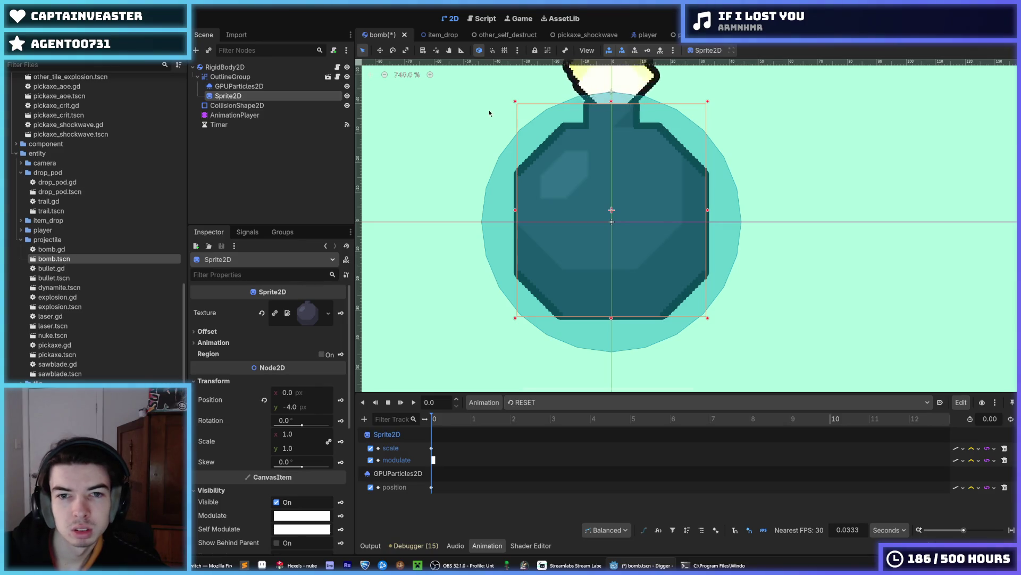
Save the bomb scene and show the tracks of the animation named 'animation'.
scroll(510, 144, "up", 3)
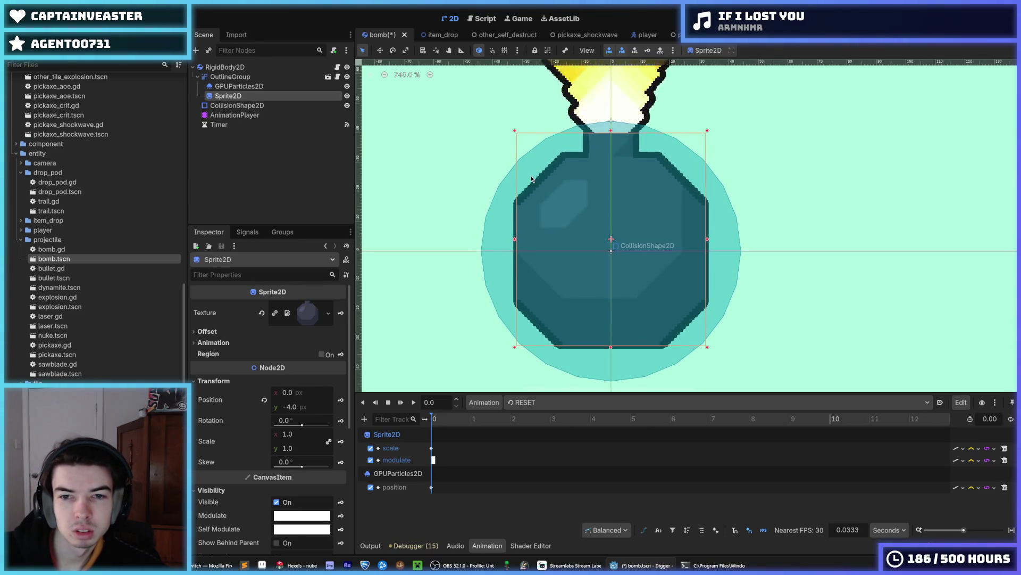
scroll(532, 179, "down", 1)
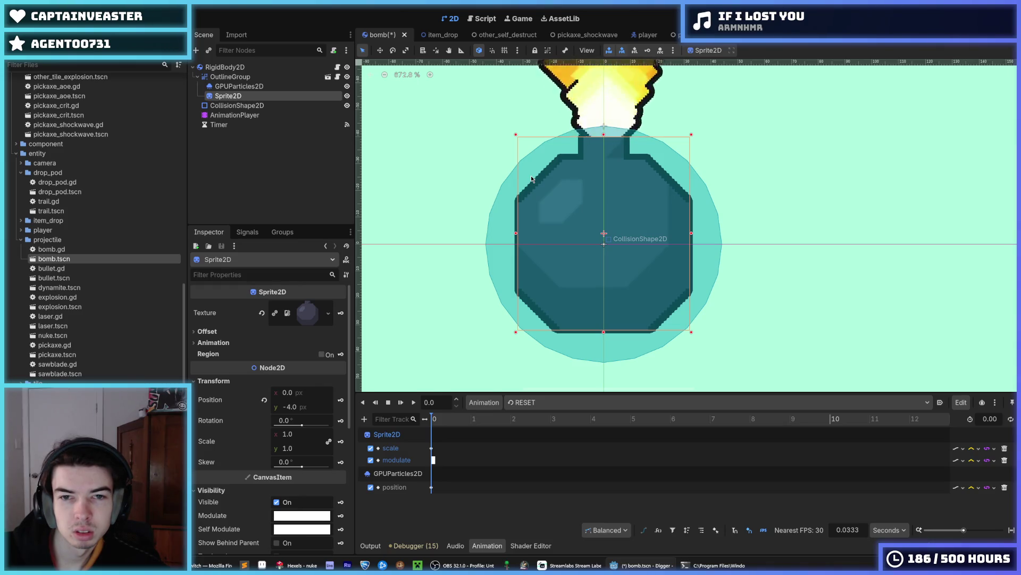
scroll(532, 178, "down", 13)
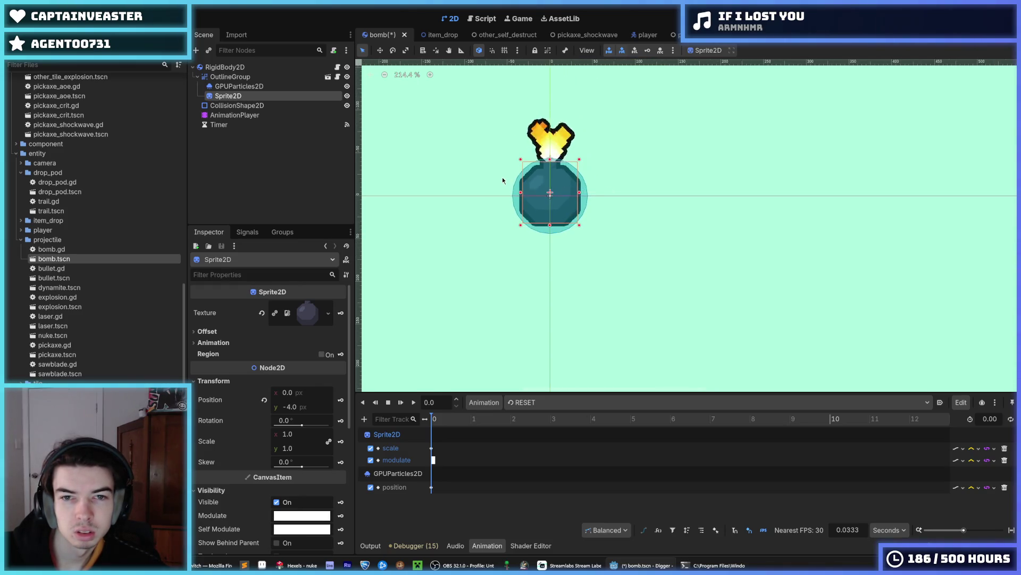
key("ctrl+s")
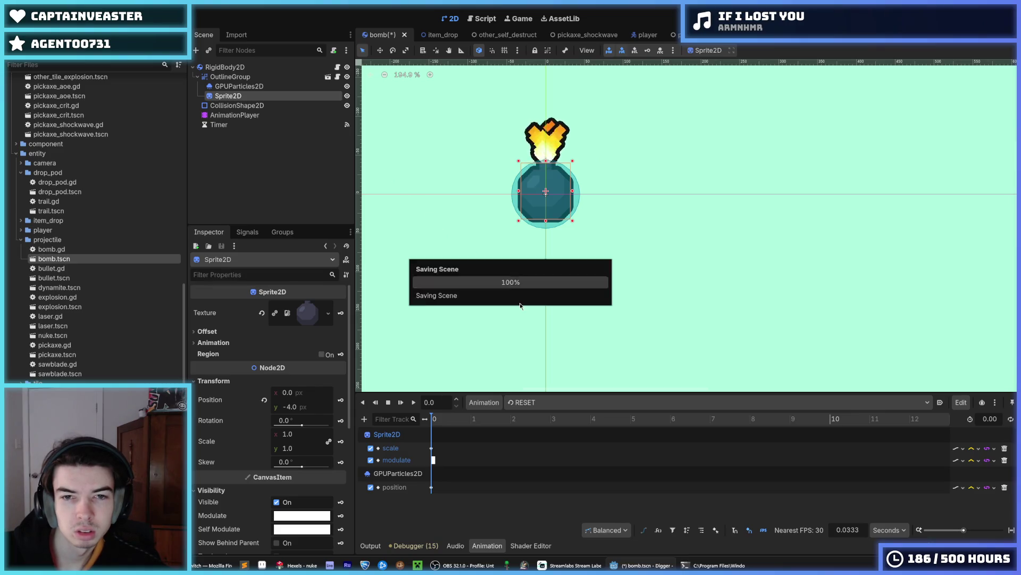
left_click(532, 402)
left_click(537, 428)
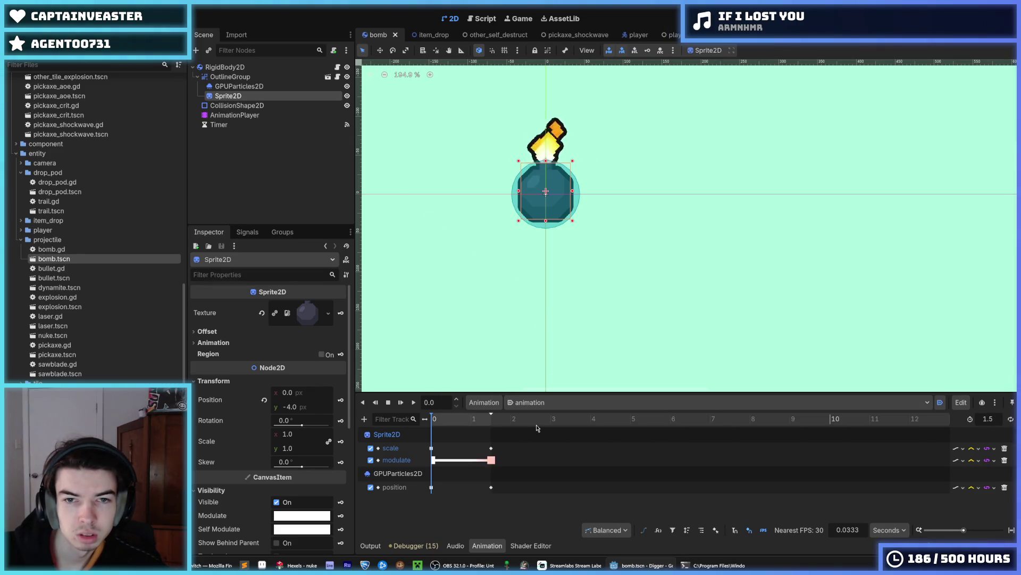
Check the position, modulate and scale keyframes, then switch back to RESET.
left_click(432, 487)
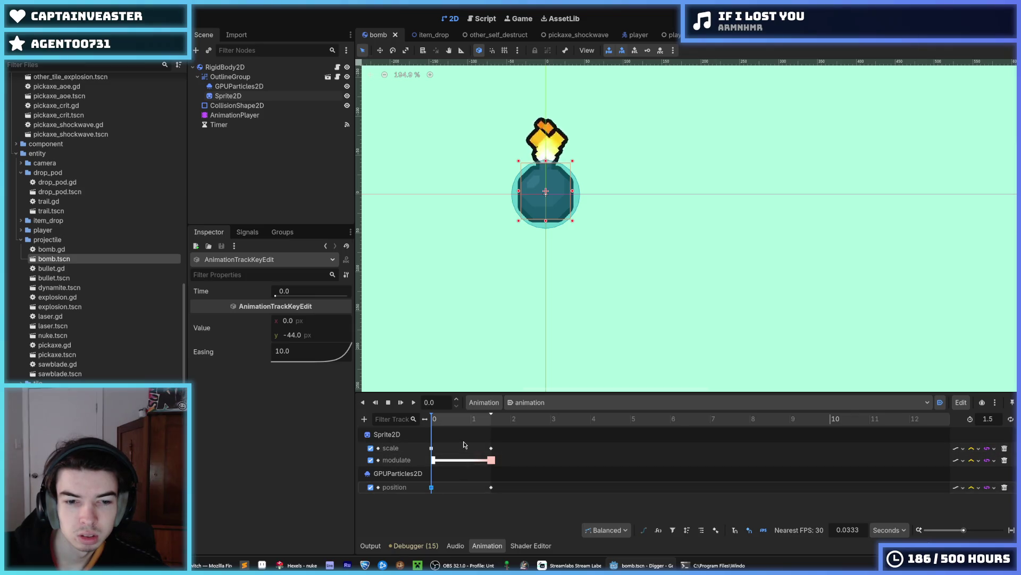
left_click(434, 460)
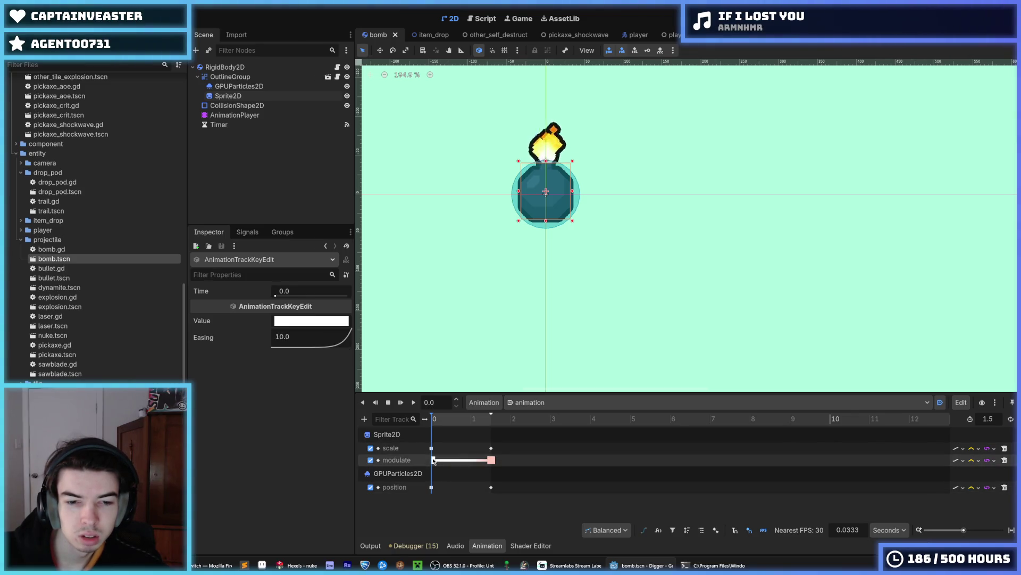
left_click(431, 447)
left_click(539, 403)
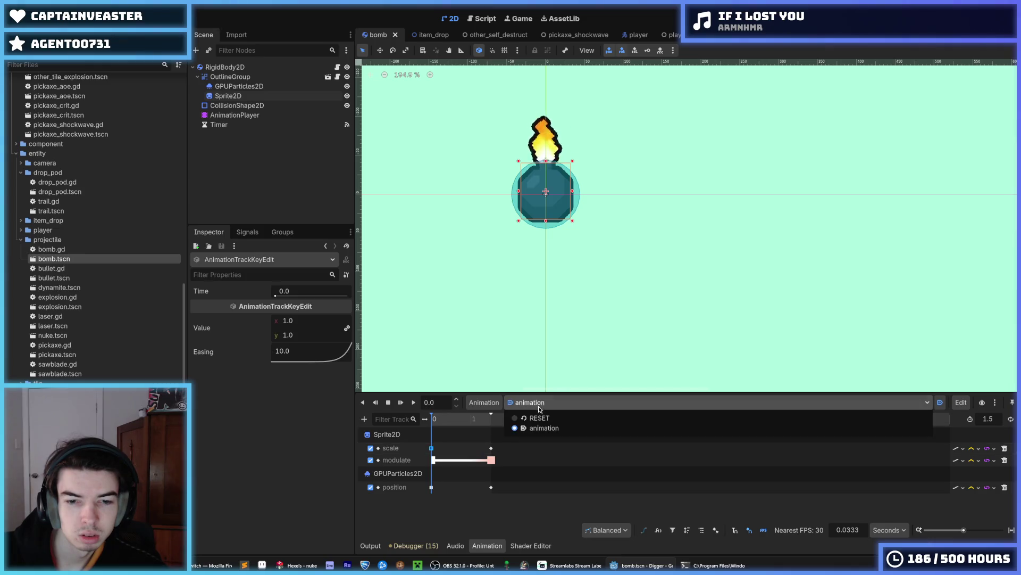
left_click(539, 418)
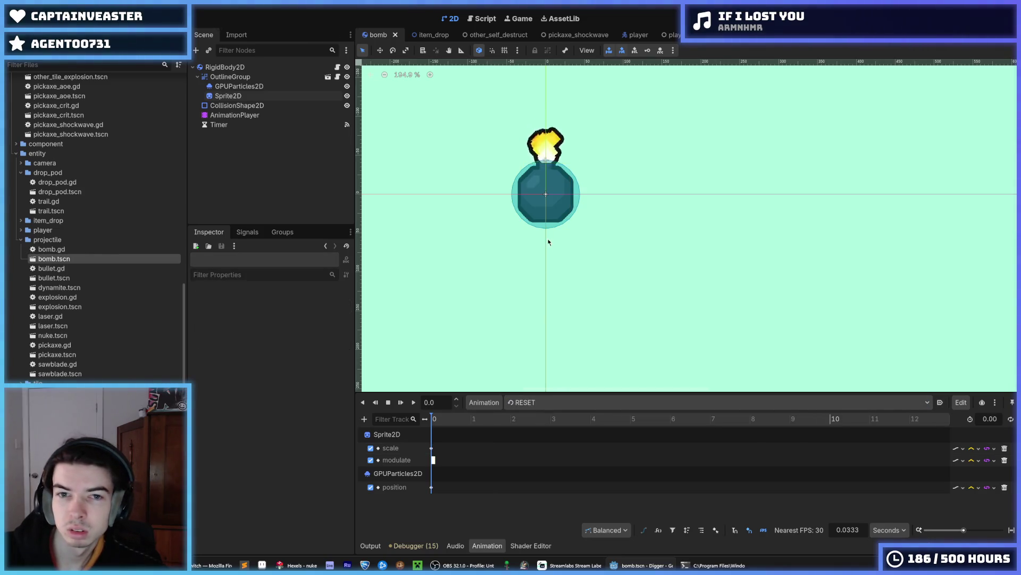
Set the bomb's collision circle radius to 40 px, save, and open dynamite.tscn.
scroll(532, 236, "up", 3)
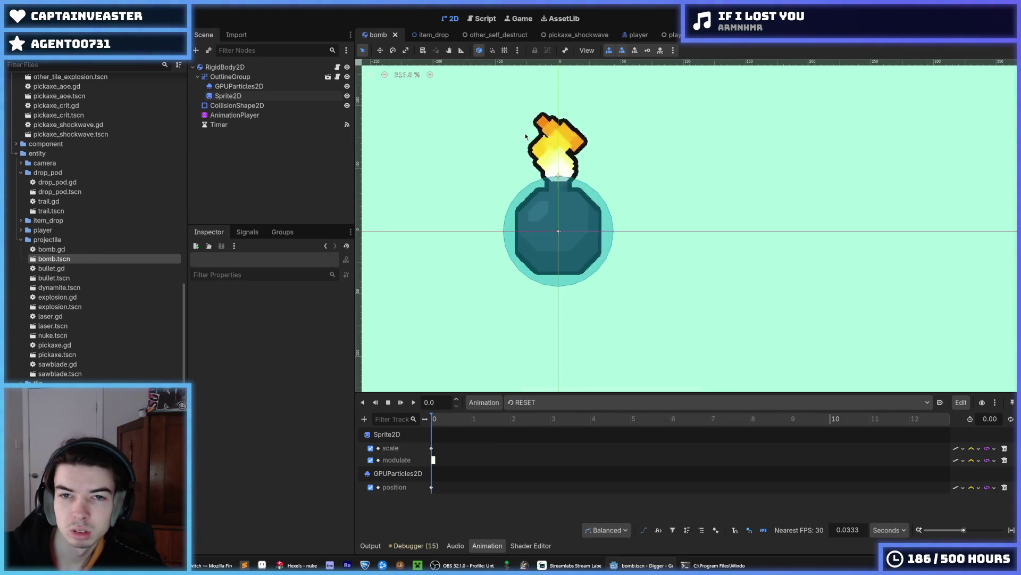
left_click(237, 106)
mouse_move(297, 324)
left_mouse_down()
mouse_move(282, 324)
mouse_move(294, 322)
left_mouse_up()
scroll(425, 240, "down", 3)
scroll(494, 278, "up", 3)
scroll(494, 279, "down", 5)
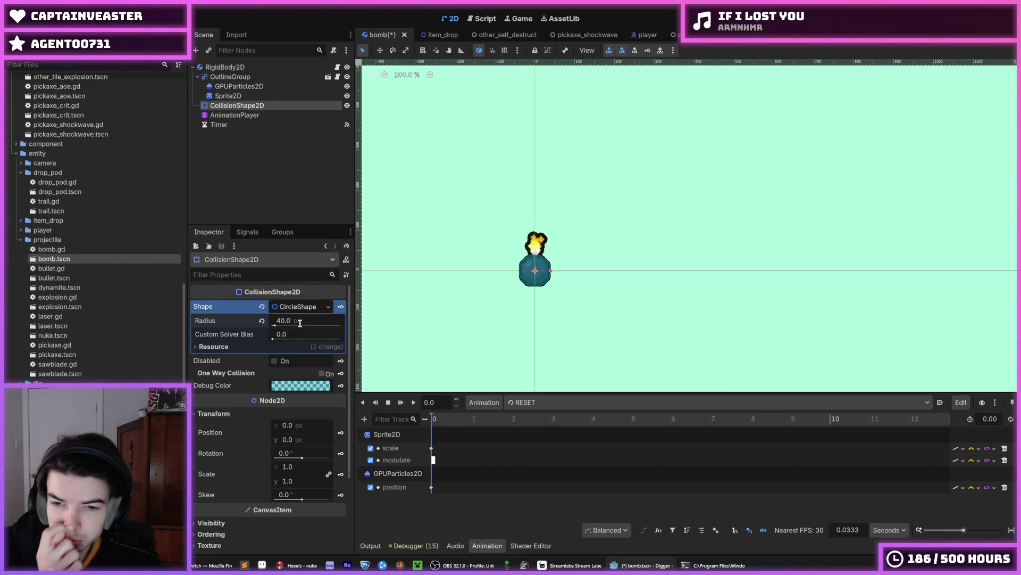
key("ctrl+s")
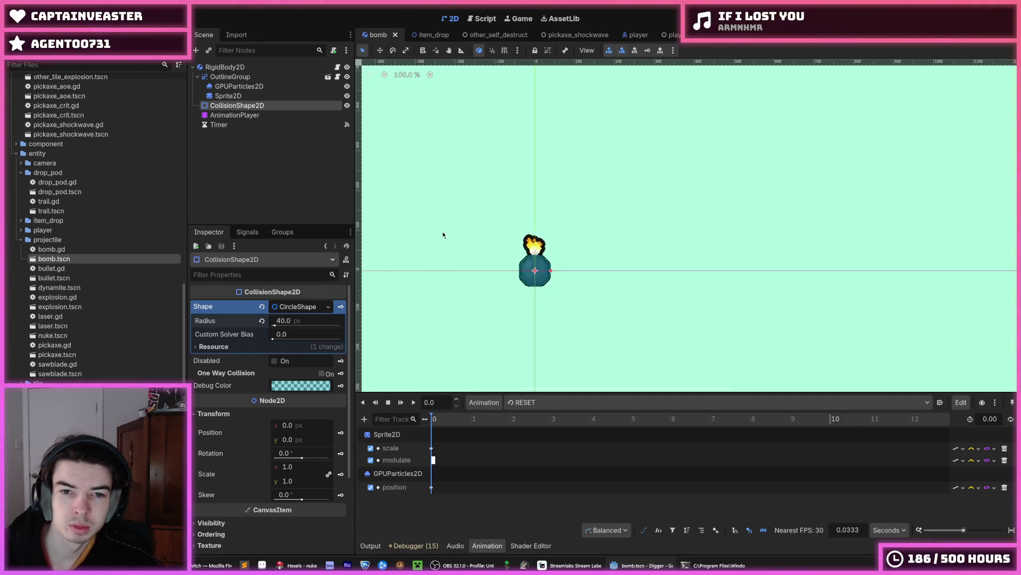
key("ctrl+s")
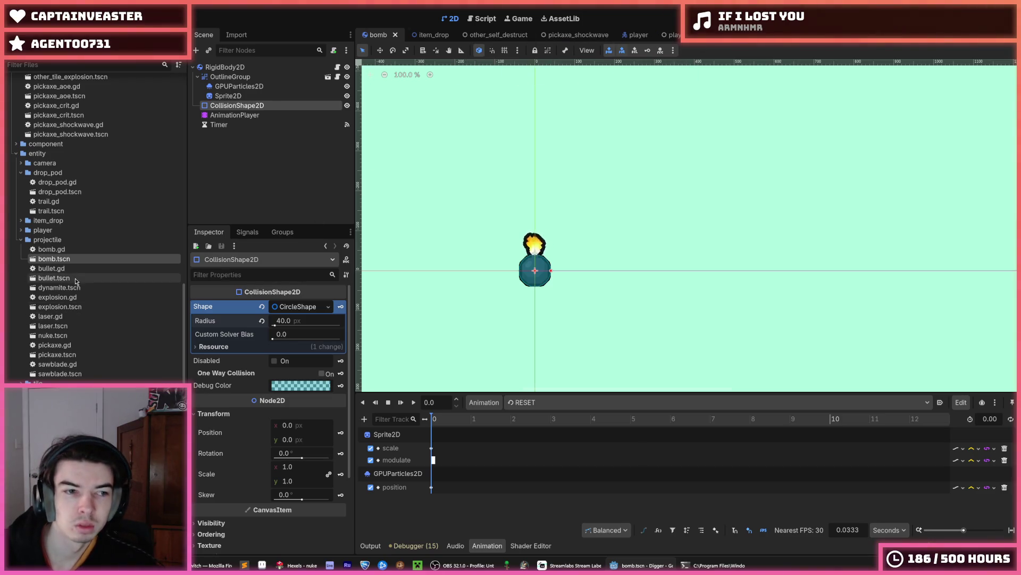
double_click(59, 287)
Reset the dynamite Sprite2D's position to zero in its transform properties.
left_click(249, 86)
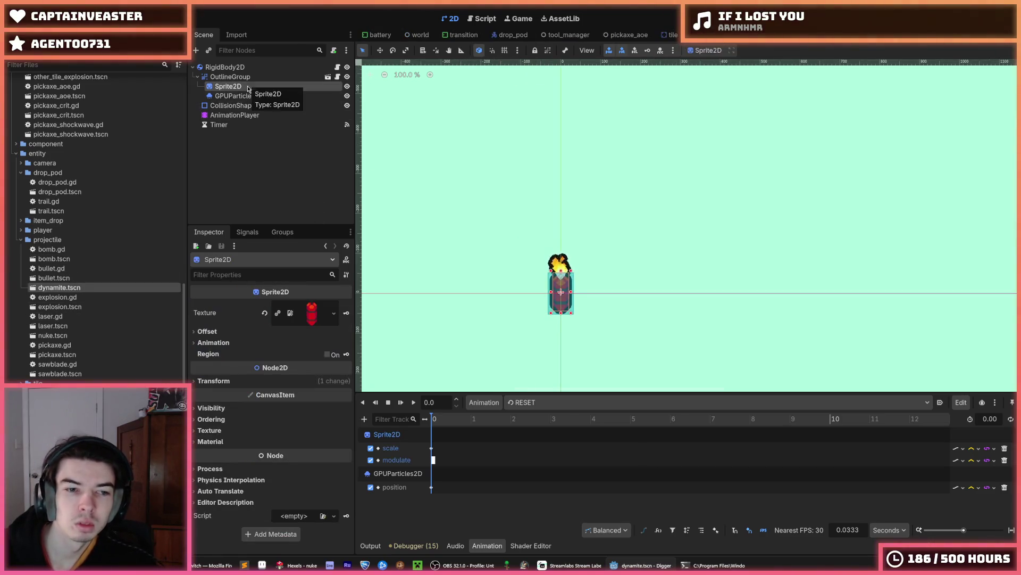
left_click(241, 378)
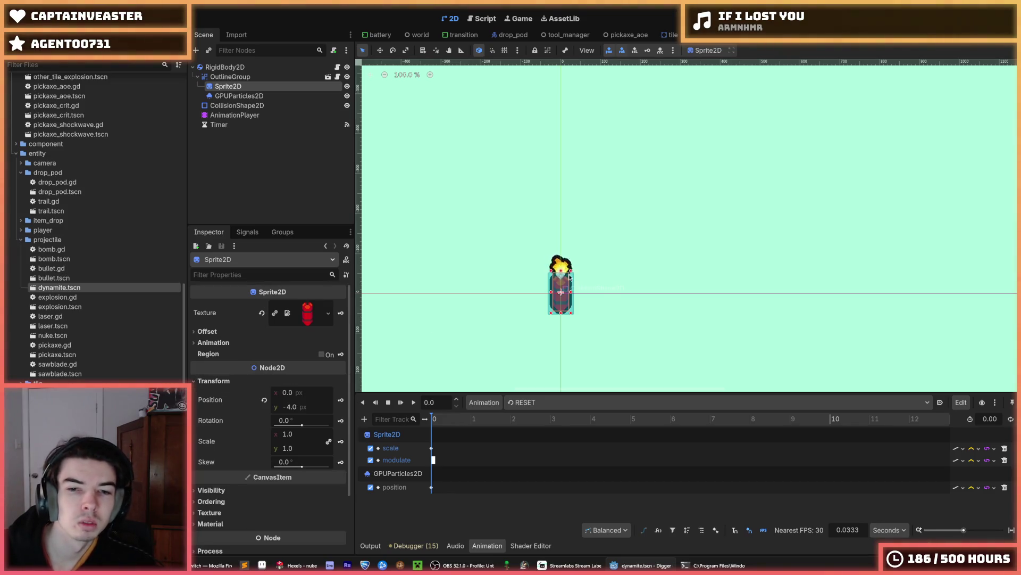
scroll(555, 289, "up", 5)
scroll(569, 314, "up", 2)
scroll(533, 318, "down", 2)
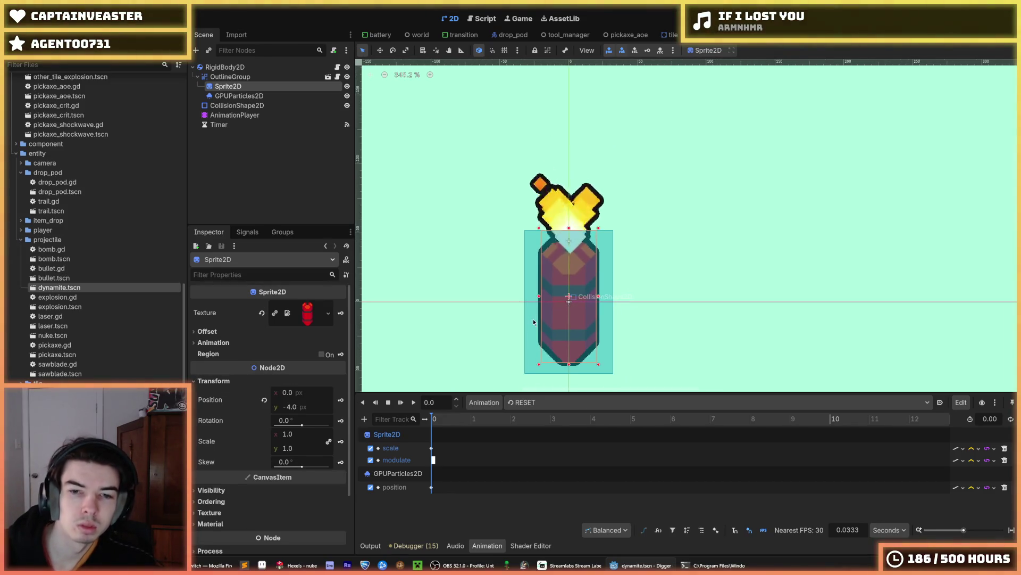
left_click(264, 400)
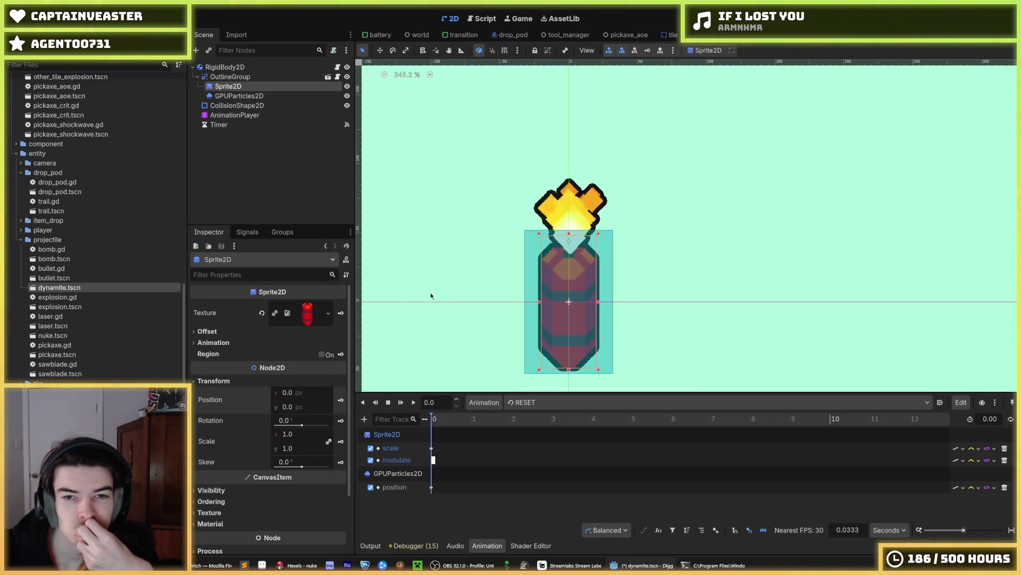
Undo the sprite position reset and save the dynamite scene.
scroll(530, 315, "up", 3)
scroll(564, 288, "up", 1)
scroll(585, 266, "down", 1)
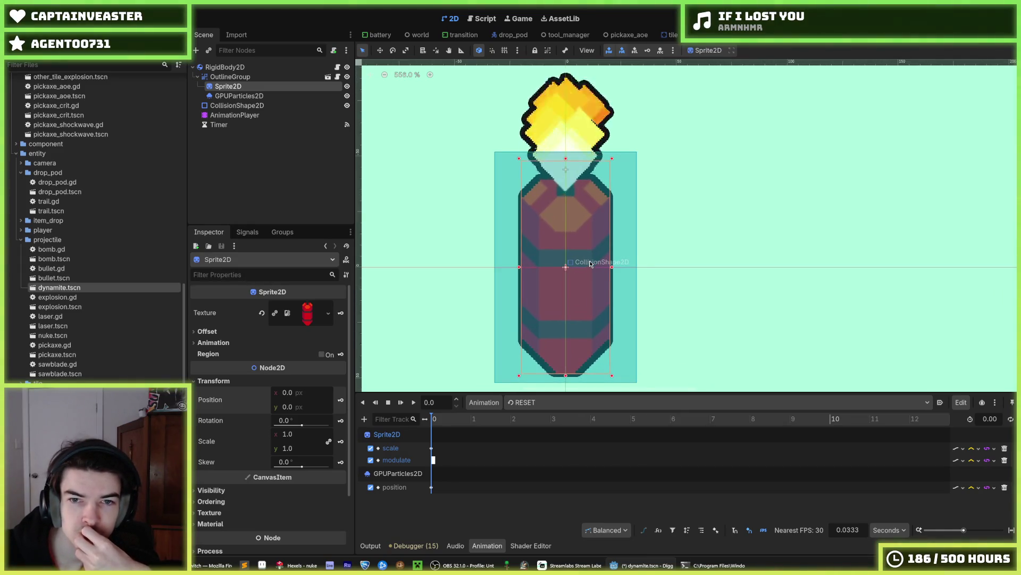
scroll(590, 263, "up", 3)
scroll(588, 266, "down", 3)
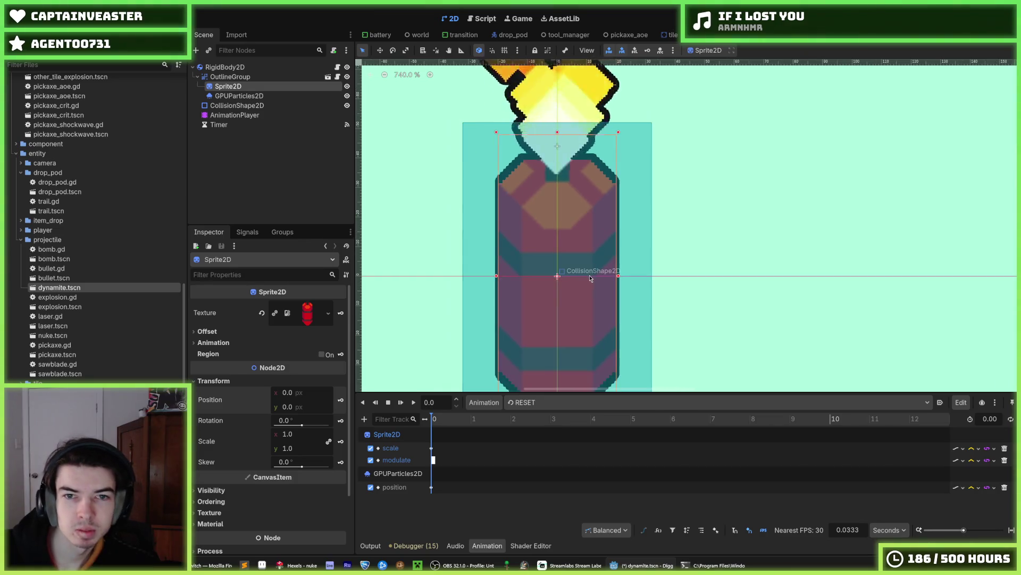
scroll(580, 267, "down", 1)
key("Up")
key("Up")
key("Up")
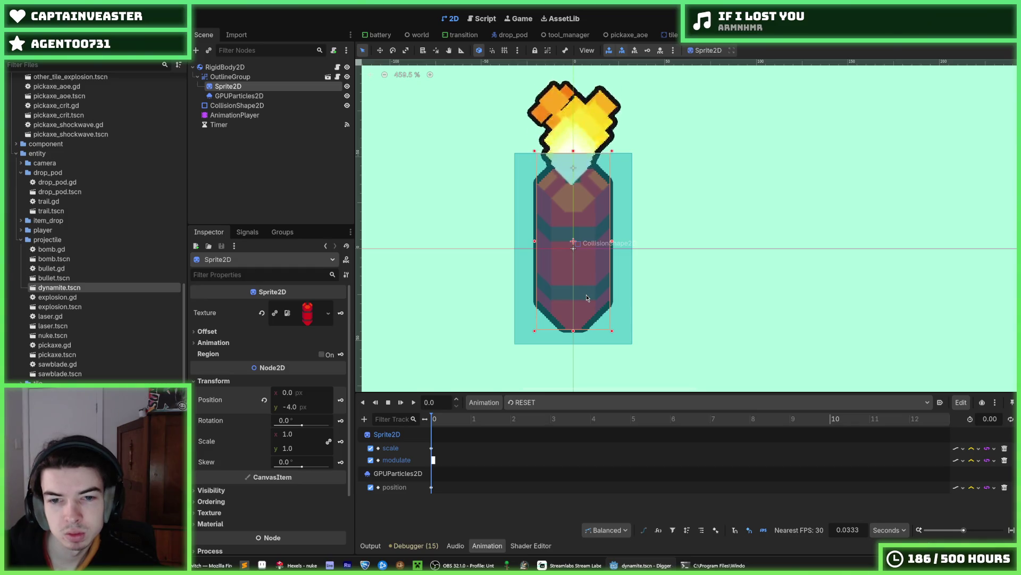
scroll(587, 297, "down", 5)
left_click(659, 281)
key("ctrl+s")
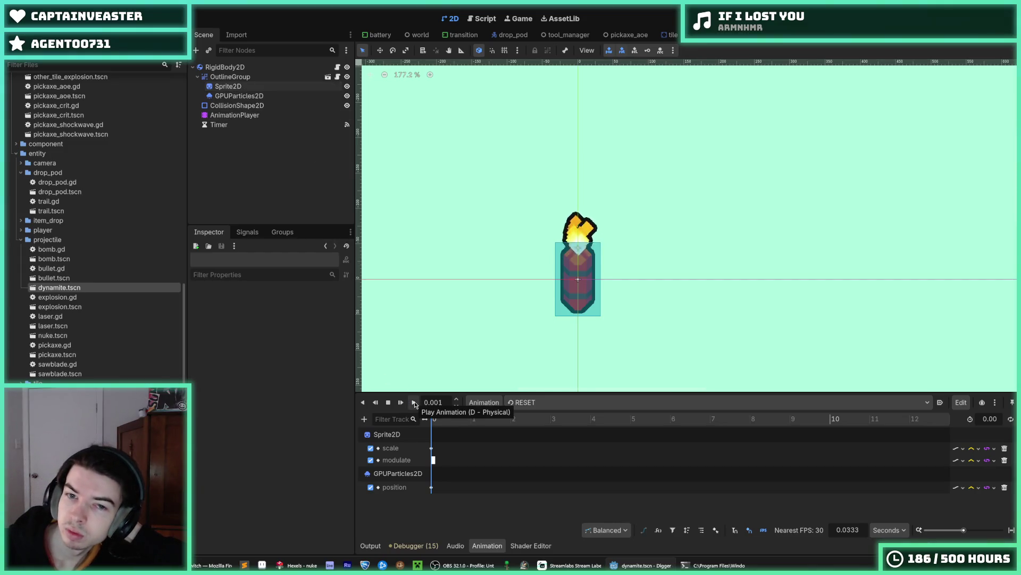
Scrub the dynamite's 'animation' to 1.5 and replay it, then open nuke.tscn.
left_click(532, 402)
left_click(524, 428)
left_click_drag(441, 424, 500, 426)
key("shift+d")
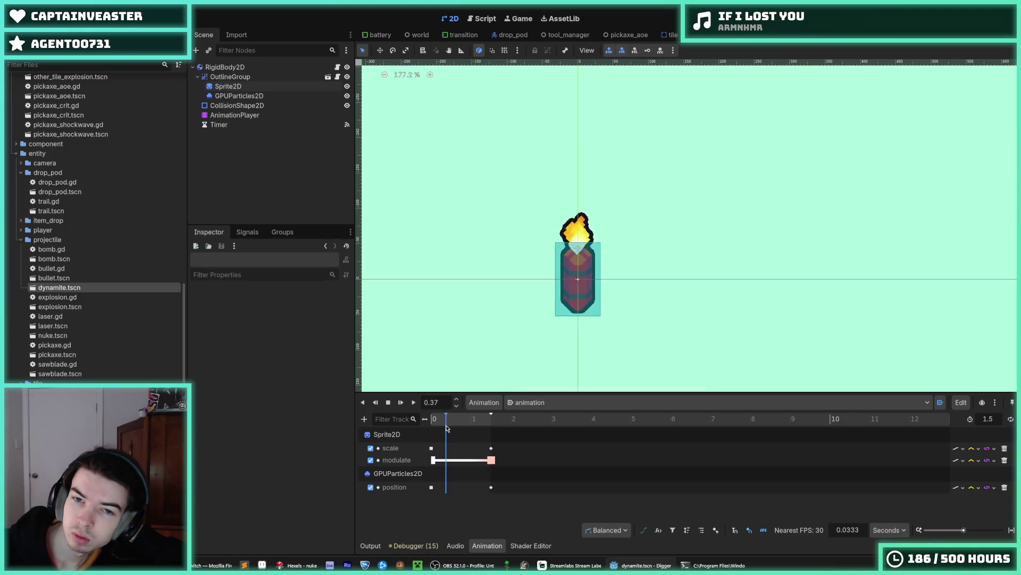
key("shift+d")
key("shift+d")
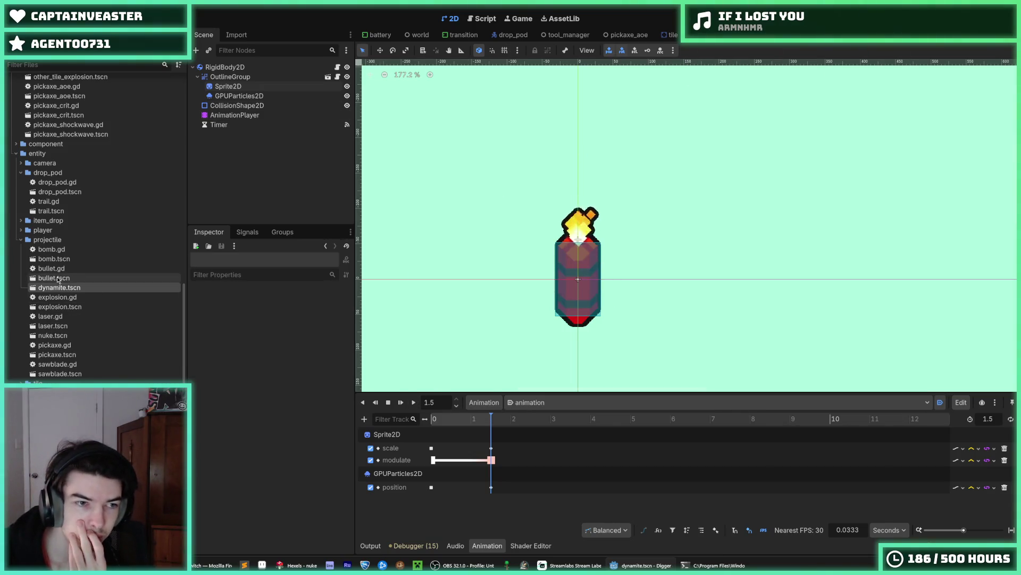
double_click(67, 337)
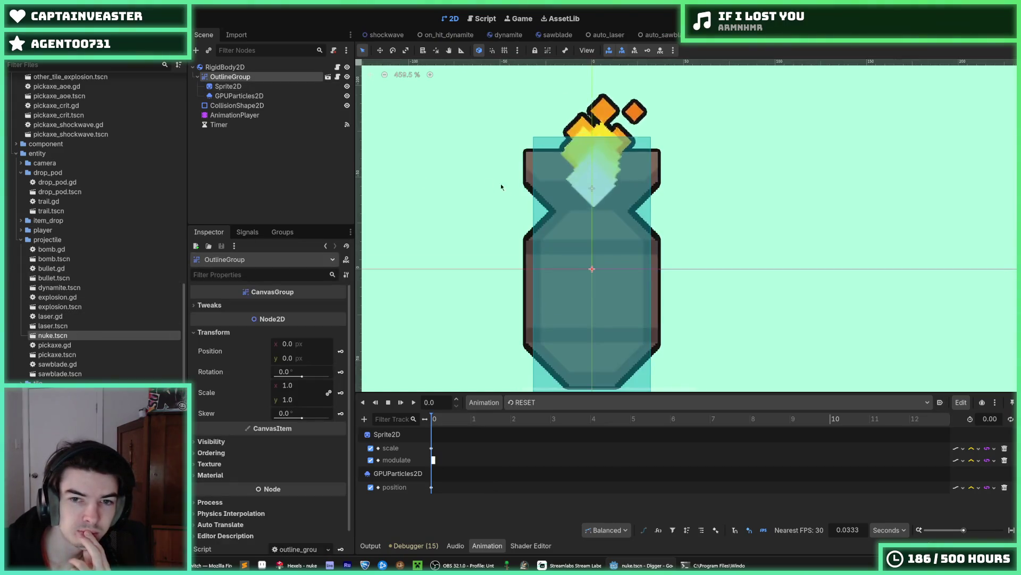
Delete the nuke's GPUParticles2D node.
scroll(486, 183, "down", 4)
scroll(520, 205, "up", 2)
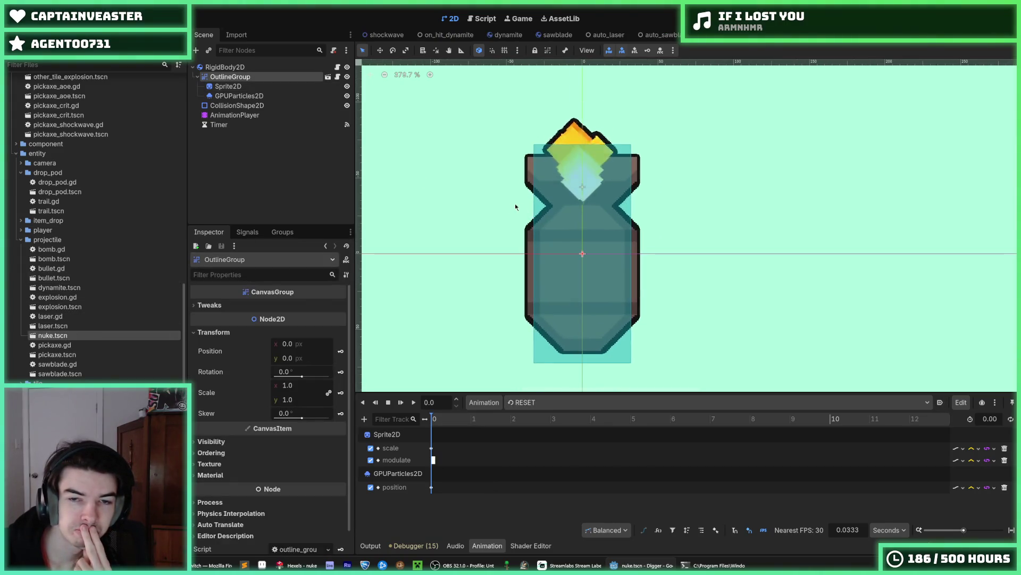
left_click(240, 97)
key("Delete")
key("Return")
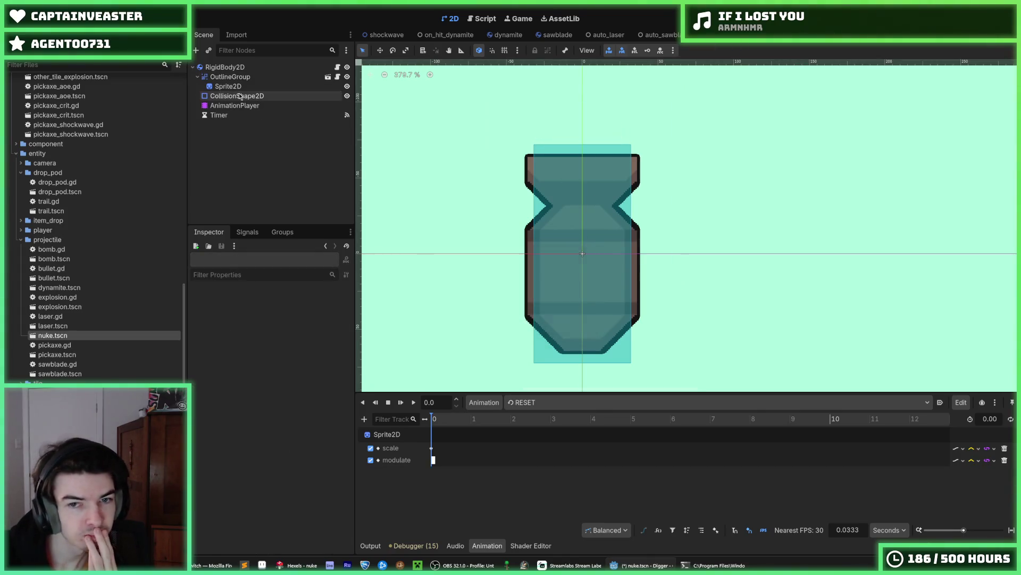
Inspect the nuke's AnimationPlayer keyframes and its sprite node.
left_click(234, 105)
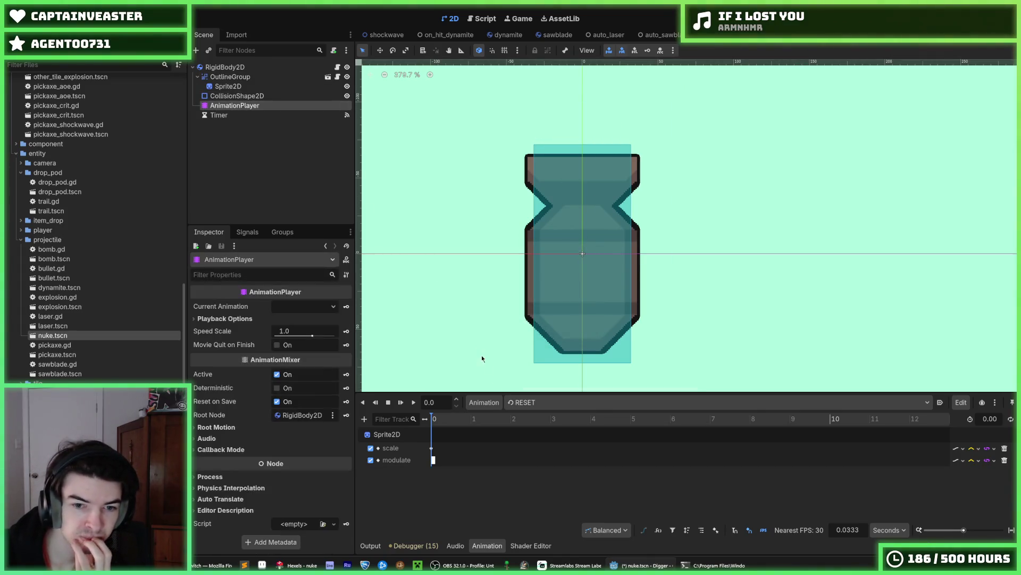
left_click(525, 404)
left_click(542, 428)
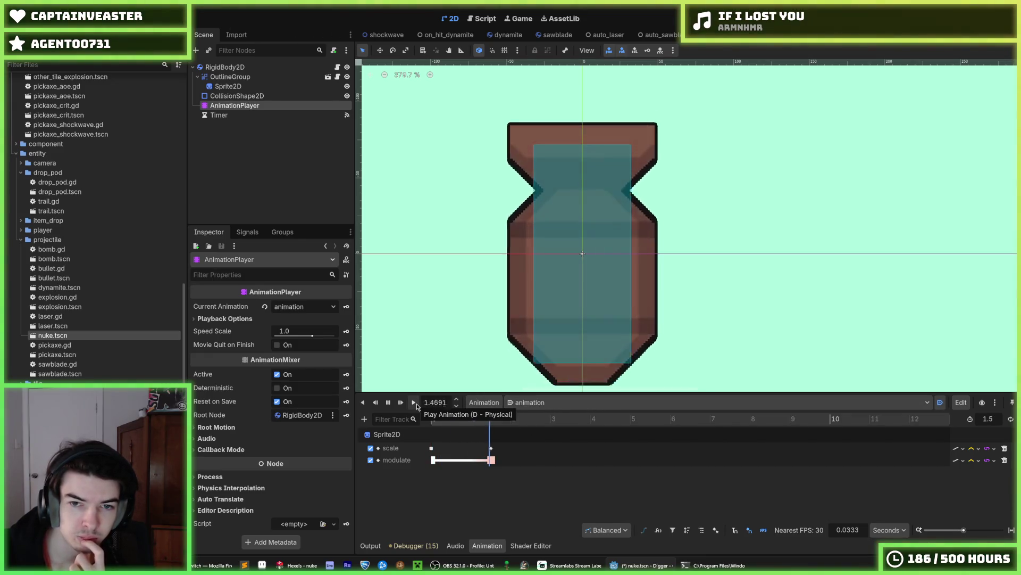
left_click(237, 96)
left_click(229, 86)
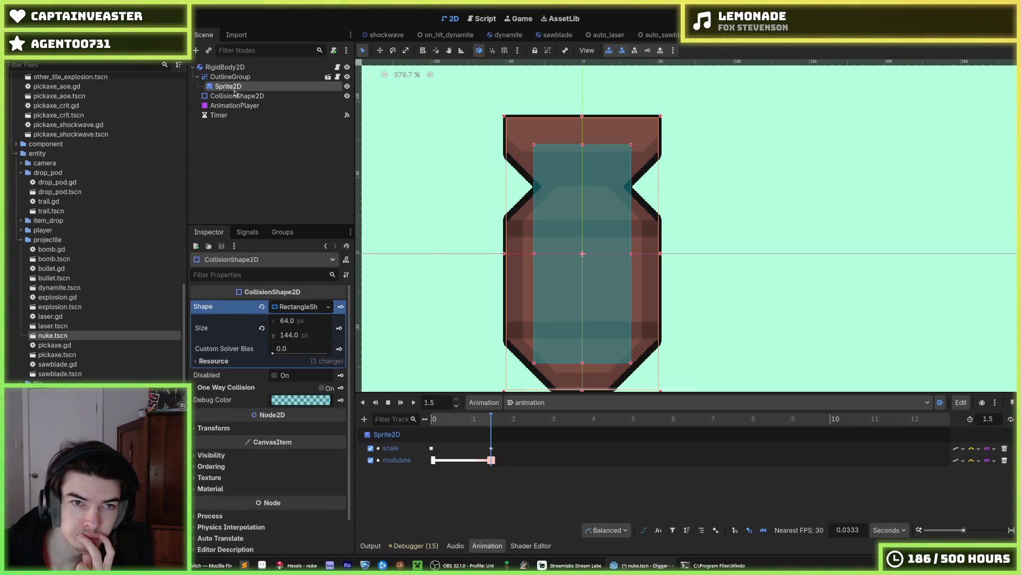
left_click(235, 86)
Switch the nuke's animation preview back to RESET and check the collision shape.
left_click(519, 404)
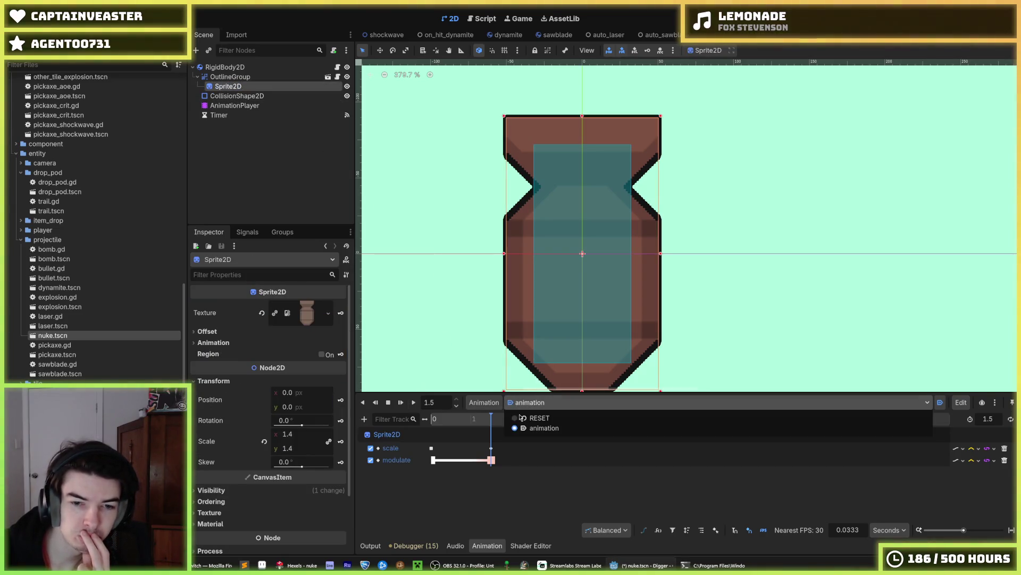
left_click(516, 419)
left_click(237, 96)
scroll(460, 208, "down", 2)
scroll(466, 211, "down", 4)
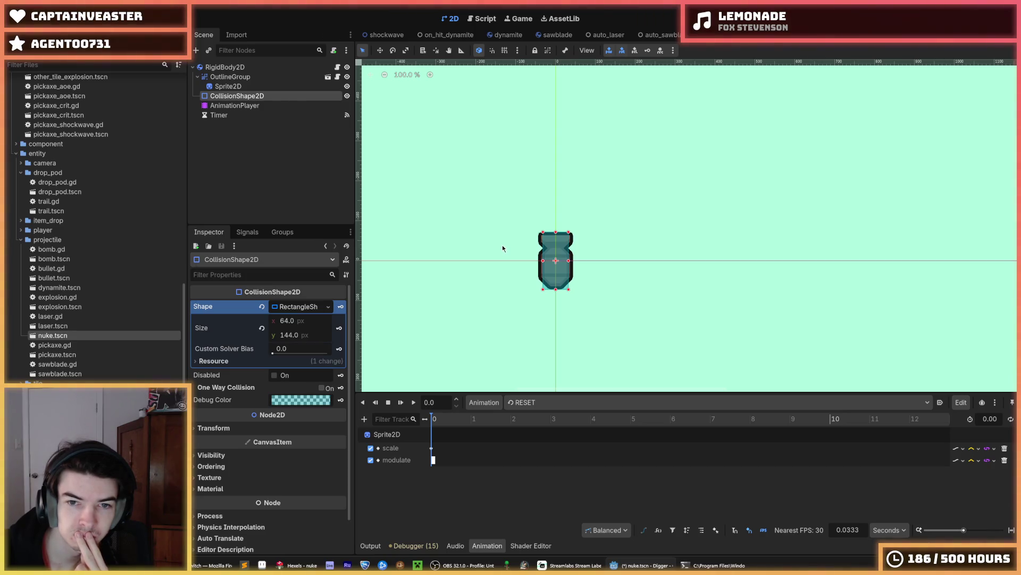
left_click(626, 269)
Save the nuke scene and select its RigidBody2D root node.
left_click_drag(477, 264, 536, 285)
key("ctrl+s")
key("ctrl+s")
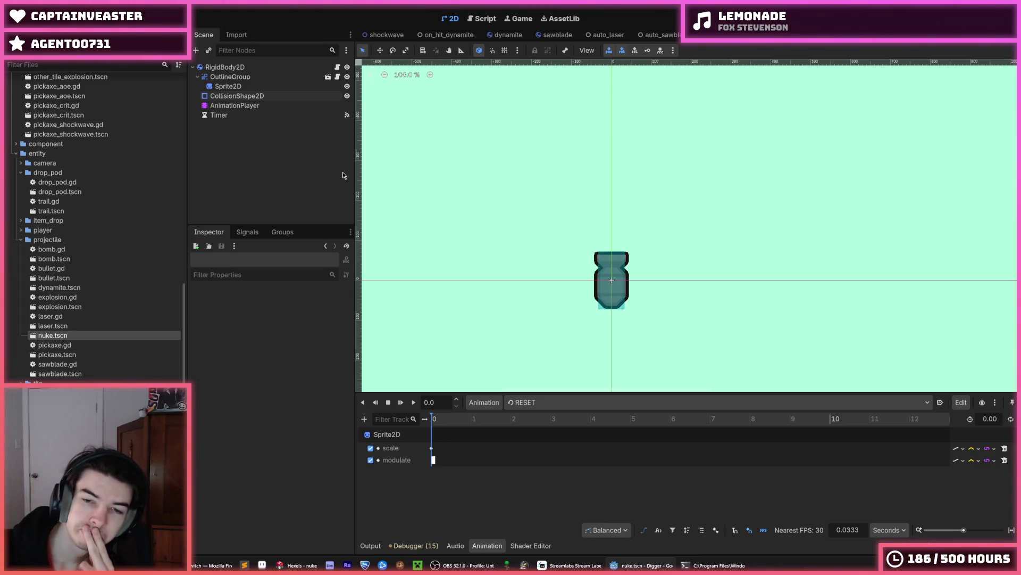
left_click(235, 105)
left_click(250, 67)
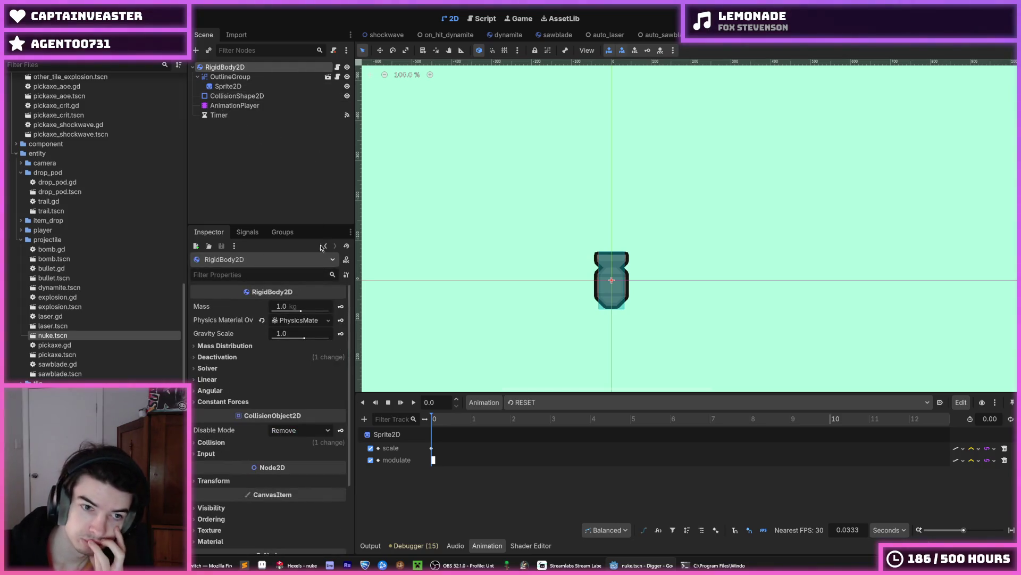
Give the rigid body's physics material bounce 0.0 and turn on Rough.
left_click(302, 320)
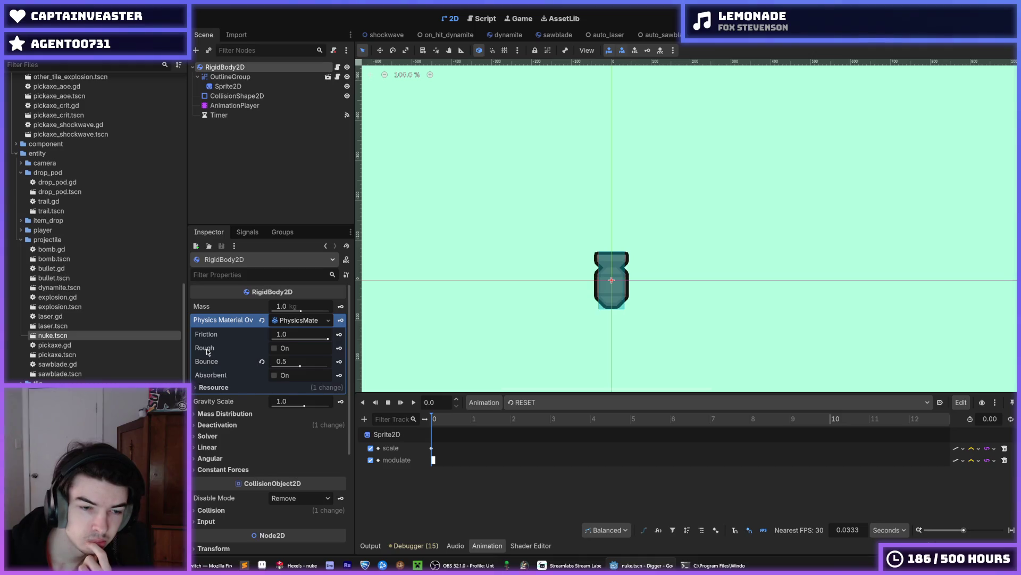
mouse_move(207, 352)
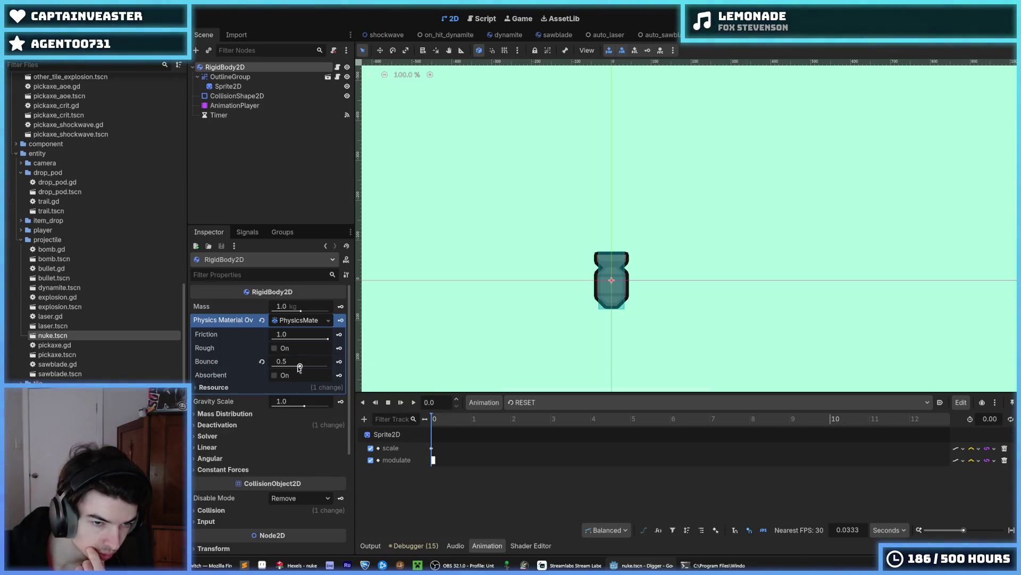
left_click_drag(299, 366, 253, 366)
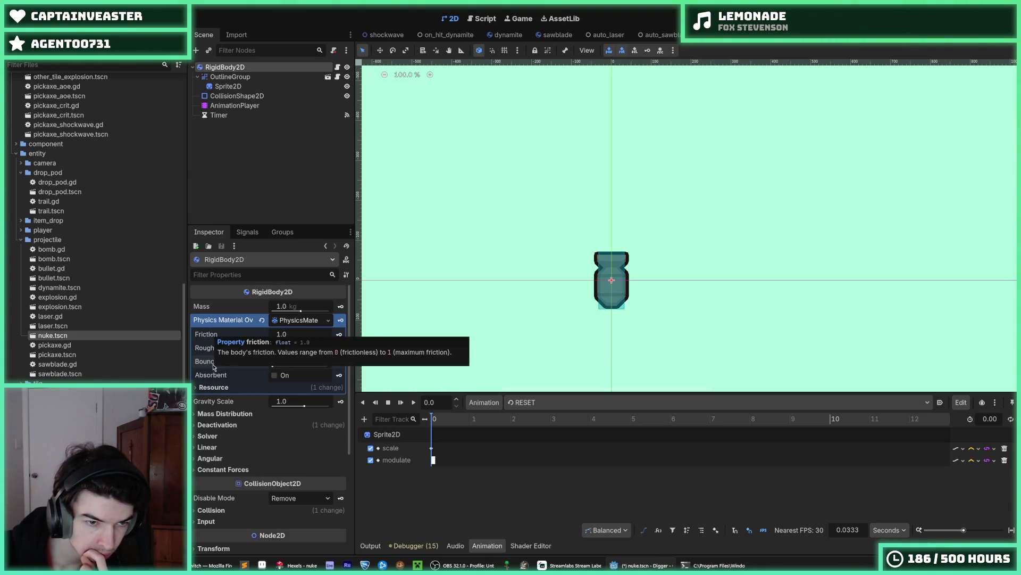
left_click(274, 348)
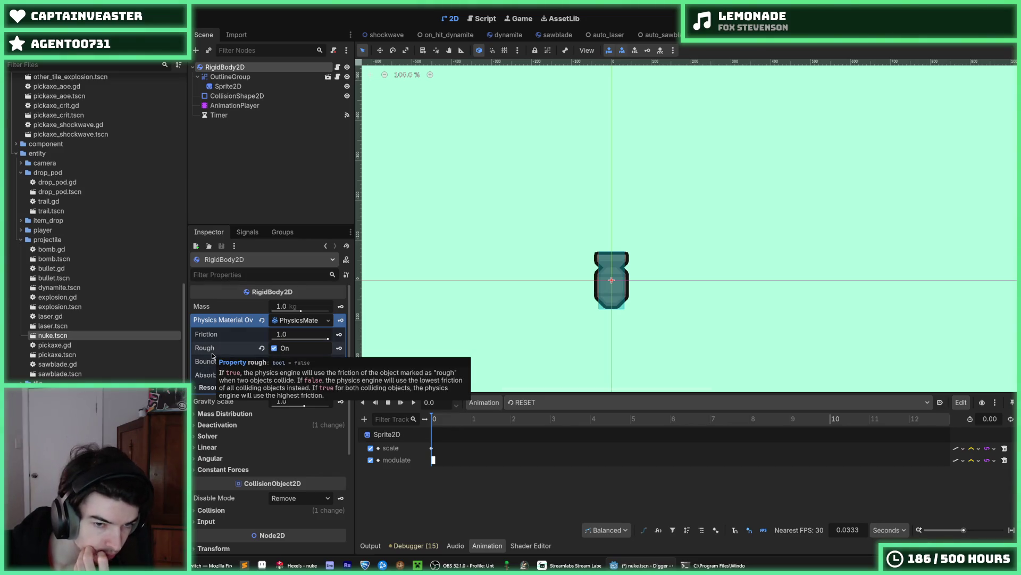
Browse the Mass Distribution, Deactivation and Solver sections, then open bomb.gd.
left_click(225, 414)
left_click(225, 414)
left_click(218, 424)
left_click(217, 425)
left_click(215, 436)
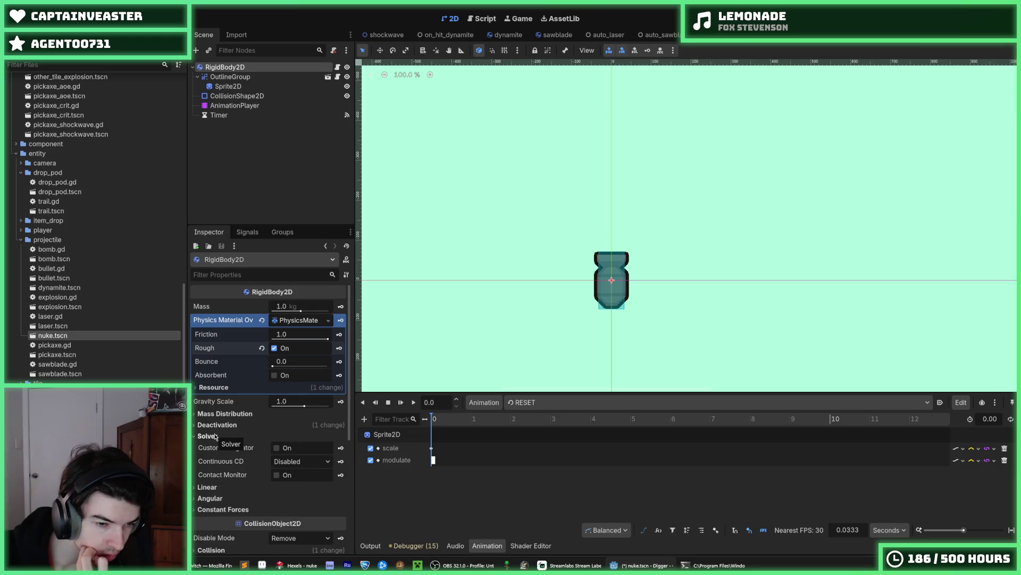
left_click(215, 436)
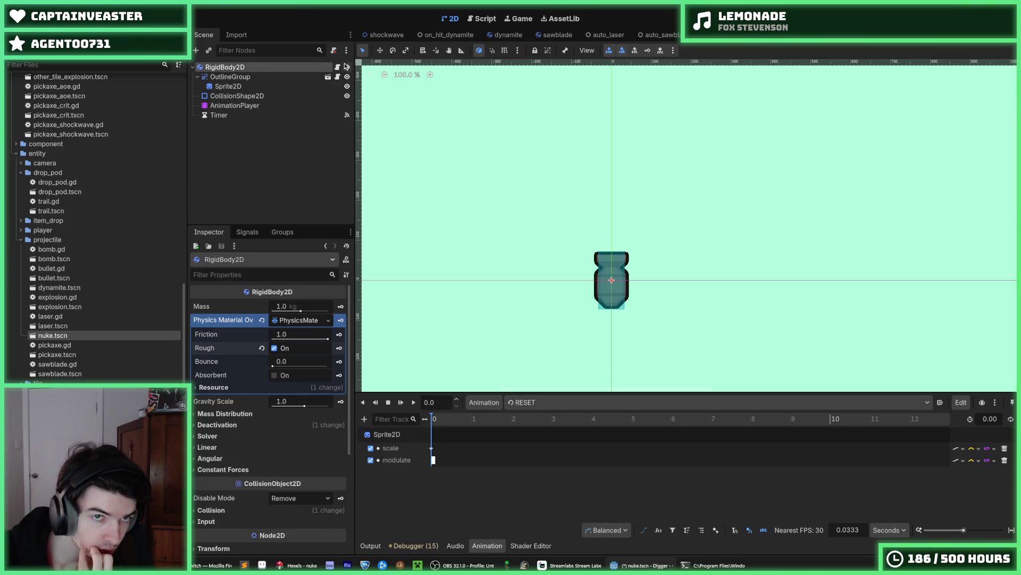
left_click(338, 68)
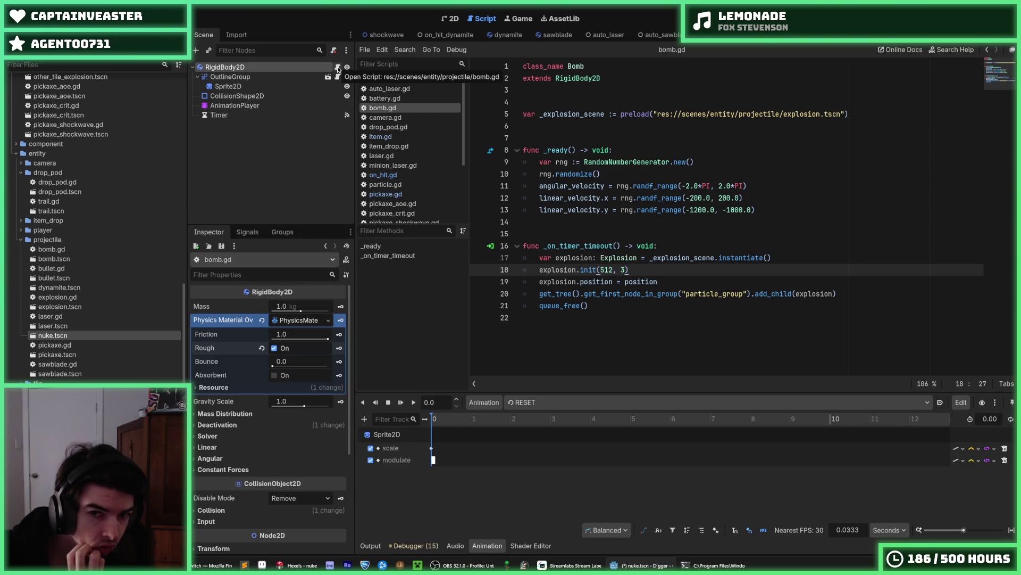
Check the Timer node and sawblade script, then return to bomb.gd.
left_click(269, 115)
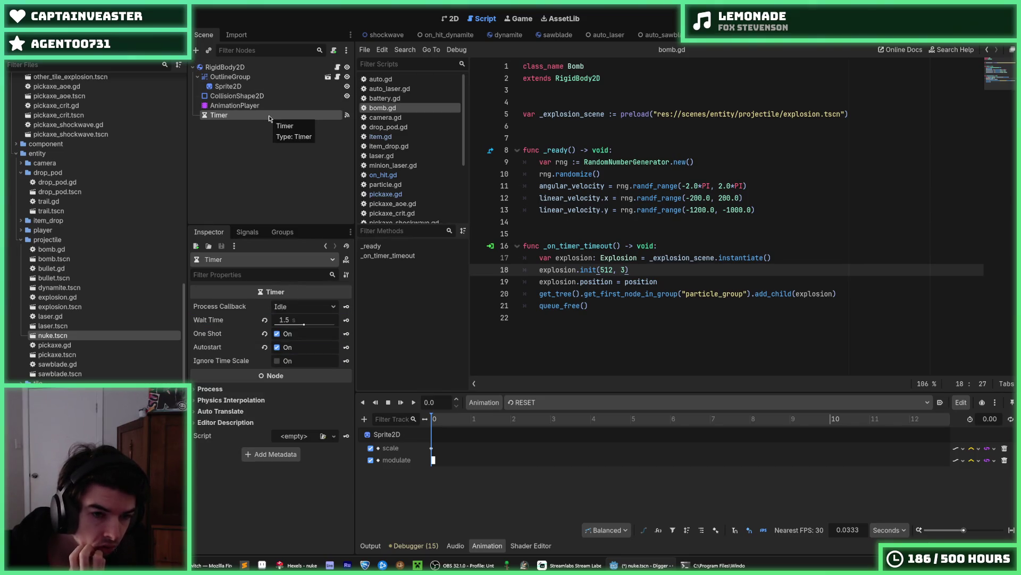
left_click(611, 175)
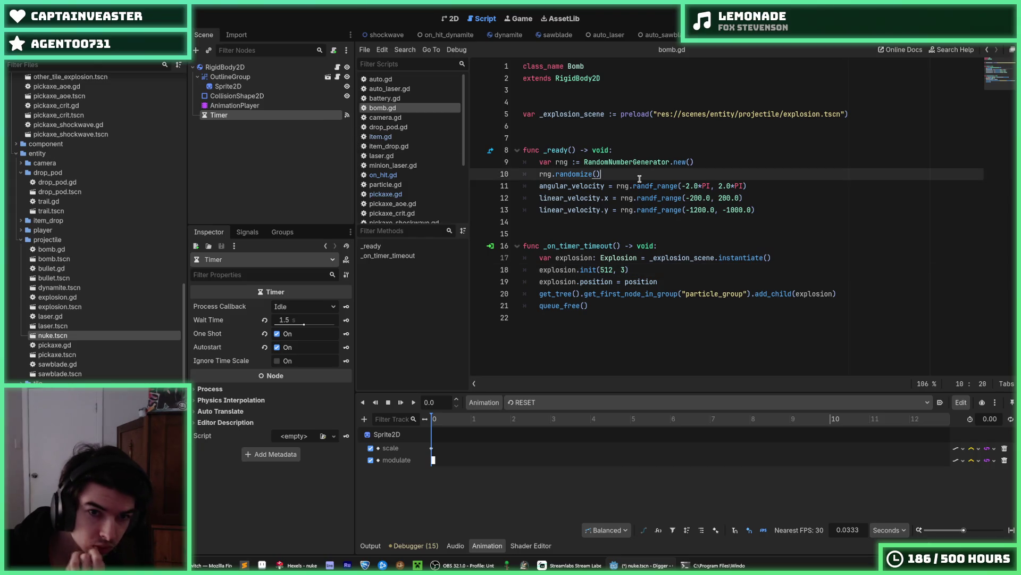
left_click(557, 34)
scroll(724, 213, "down", 2)
left_click(724, 210)
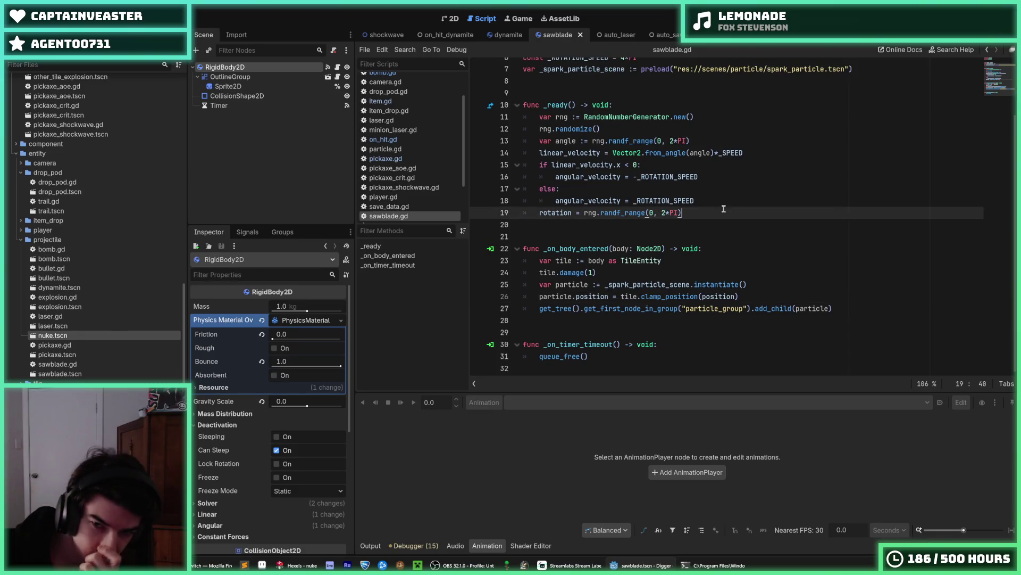
left_click(850, 309)
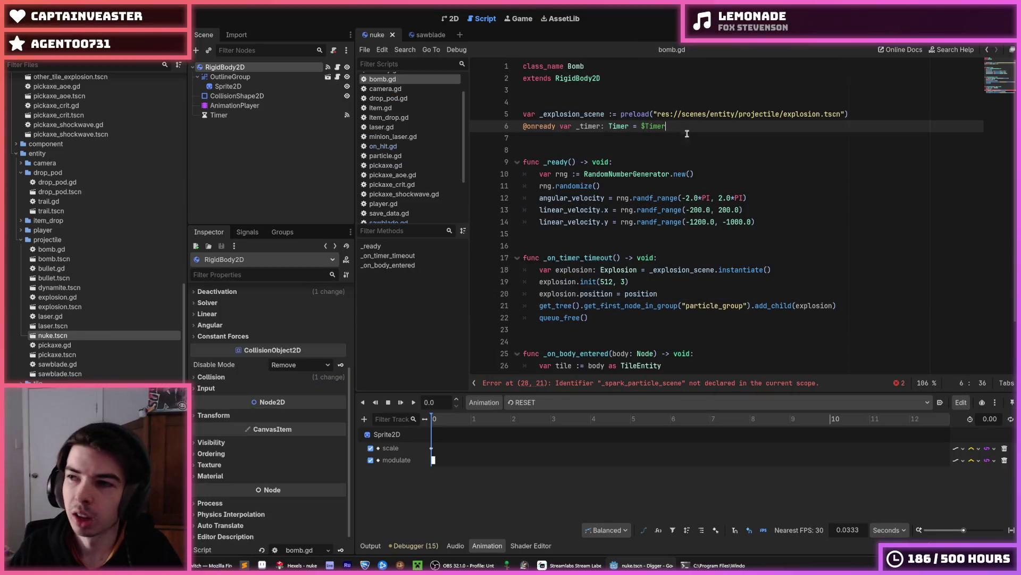
Delete the spark particle instantiate line in _on_body_entered.
left_click(763, 332)
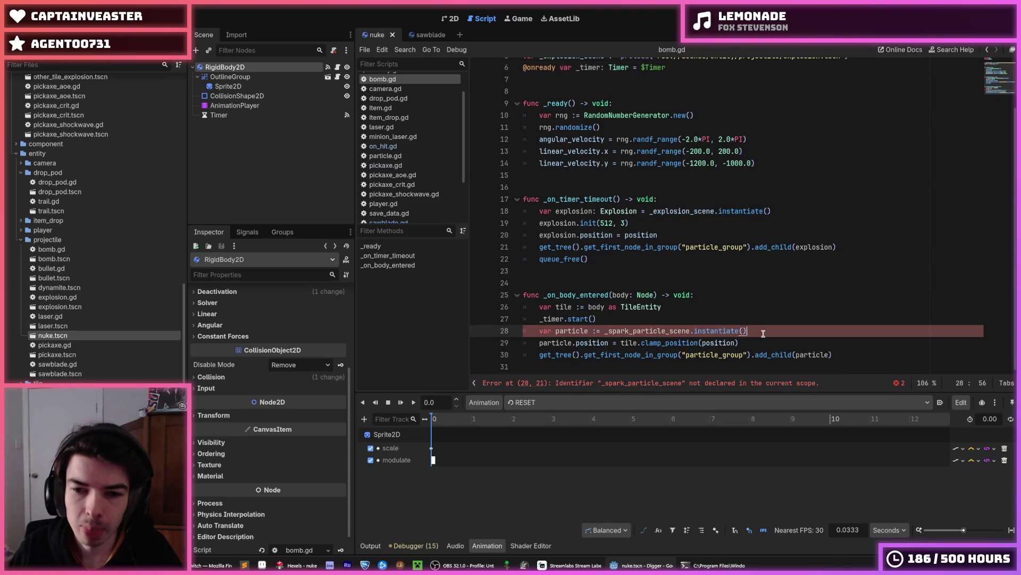
left_click_drag(760, 332, 732, 320)
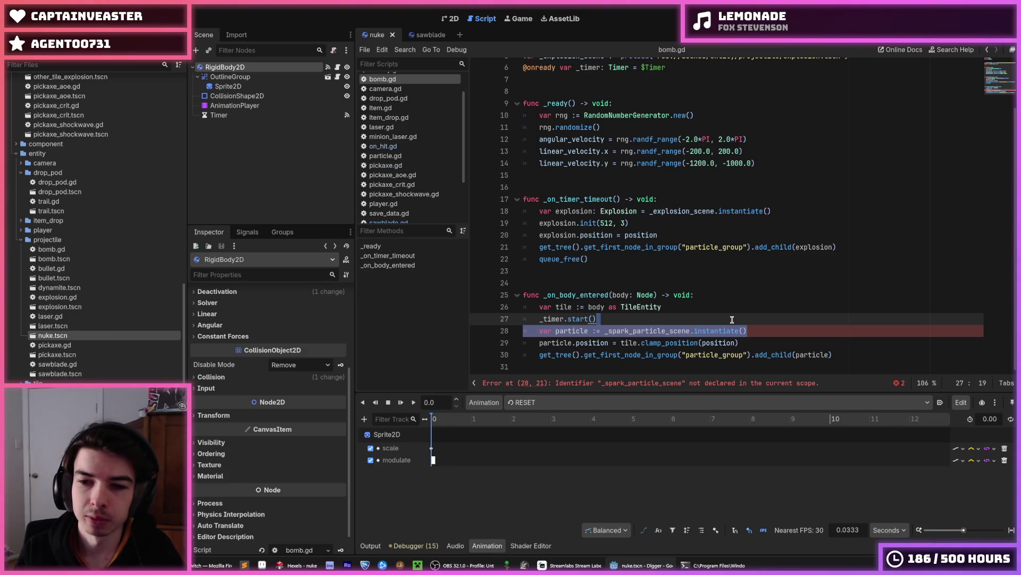
key("Down")
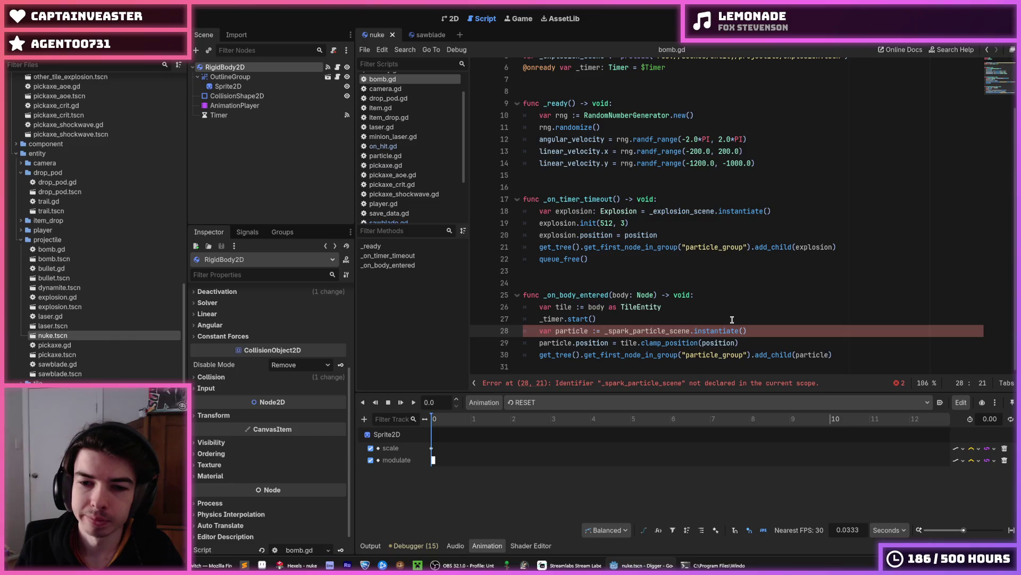
key("shift+Up")
key("BackSpace")
Replace the particle position line with tile.add_hit_particle(position) and save the script.
key("Down")
key("End")
key("shift+Home")
type("tile.")
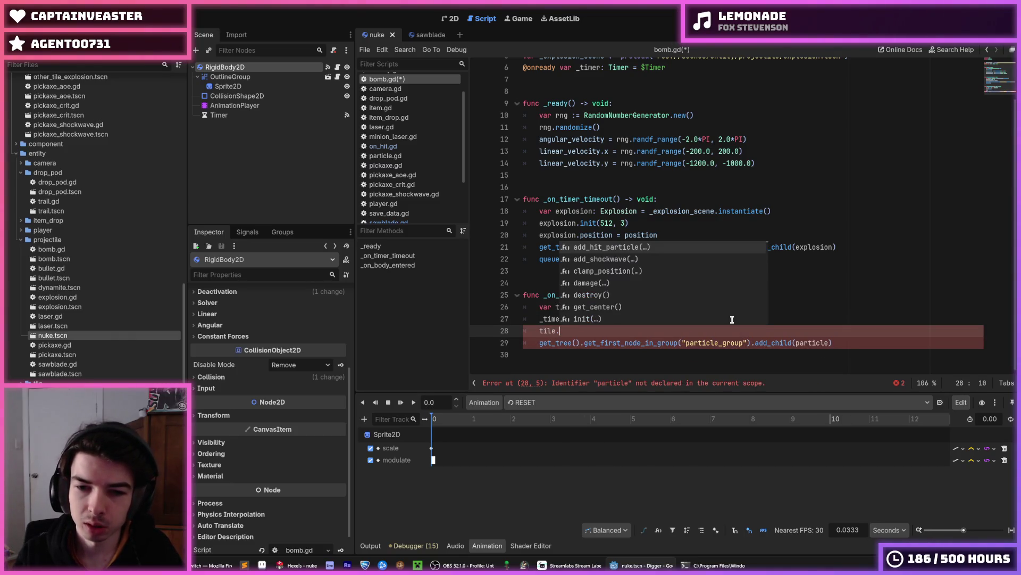
key("Return")
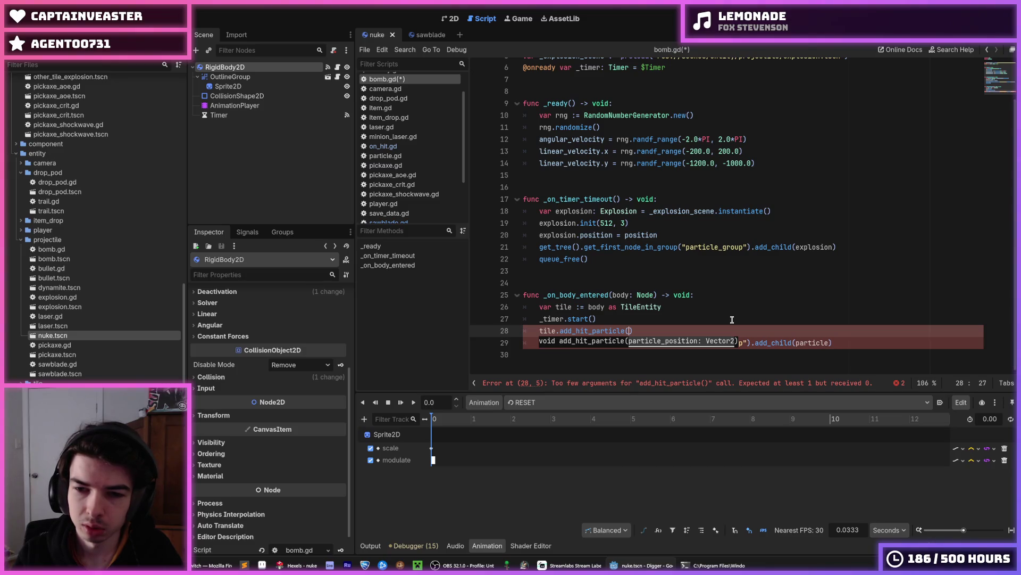
type("sition")
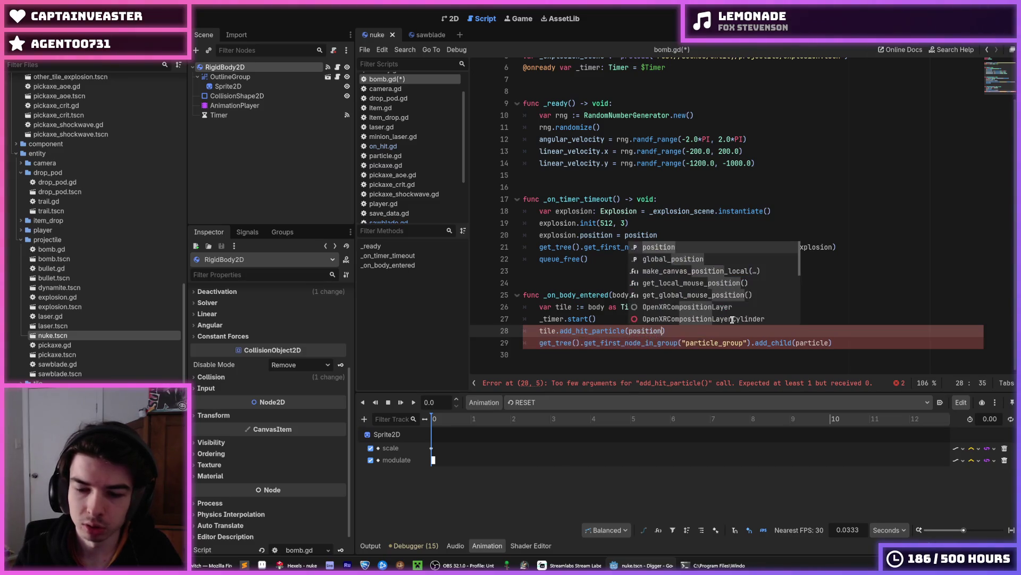
type(")")
key("ctrl+s")
Delete the leftover add_child line below it.
key("Down")
key("End")
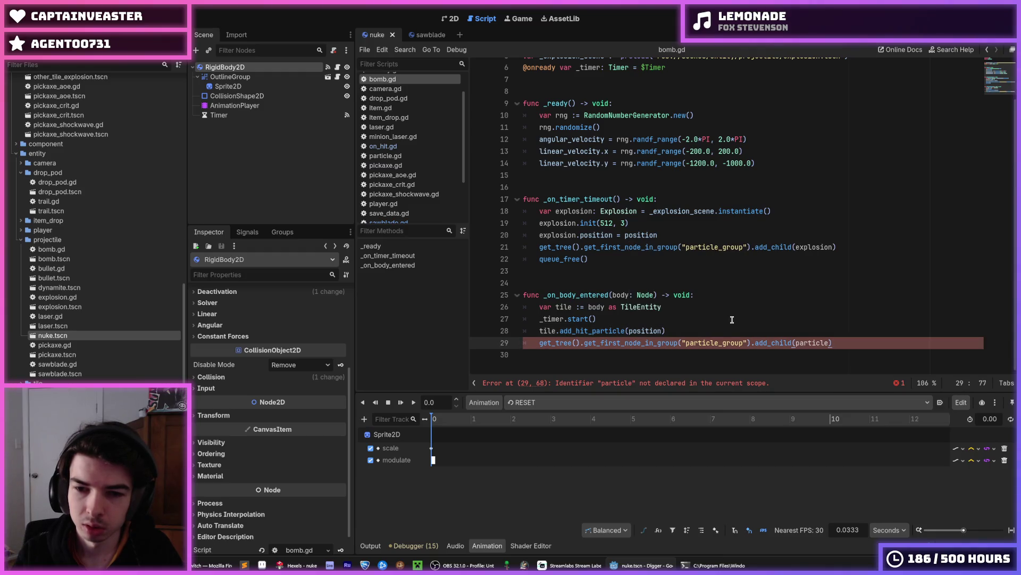
key("shift+Home")
key("BackSpace")
key("BackSpace")
key("BackSpace")
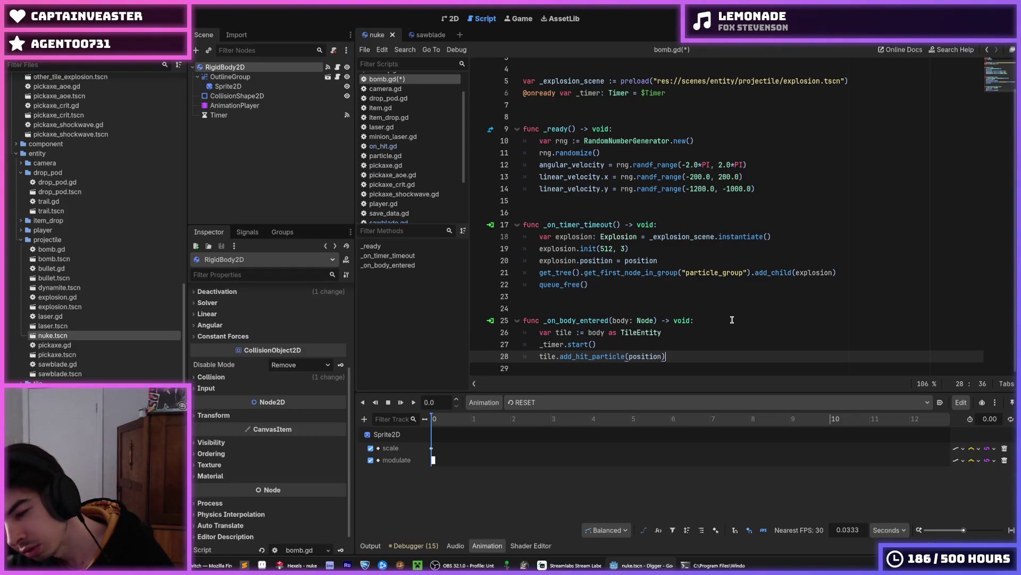
Set the nuke Timer's wait time to 1.0 and save the script and scene.
left_click(219, 115)
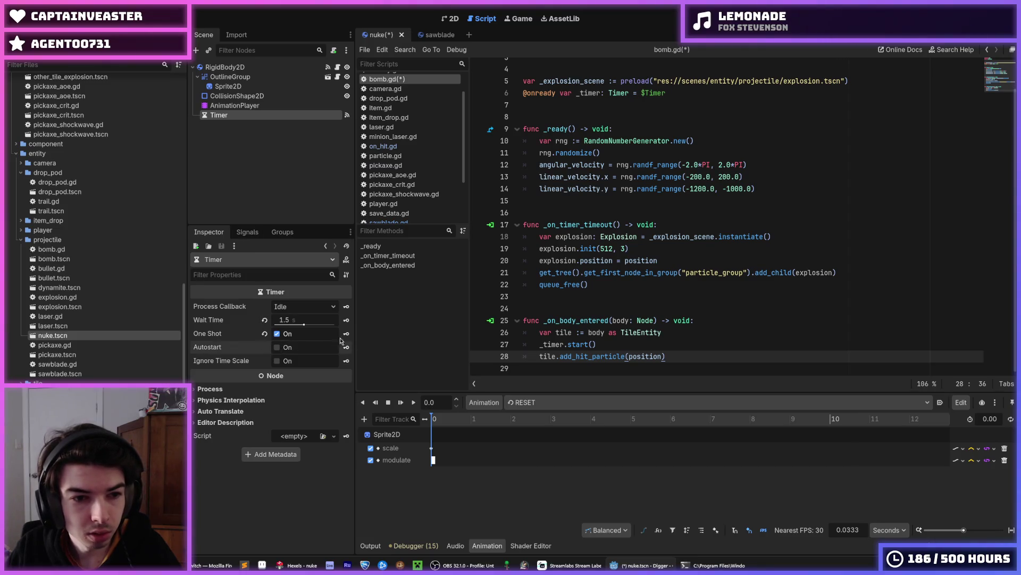
key("ctrl+s")
left_click_drag(298, 320, 279, 320)
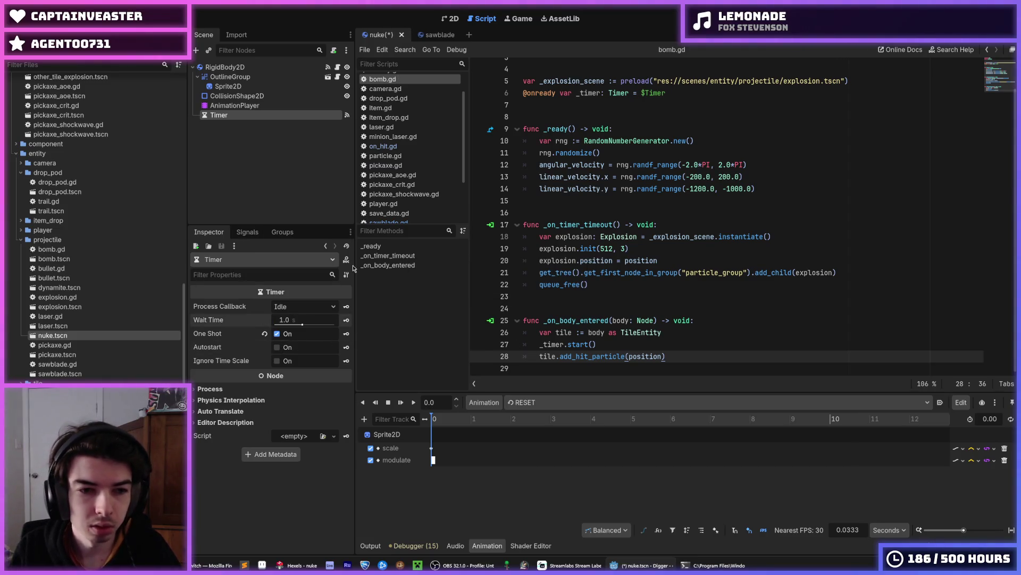
key("ctrl+s")
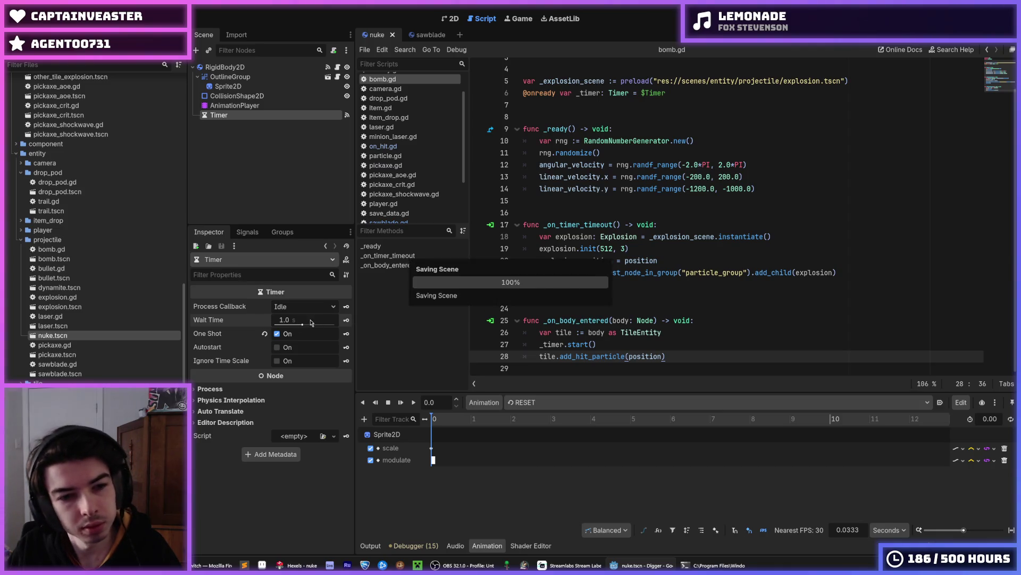
Preview the nuke's main animation in the 2D view.
left_click(518, 403)
left_click(526, 429)
left_click(414, 404)
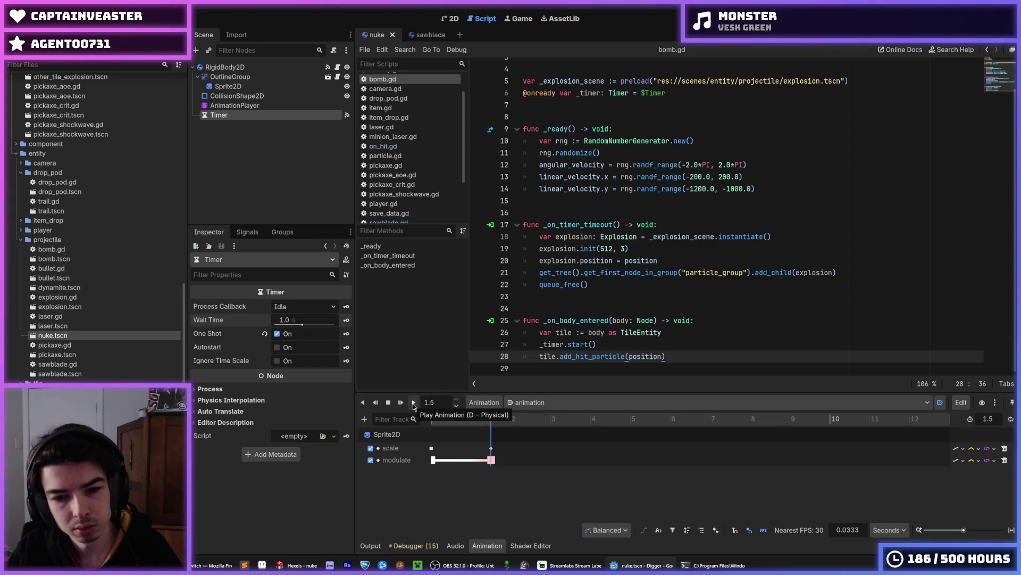
left_click(450, 18)
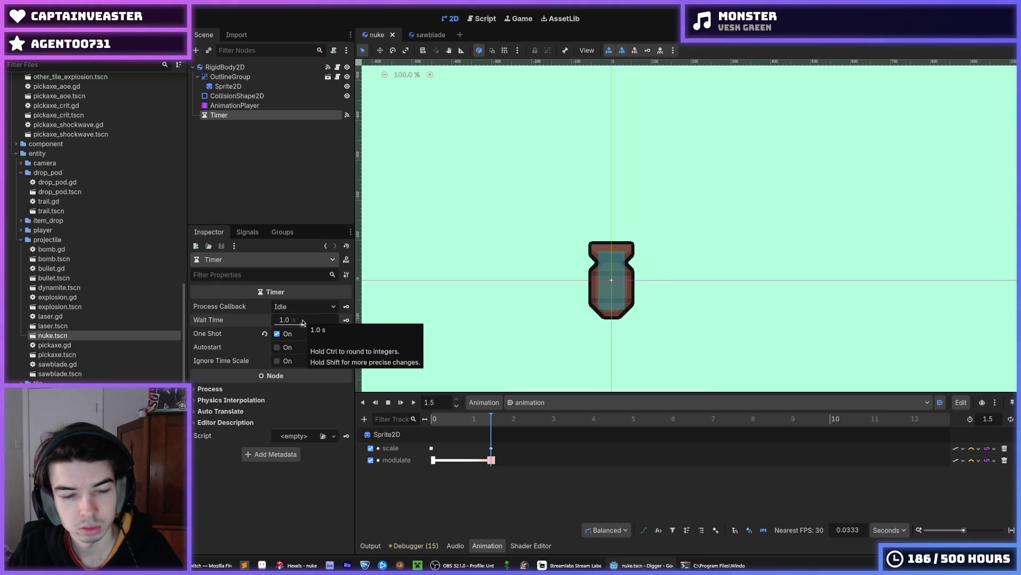
Review the timeout handler's queue_free line in bomb.gd and inspect the AnimationPlayer.
left_click(337, 68)
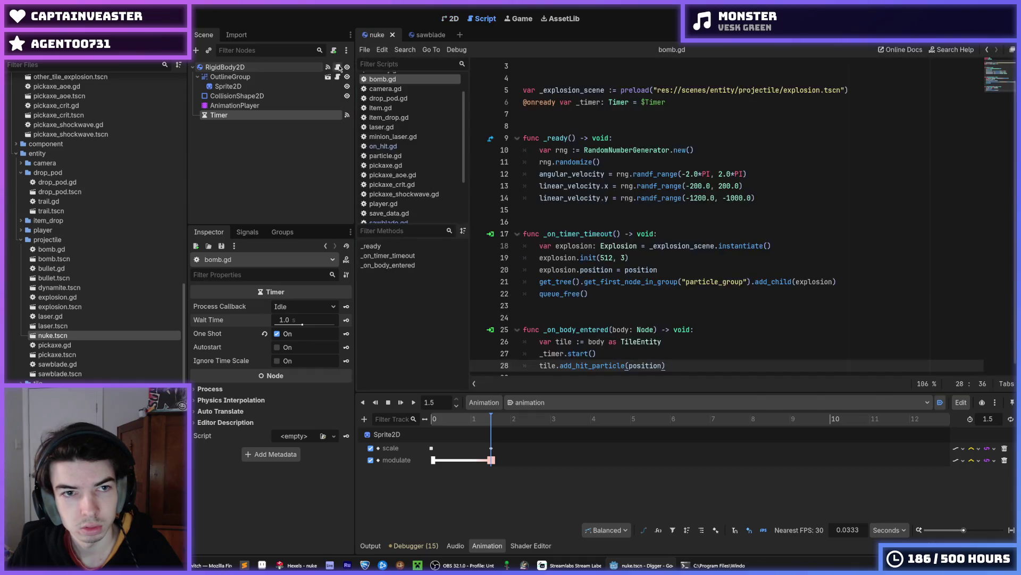
scroll(616, 292, "down", 1)
left_click(616, 285)
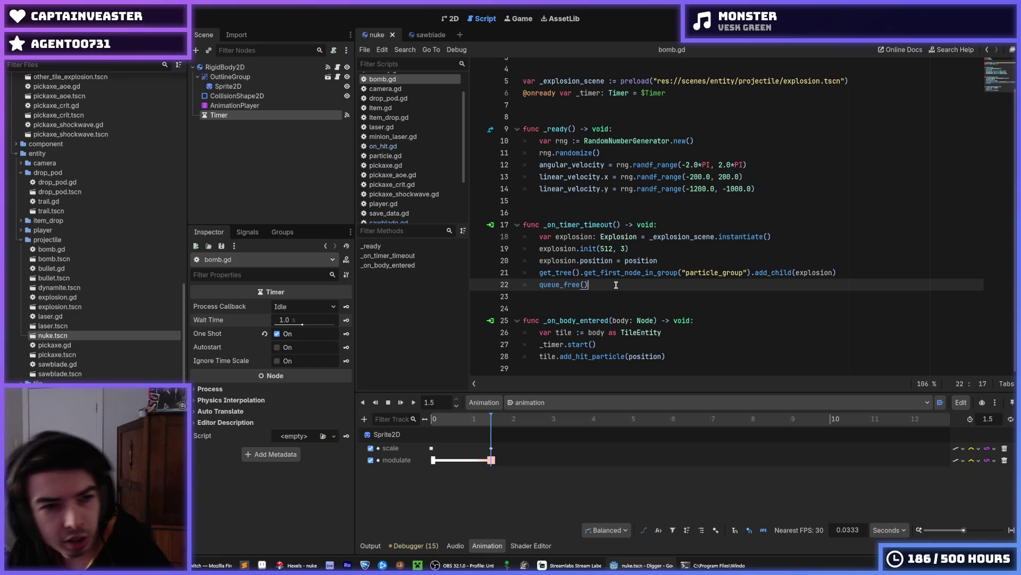
left_click(257, 105)
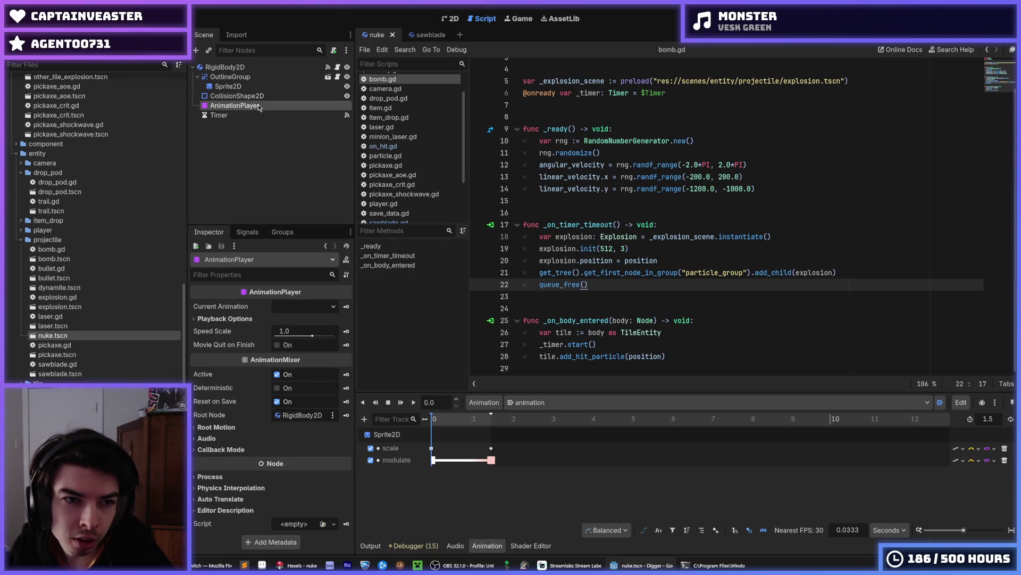
Compare the nuke's Timer and AnimationPlayer settings in the Inspector.
left_click(232, 117)
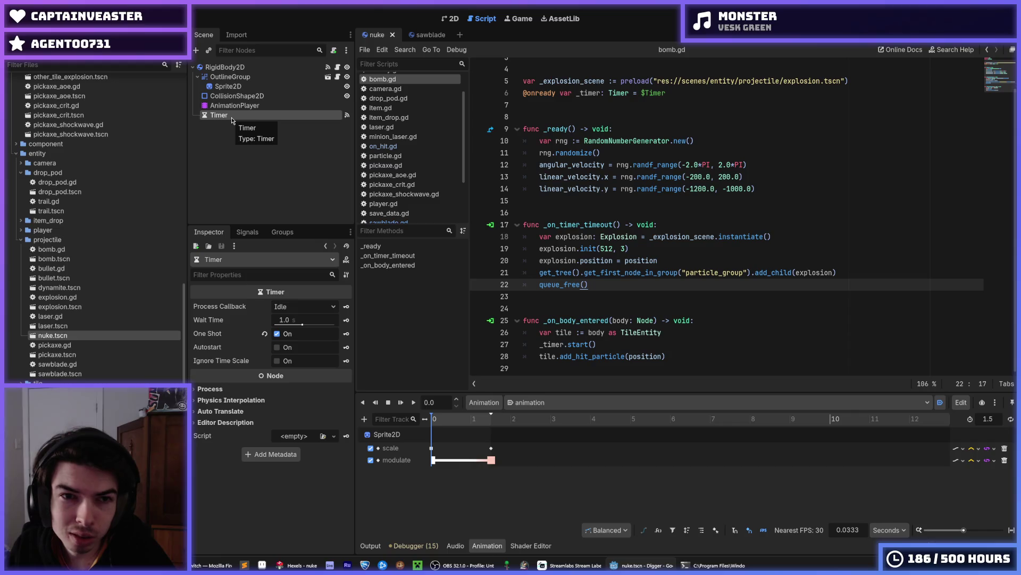
left_click(241, 106)
left_click(234, 115)
left_click(246, 106)
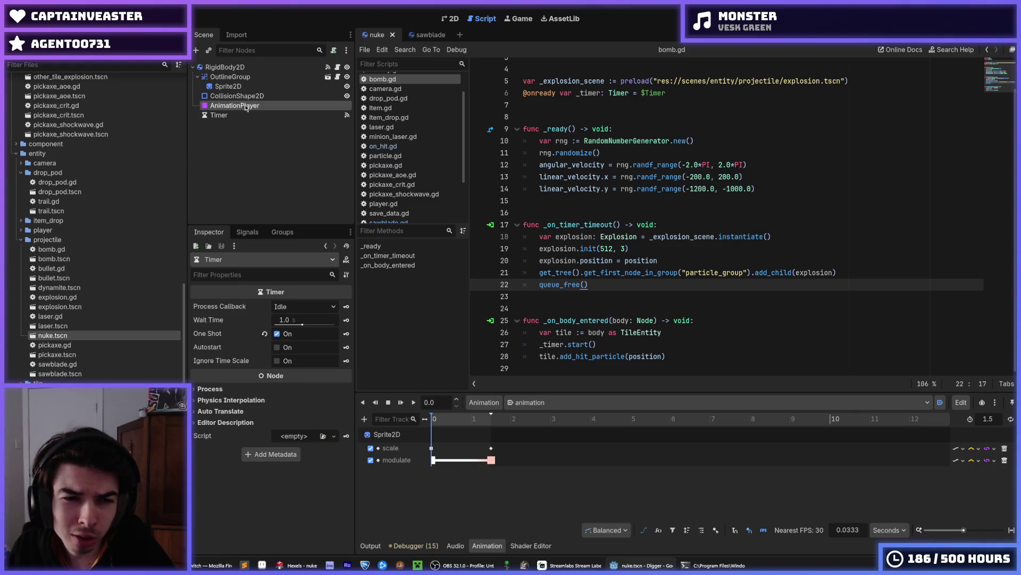
View the nuke's 'animation' clip and its 1.5 s modulate keyframe, then open bomb.tscn.
left_click(532, 403)
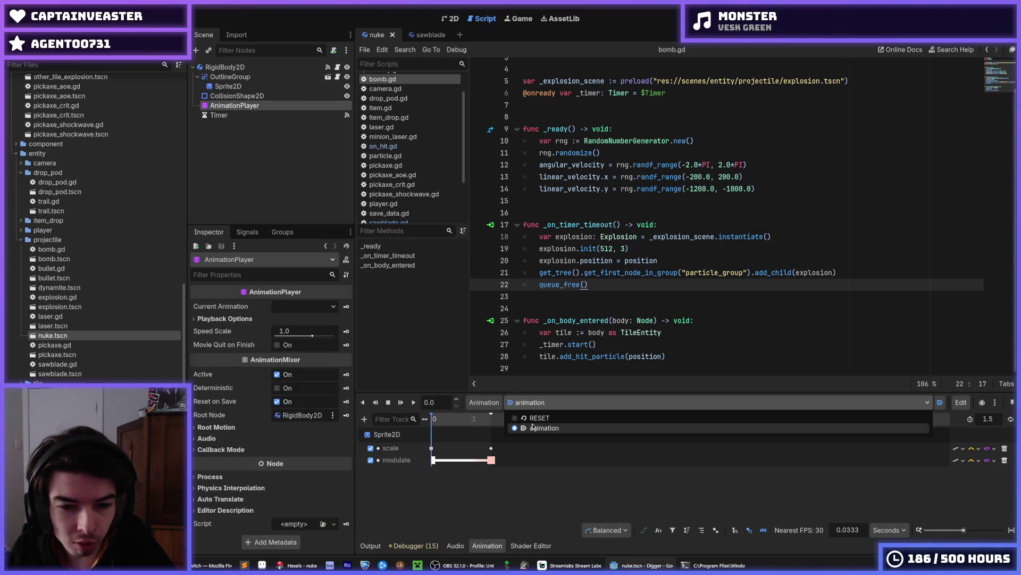
left_click(534, 429)
left_click(490, 460)
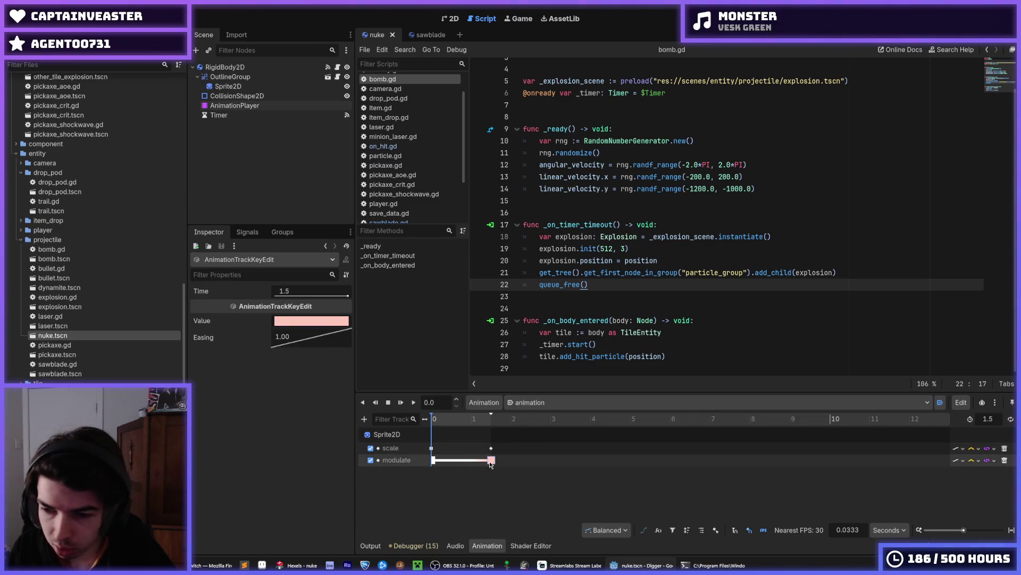
left_click(243, 117)
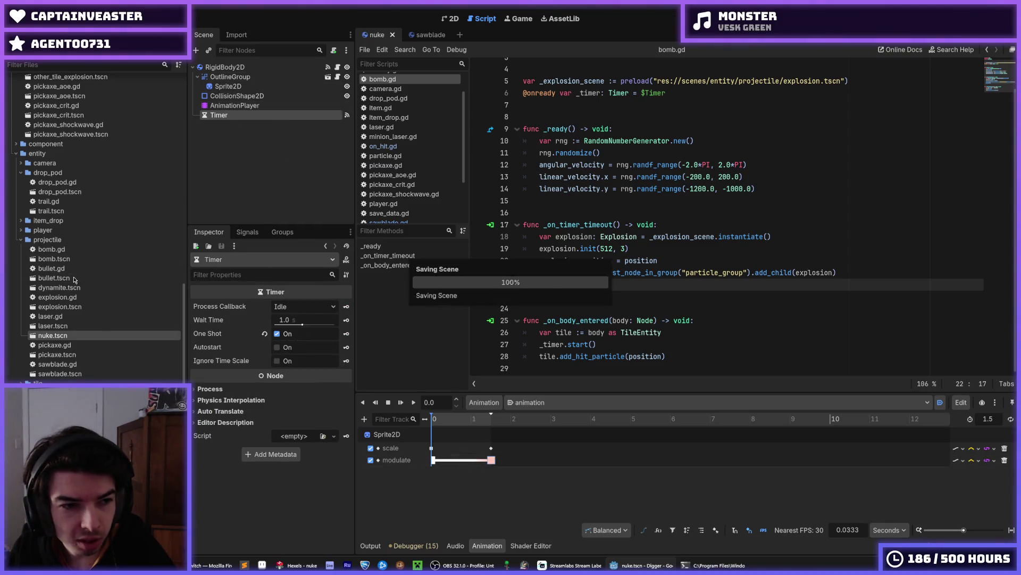
double_click(54, 258)
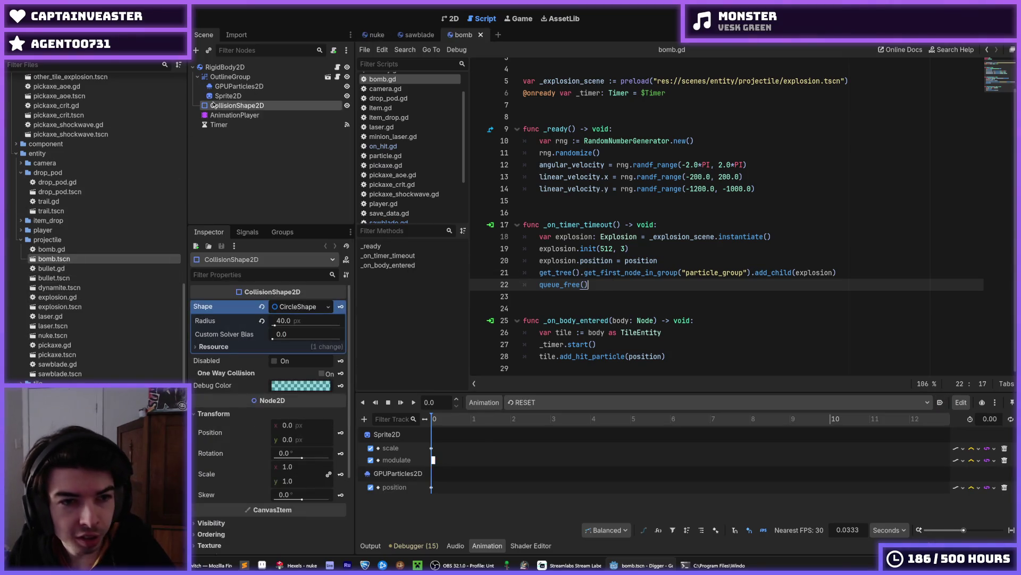
Inspect the bomb's Timer and its _on_timer_timeout function in bomb.gd.
left_click(250, 116)
left_click(254, 125)
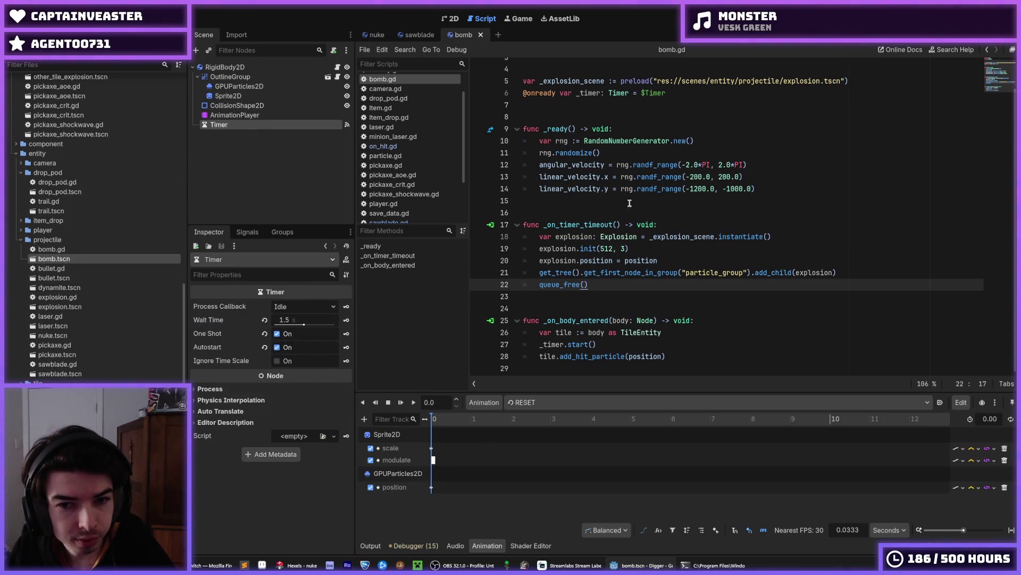
left_click(660, 249)
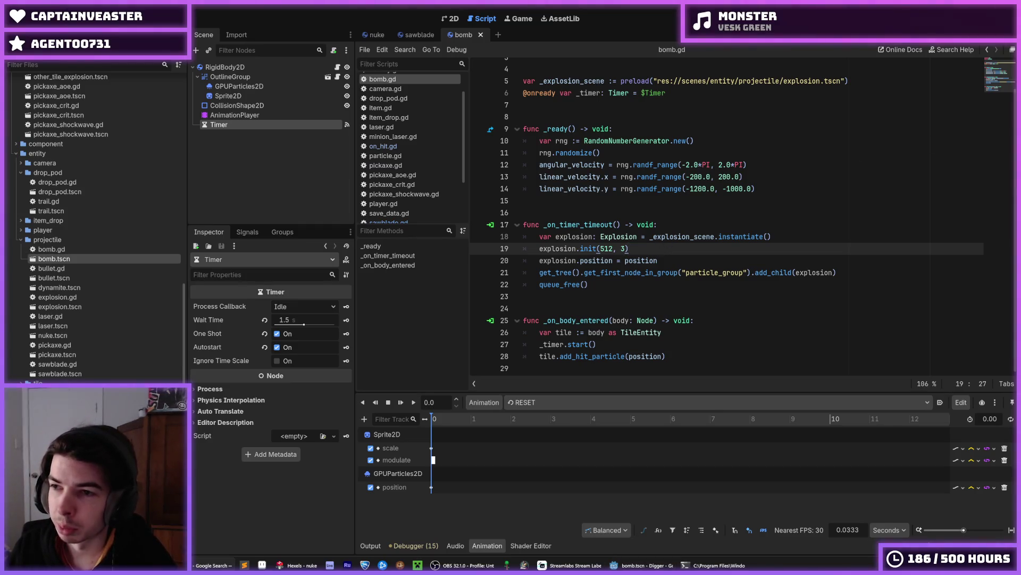
left_click(655, 211)
left_click(659, 223)
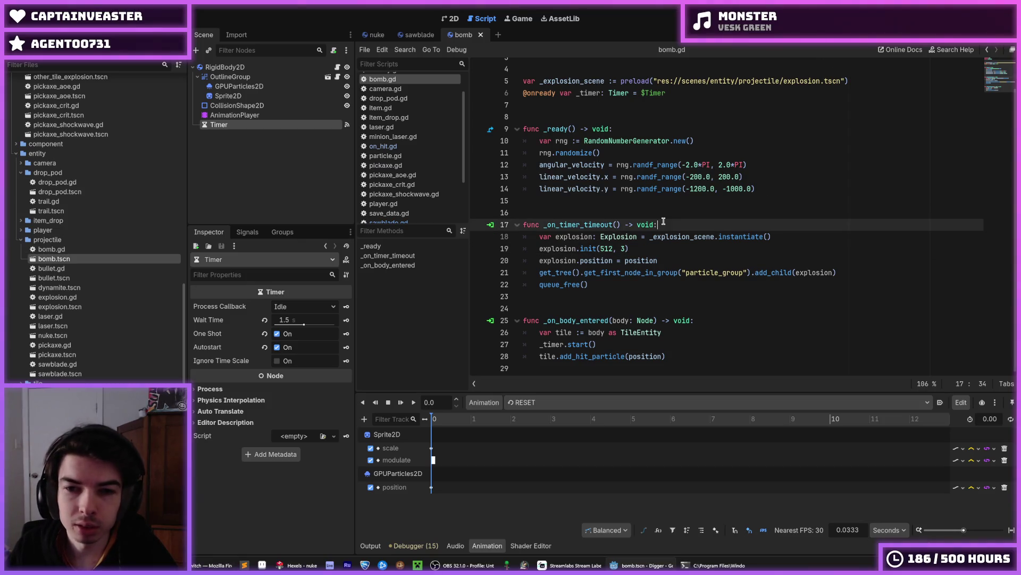
left_click(296, 116)
left_click(446, 18)
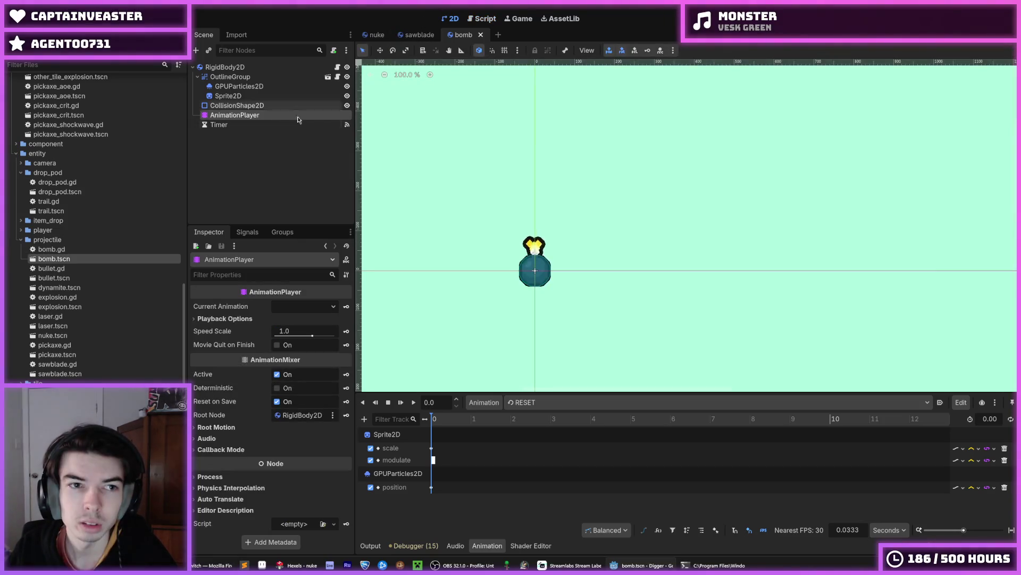
Compare the bomb's Timer and AnimationPlayer, showing the 'animation' clip.
left_click(253, 124)
left_click(261, 115)
left_click(261, 124)
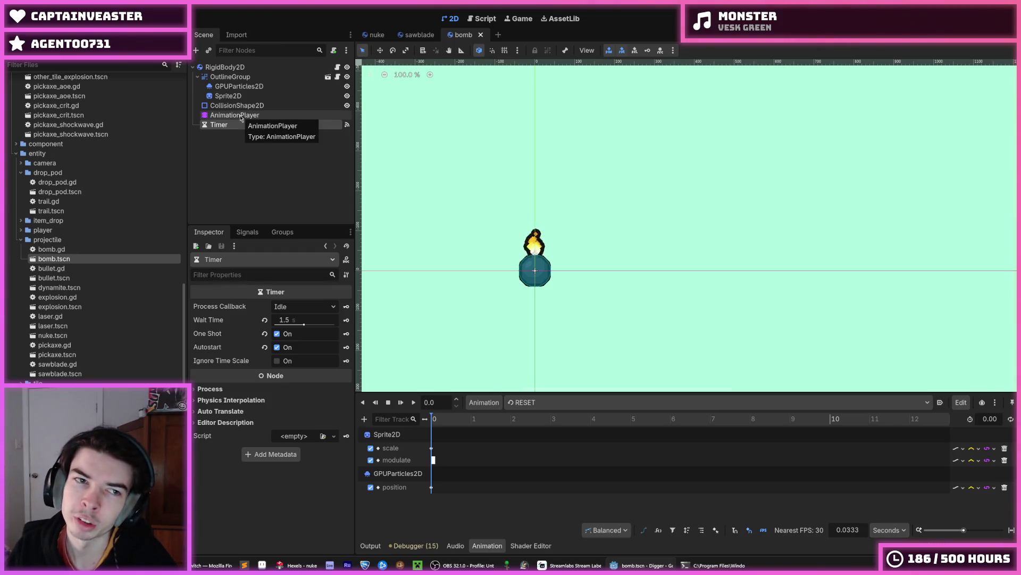
left_click(240, 116)
left_click(240, 125)
left_click(240, 114)
left_click(238, 126)
left_click(238, 115)
left_click(522, 402)
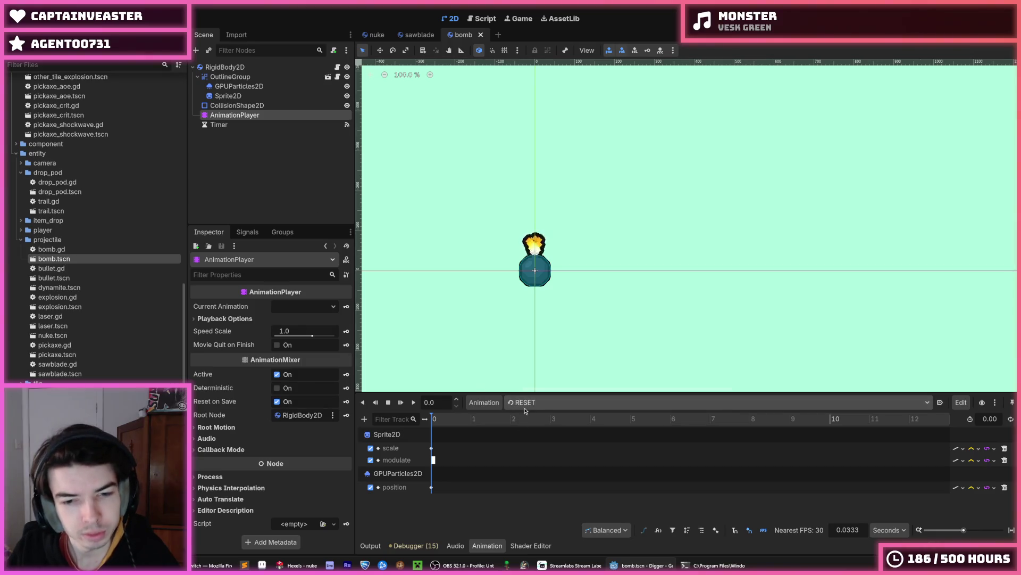
left_click(540, 429)
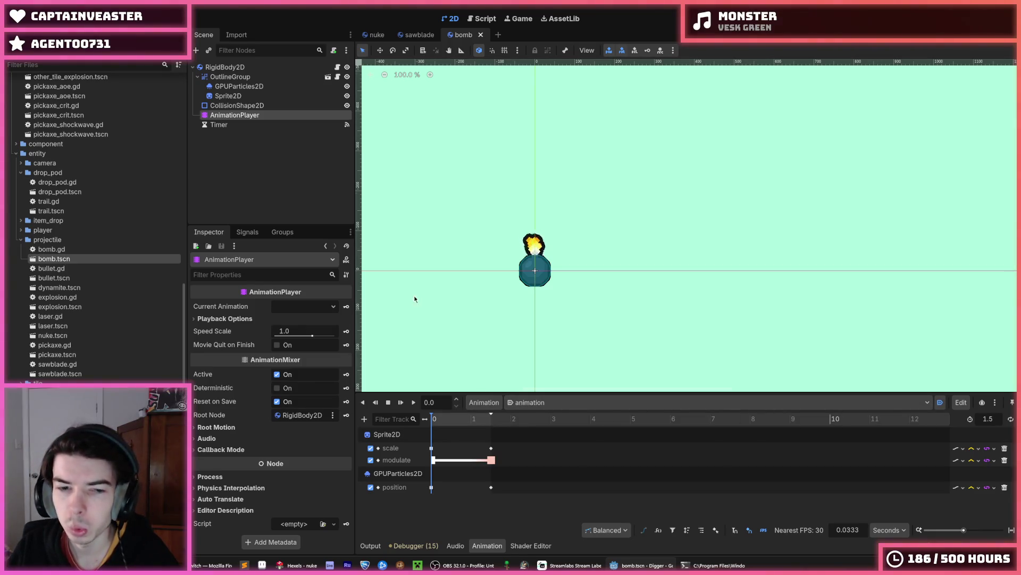
Delete the bomb scene's Timer node and confirm the removal.
left_click(239, 125)
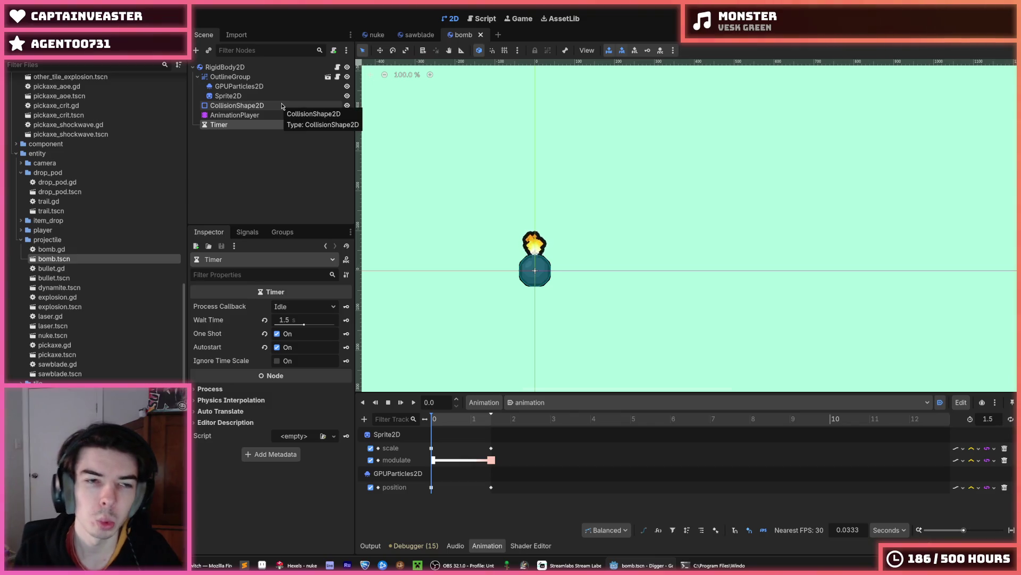
key("Delete")
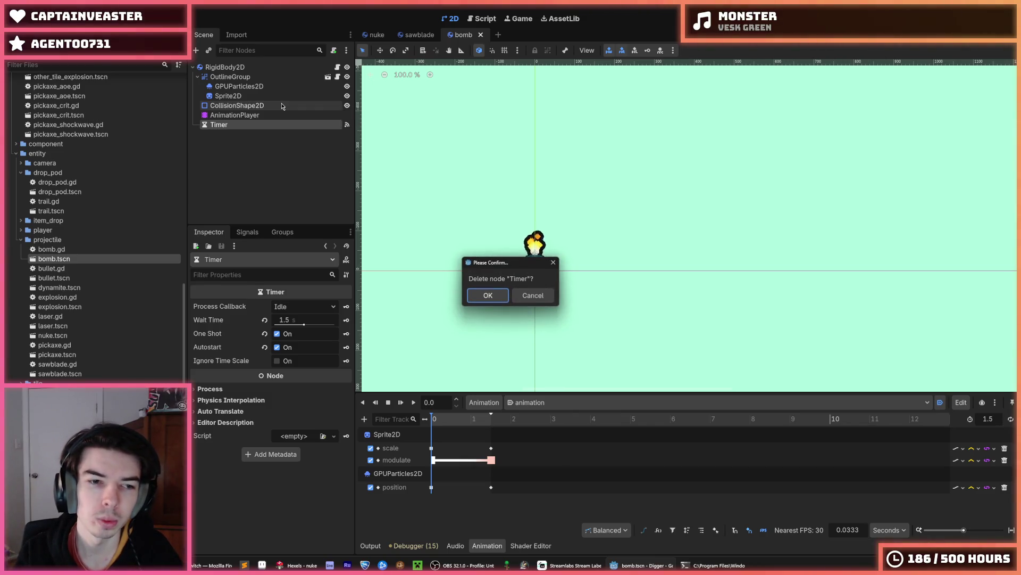
key("Return")
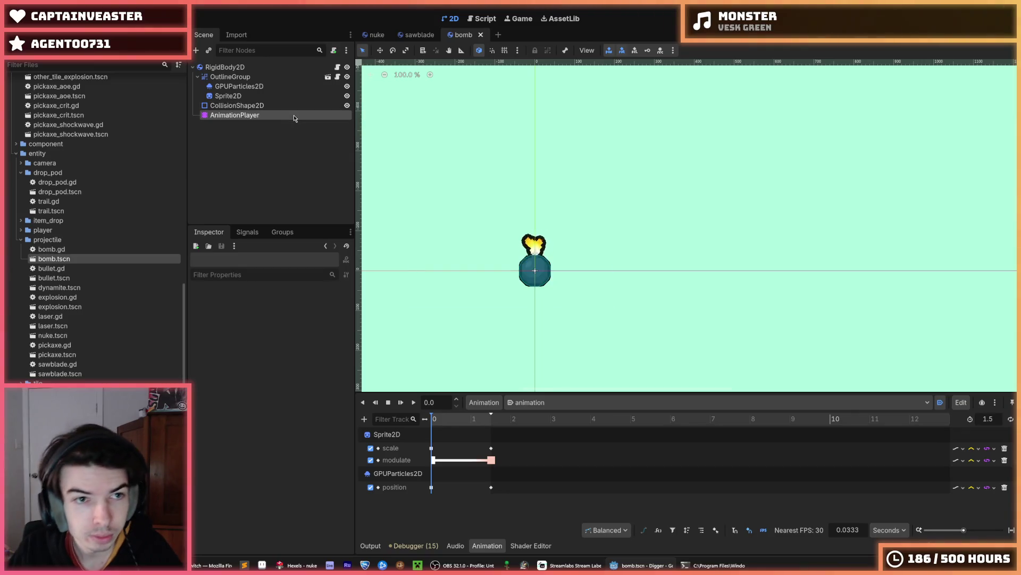
left_click(337, 68)
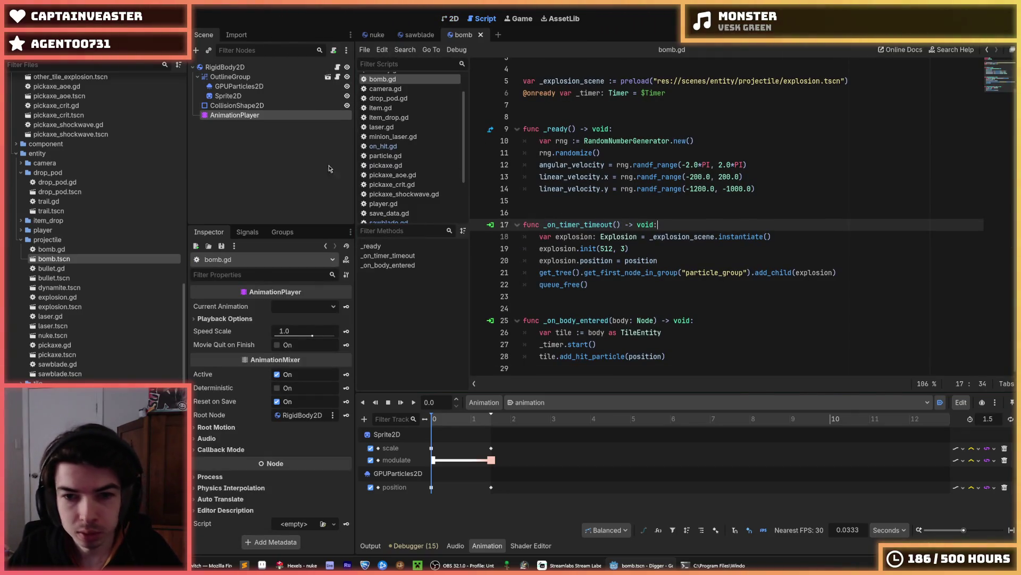
Connect the AnimationPlayer's animation_finished signal to a new handler in bomb.gd.
left_click(248, 232)
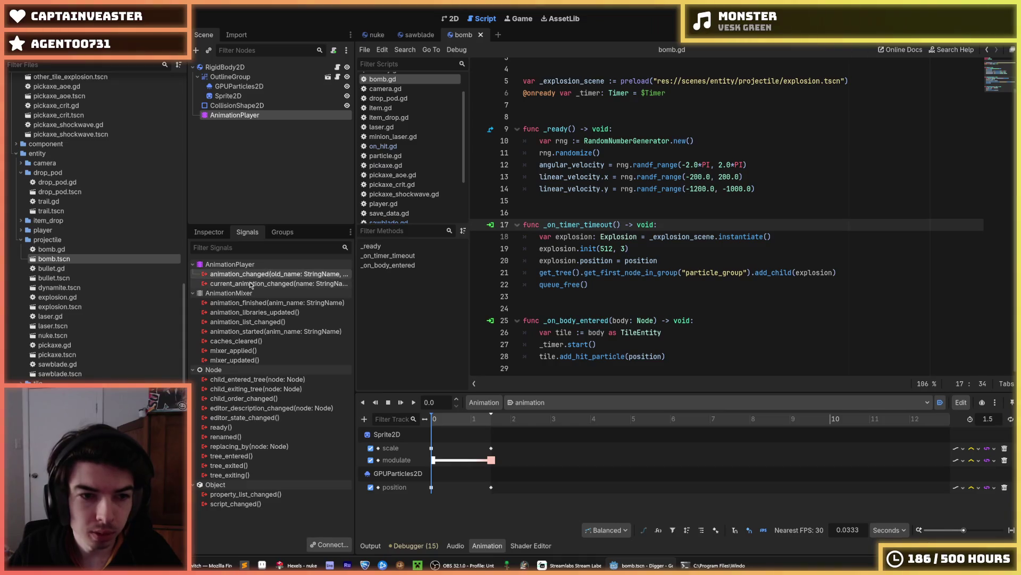
right_click(256, 302)
left_click(272, 304)
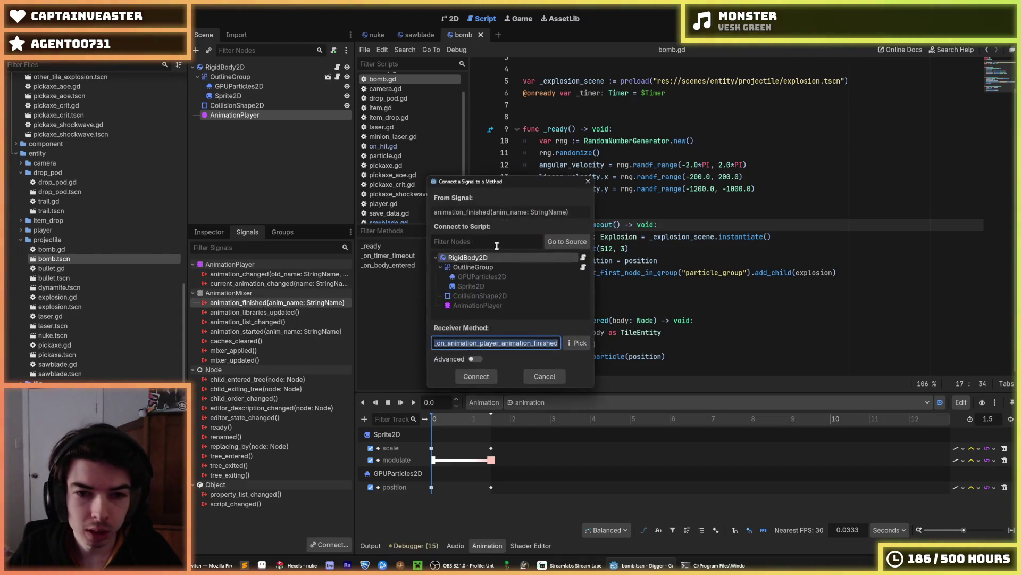
double_click(489, 259)
Move the explosion-spawning lines 18–22 down into the animation_finished handler.
scroll(600, 290, "up", 1)
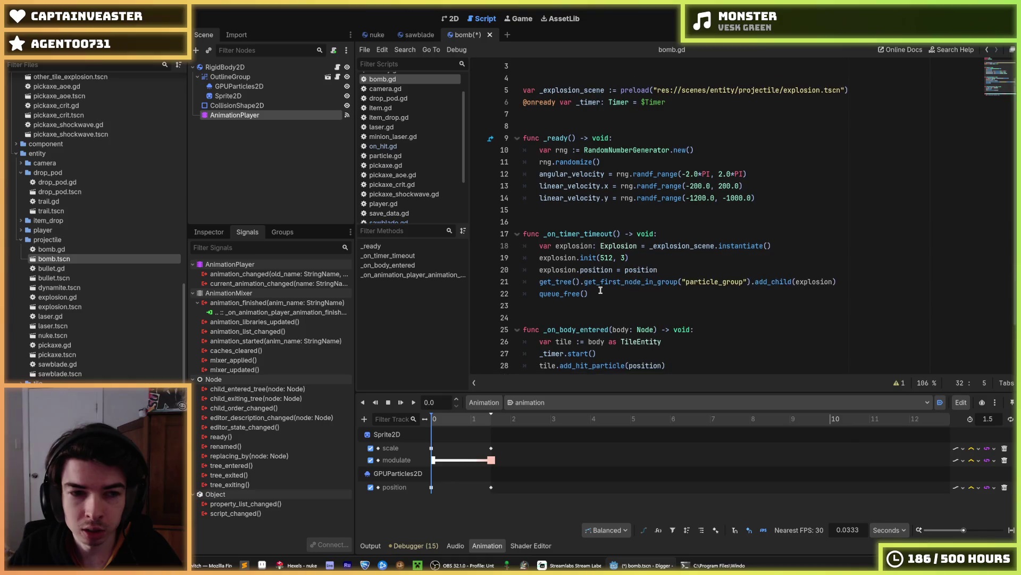
left_click(584, 321)
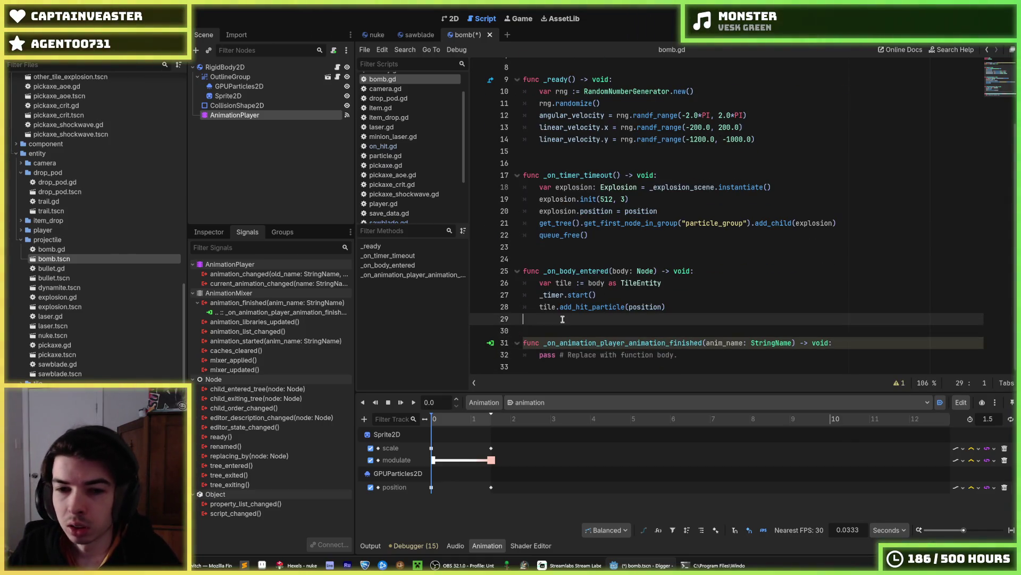
left_click(621, 235)
left_click_drag(621, 235, 567, 186)
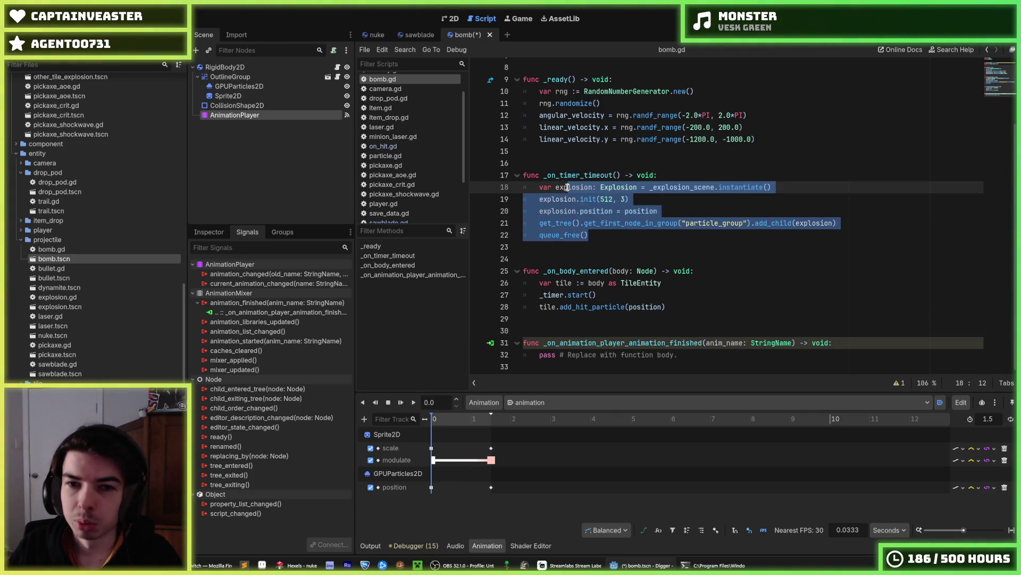
key("alt+Down")
key("alt+Down")
key("alt+Down")
key("alt+Down")
key("alt+Down")
key("alt+Down")
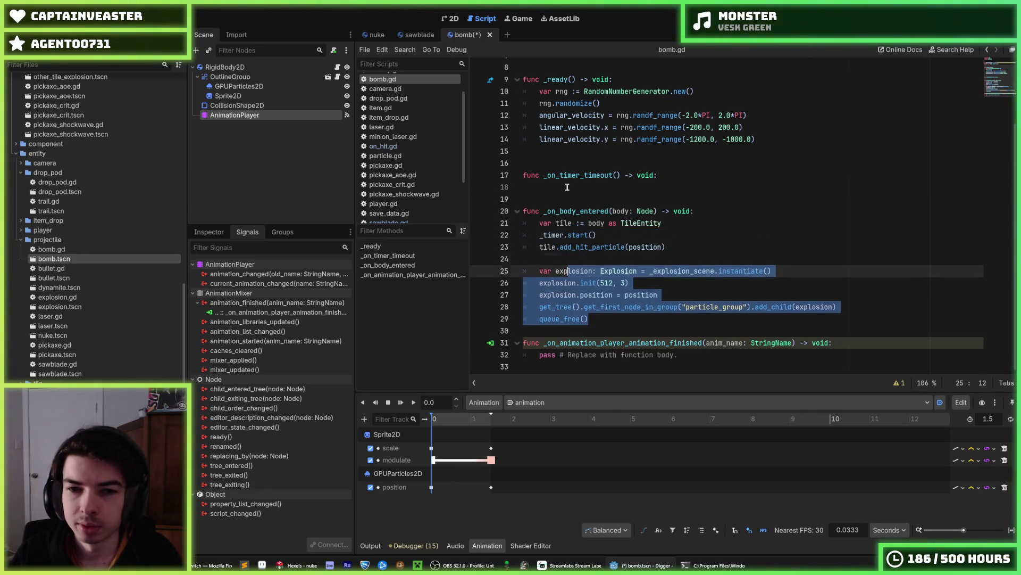
left_click_drag(680, 354, 692, 346)
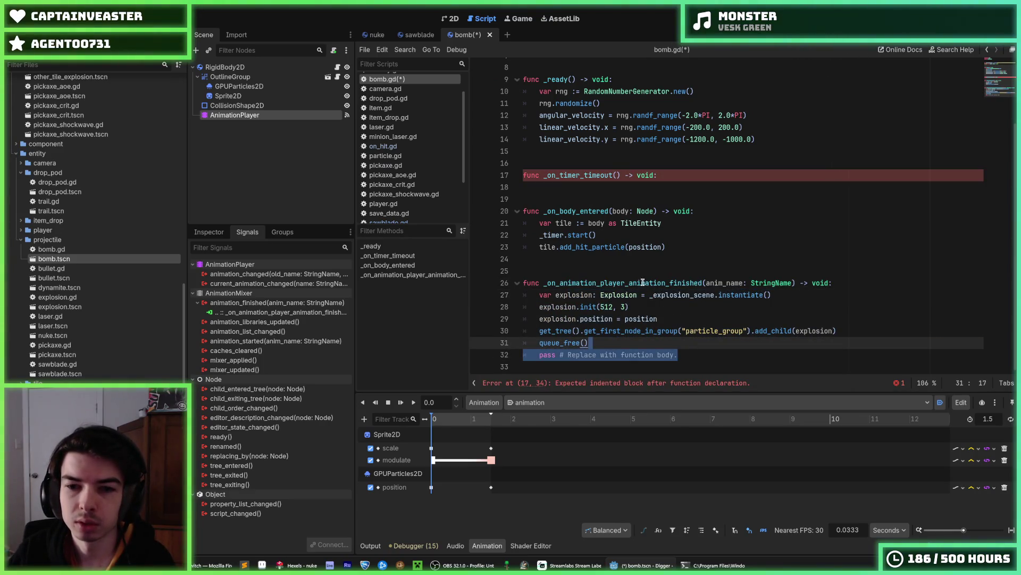
Delete the now-empty _on_timer_timeout function from bomb.gd.
scroll(640, 280, "up", 1)
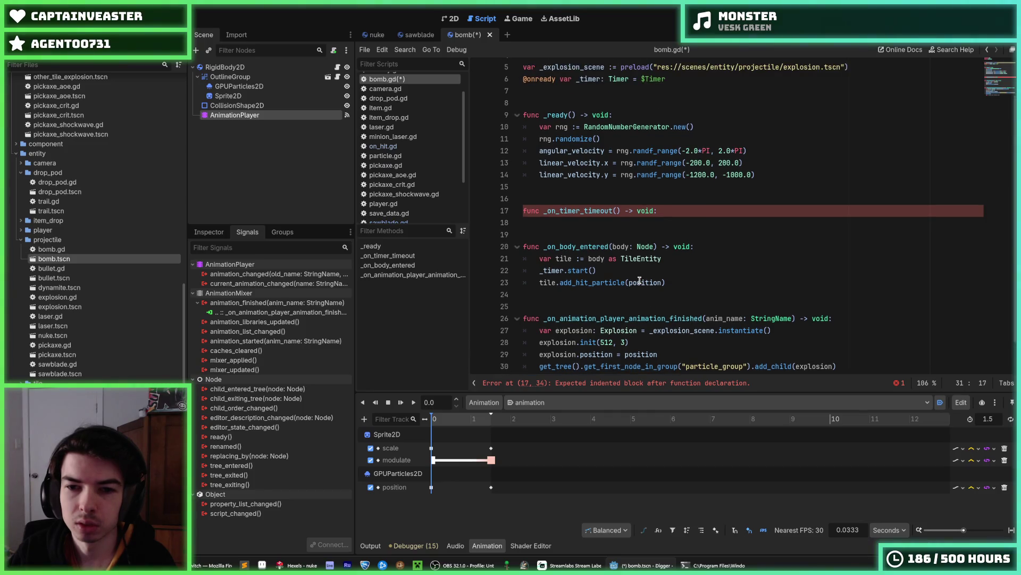
scroll(622, 219, "down", 1)
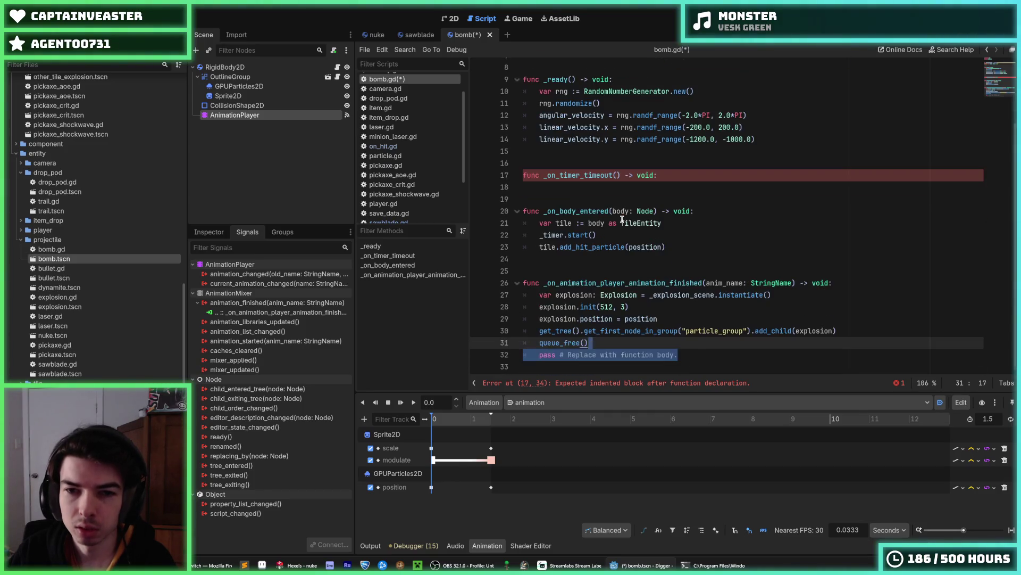
scroll(587, 205, "up", 3)
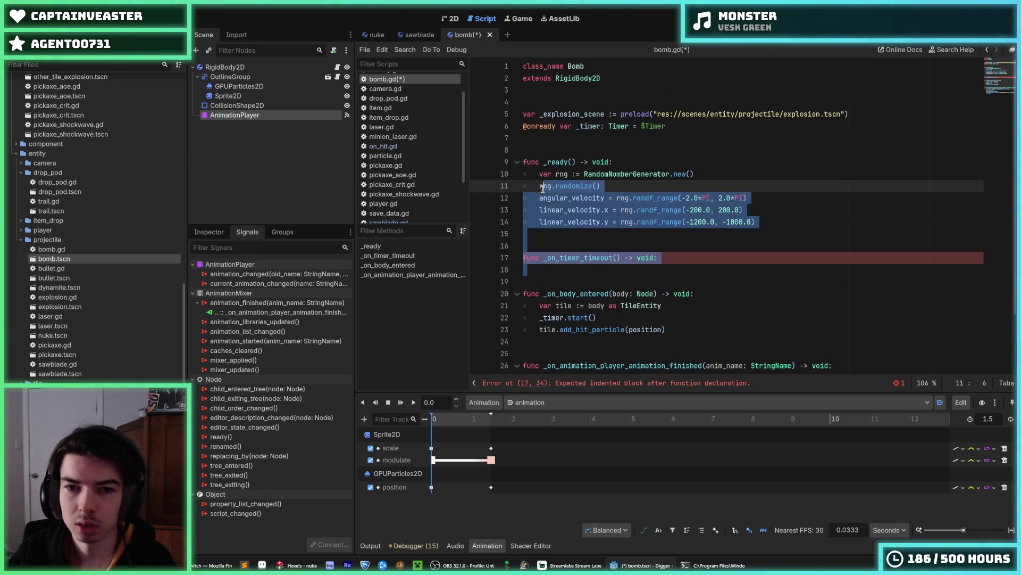
left_click_drag(527, 270, 531, 248)
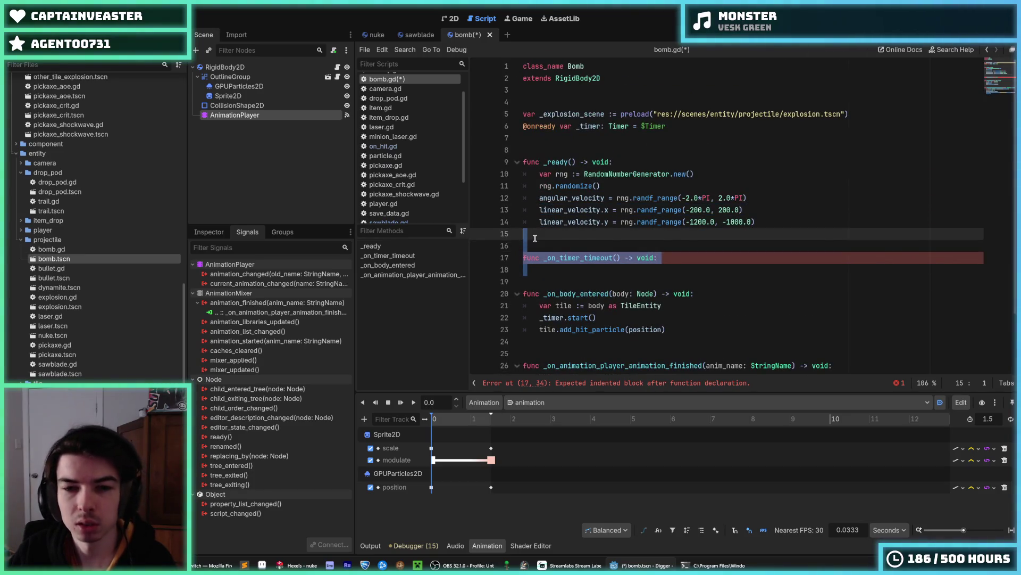
key("BackSpace")
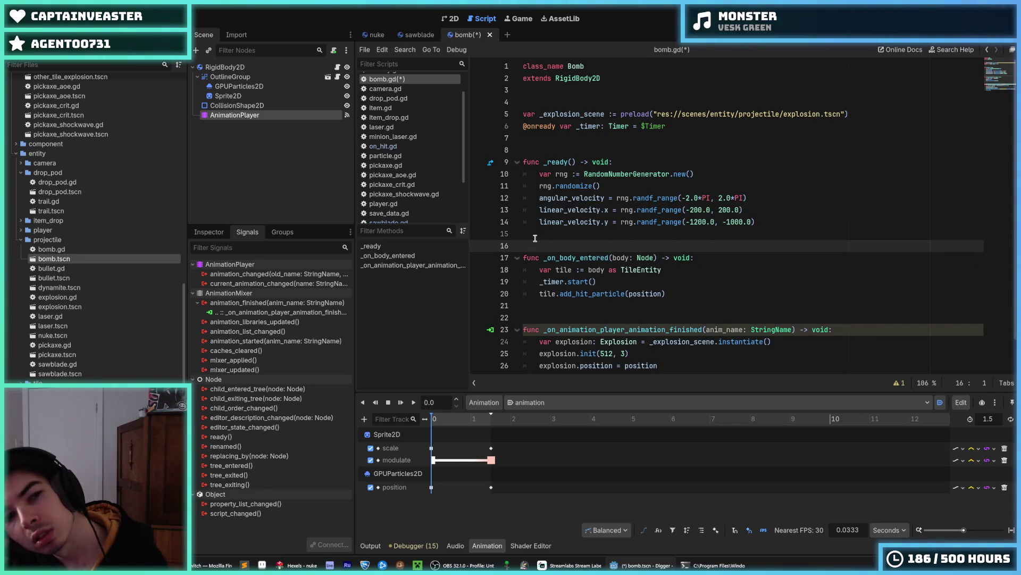
Save the bomb scene and detach bomb.gd from the nuke's root RigidBody2D.
key("ctrl+s")
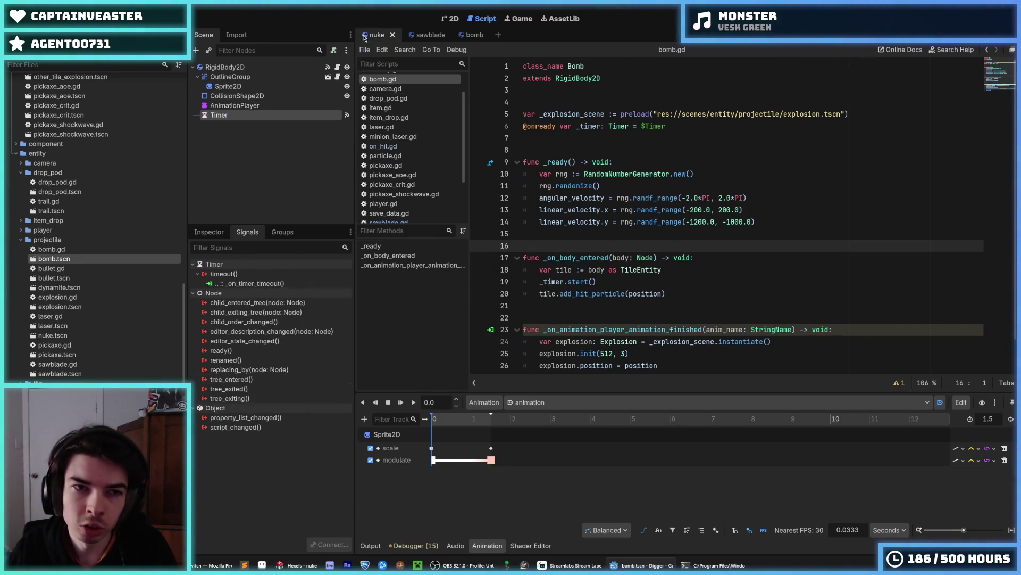
left_click(287, 67)
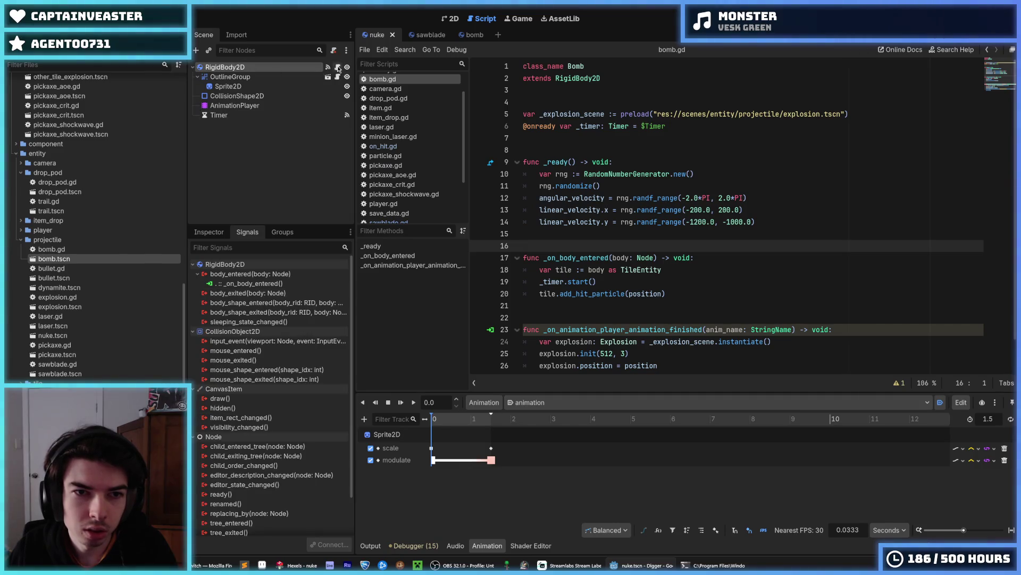
right_click(281, 68)
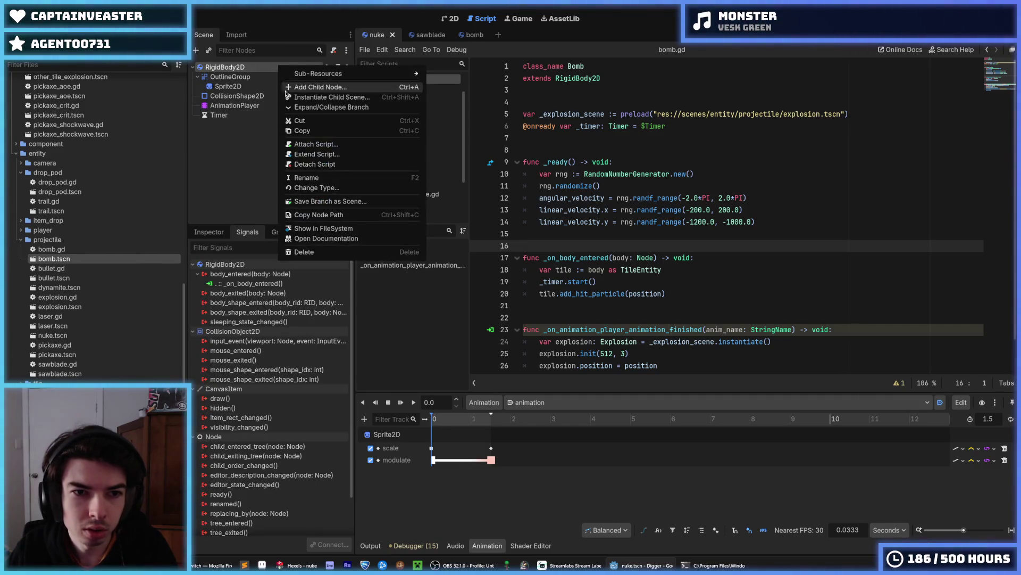
left_click(321, 165)
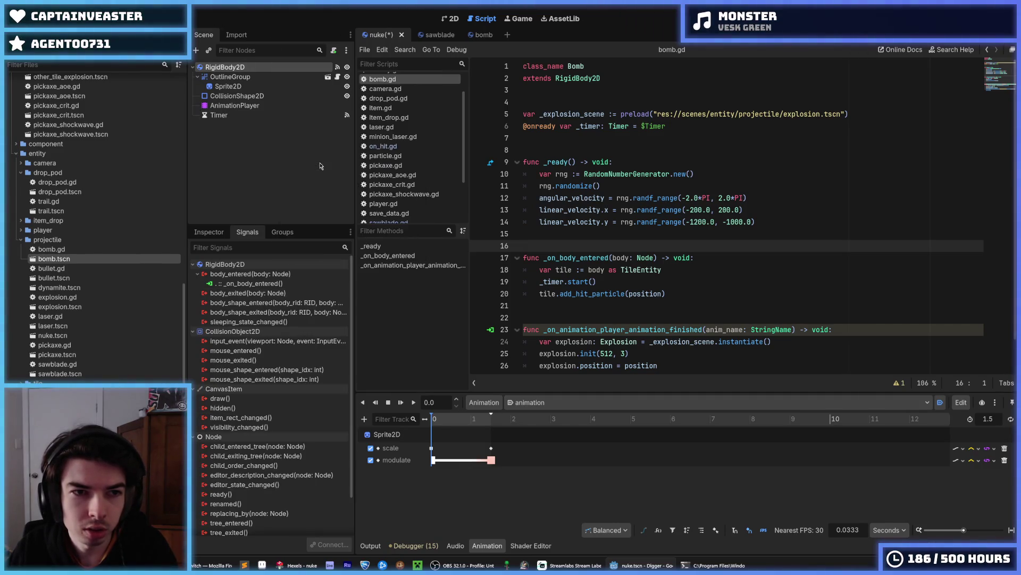
Attach a newly created nuke.gd script to the nuke's root body.
right_click(283, 68)
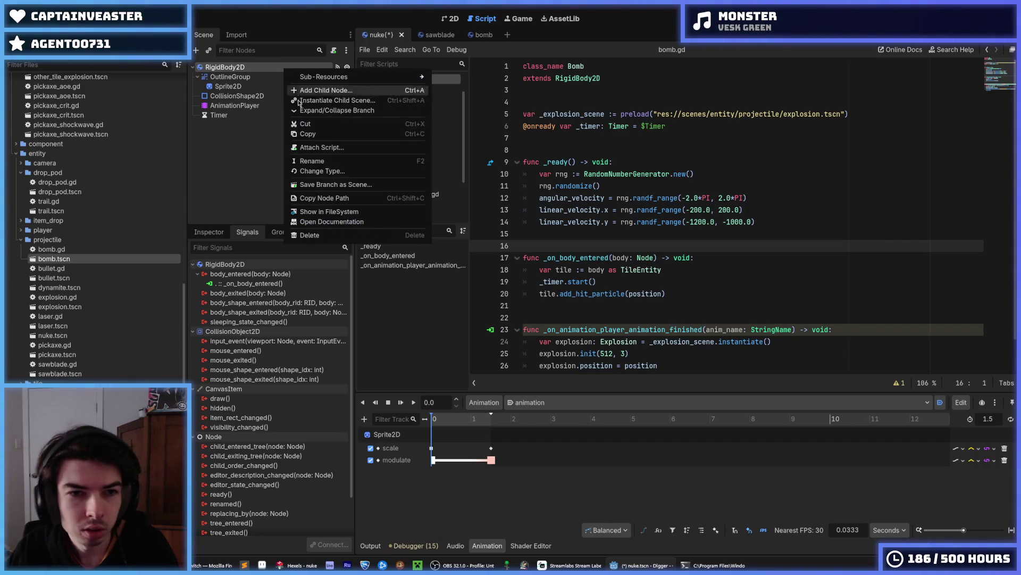
left_click(314, 149)
left_click(472, 356)
left_click_drag(429, 36, 474, 34)
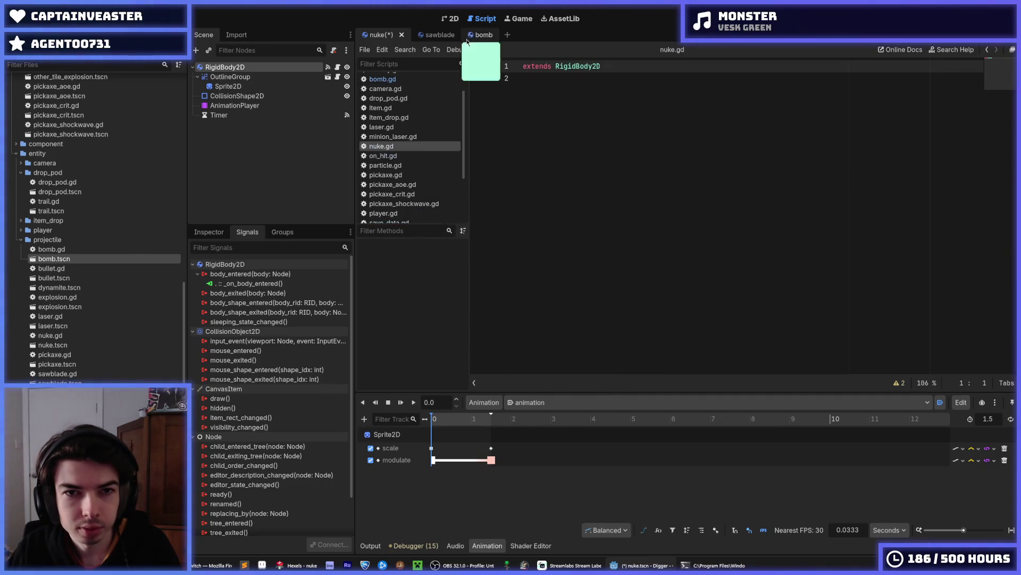
Select and copy the entire bomb.gd code.
scroll(623, 221, "down", 3)
left_click(700, 248)
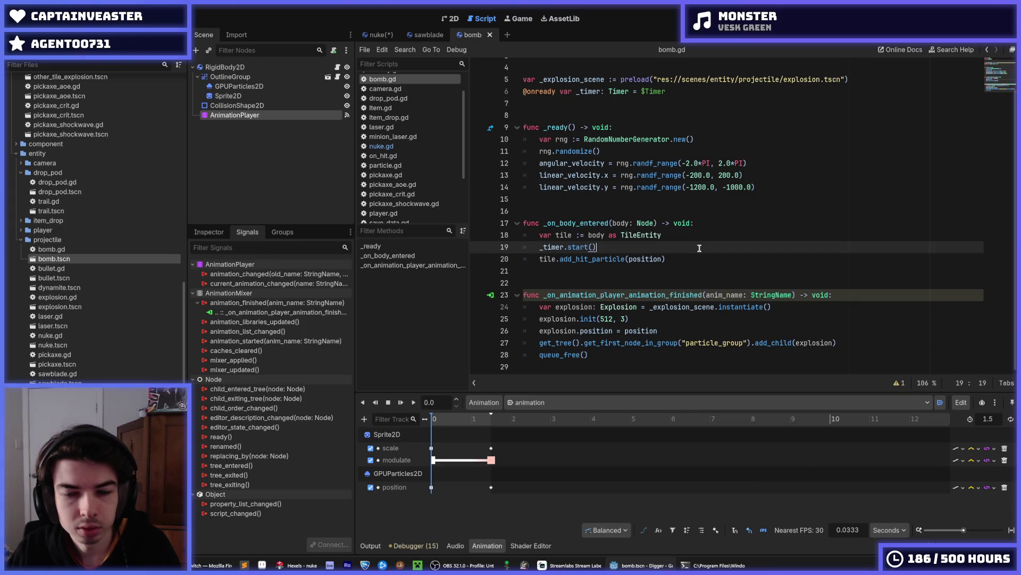
key("ctrl+a")
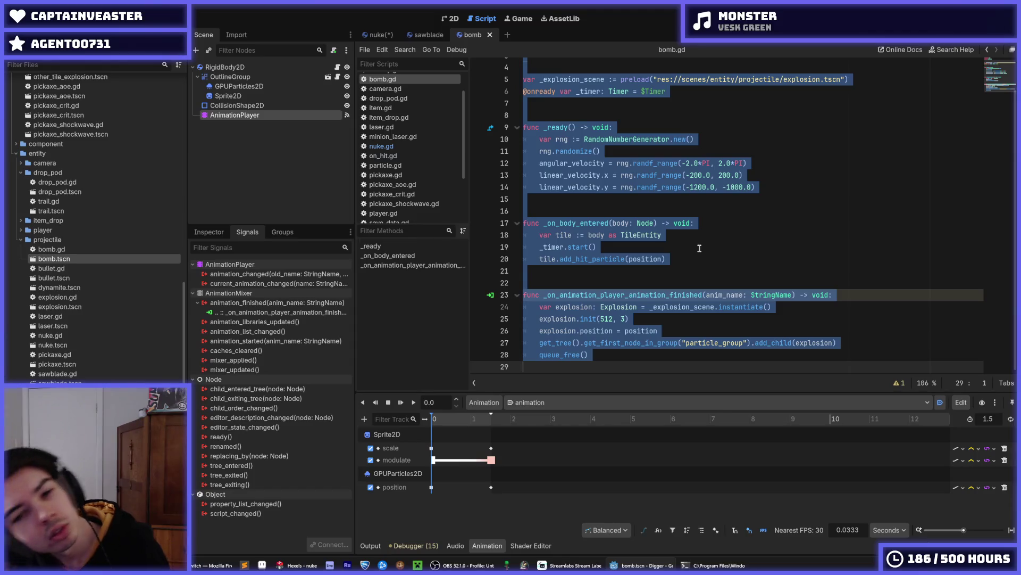
left_click(378, 35)
left_click(473, 37)
left_click(630, 245)
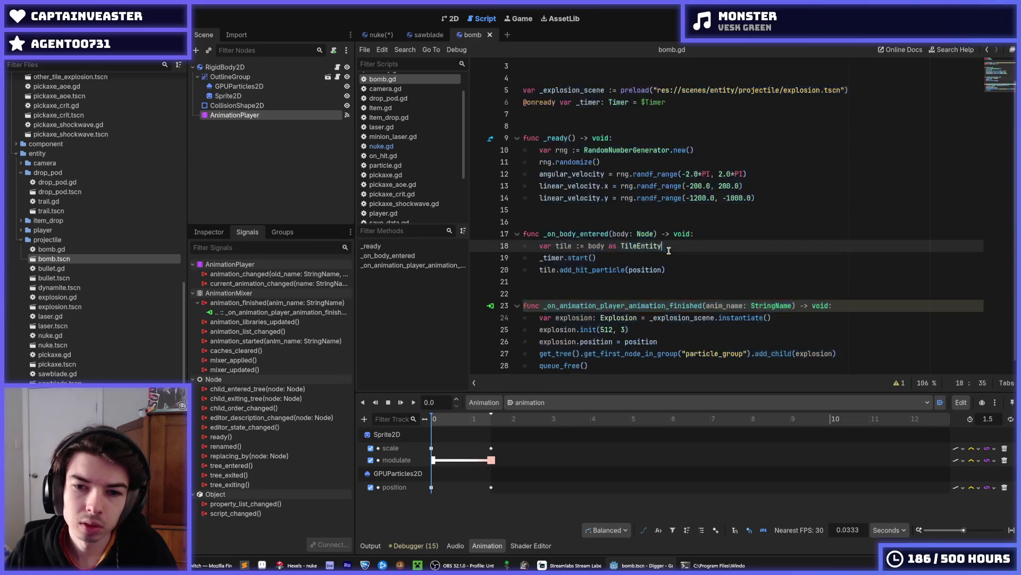
scroll(638, 240, "down", 1)
left_click(663, 277)
left_click(687, 260)
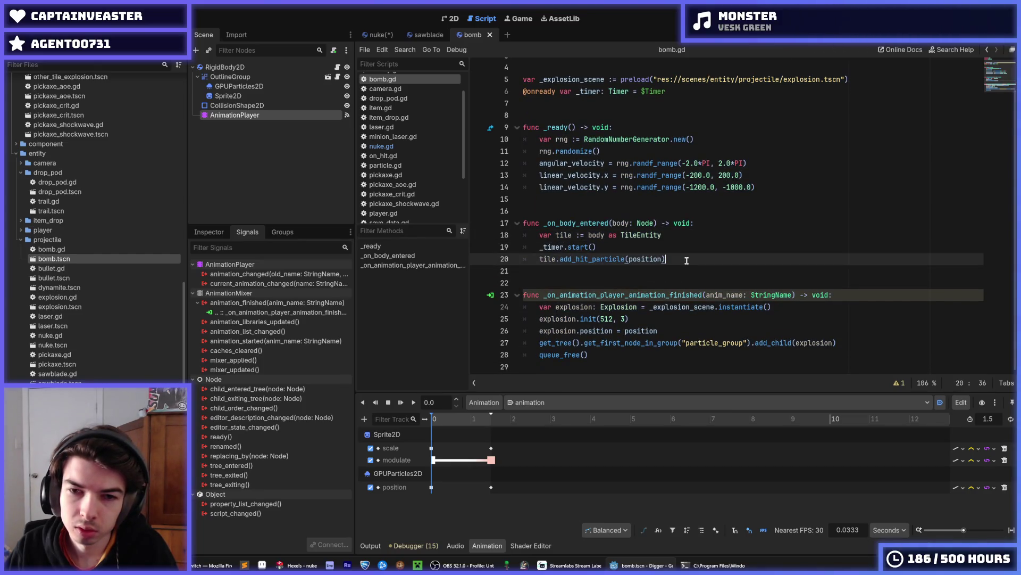
key("ctrl+a")
key("ctrl+c")
Replace nuke.gd's contents with the bomb code, rename class_name to Nuke, and save.
left_click(377, 35)
key("ctrl+a")
key("ctrl+v")
scroll(551, 100, "up", 1)
double_click(576, 66)
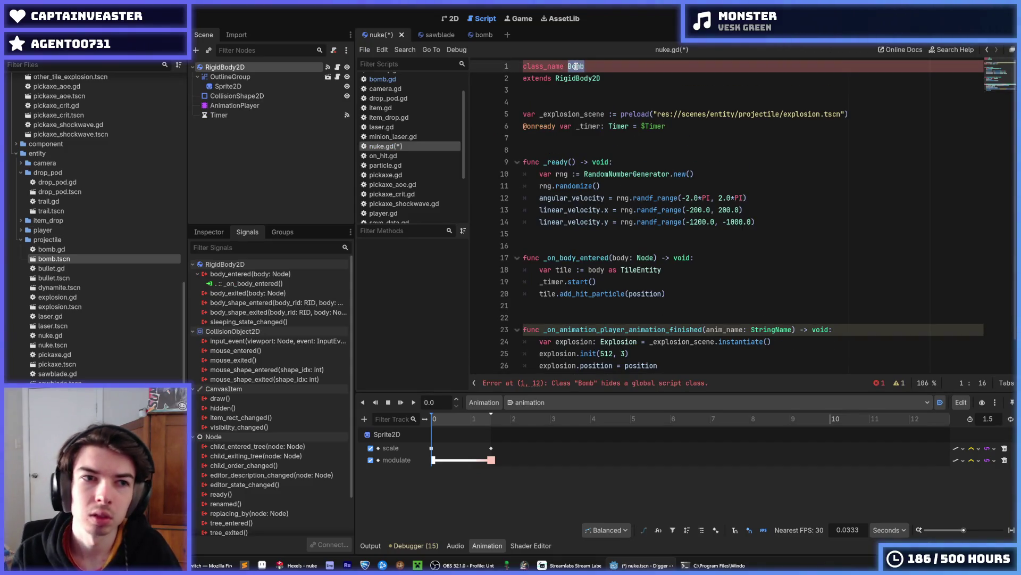
type("Nuke")
key("ctrl+s")
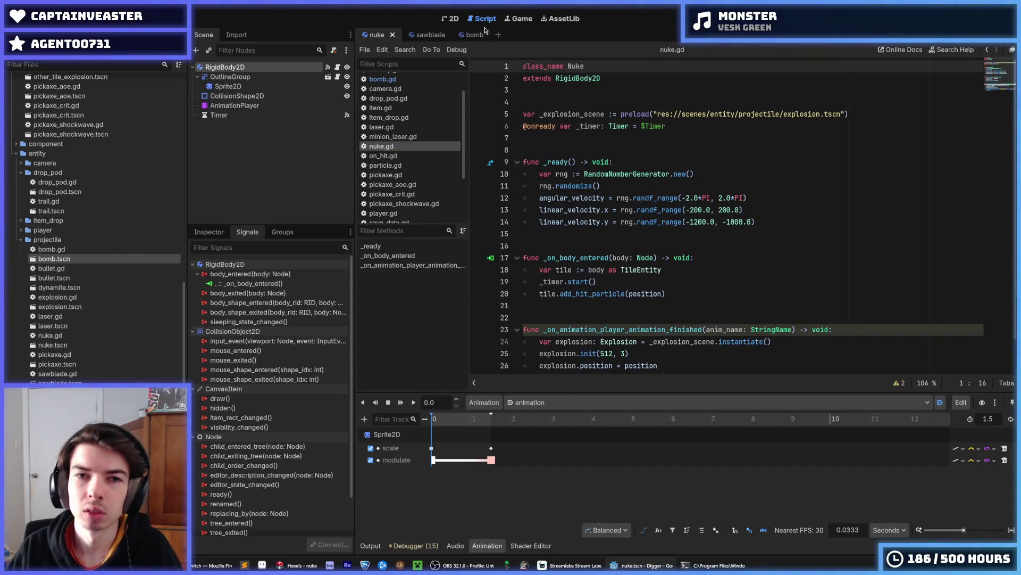
Delete the _on_body_entered function from bomb.gd.
left_click(479, 34)
left_click(761, 243)
mouse_move(691, 272)
left_mouse_down()
mouse_move(530, 222)
mouse_move(528, 209)
left_mouse_up()
key("BackSpace")
key("BackSpace")
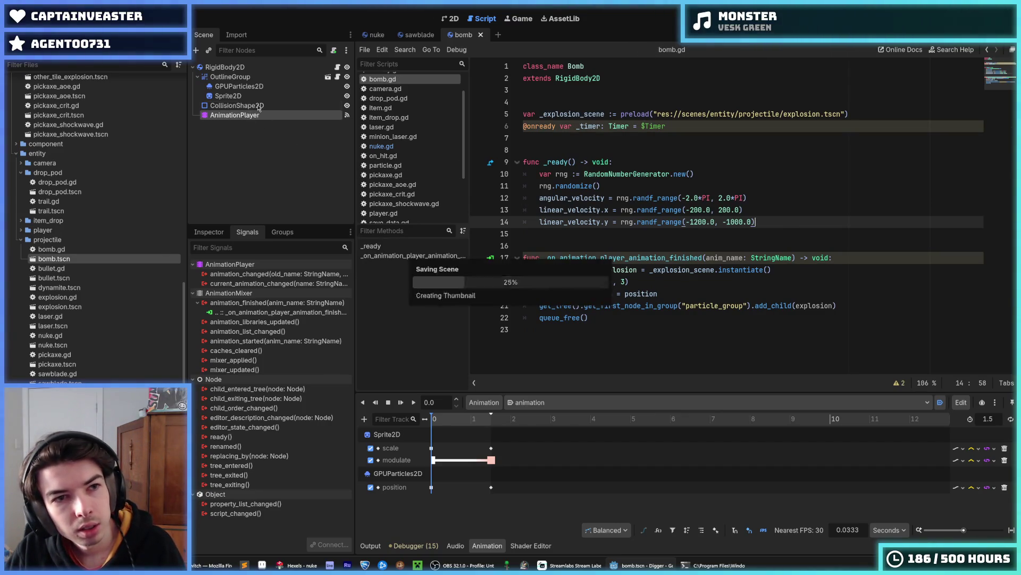
left_click_drag(666, 126, 497, 125)
Remove the _timer declarations from bomb.gd and nuke.gd and nuke's _timer.start() line.
key("BackSpace")
key("ctrl+Tab")
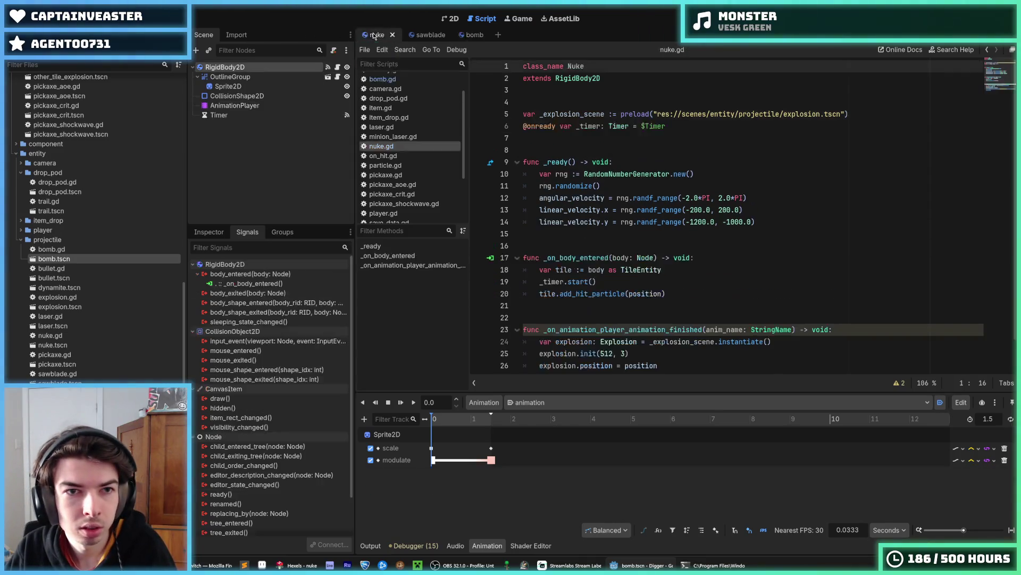
left_click_drag(714, 125, 497, 125)
key("BackSpace")
key("BackSpace")
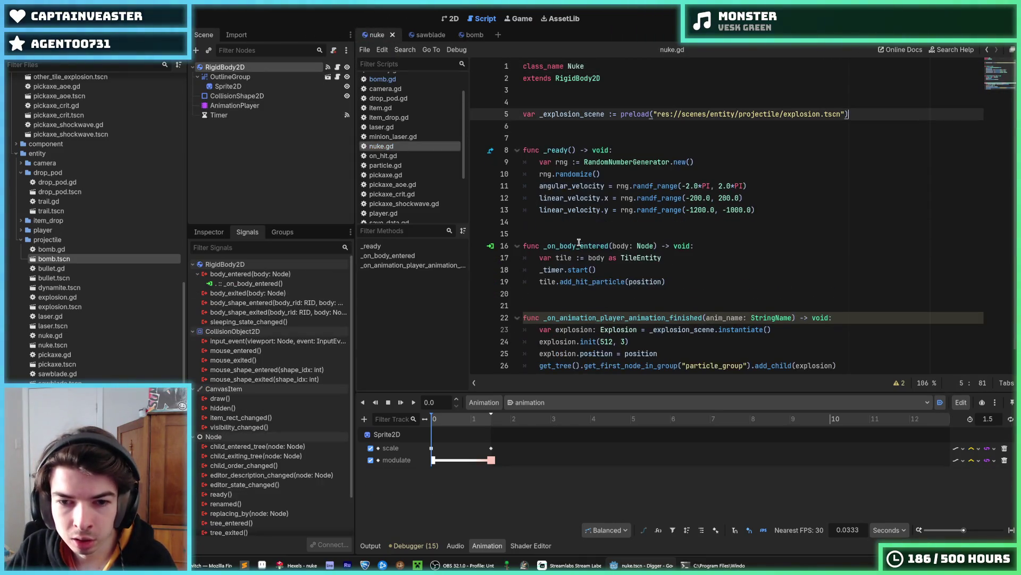
scroll(671, 282, "down", 1)
left_click(735, 291)
left_click_drag(605, 242, 536, 247)
key("BackSpace")
key("BackSpace")
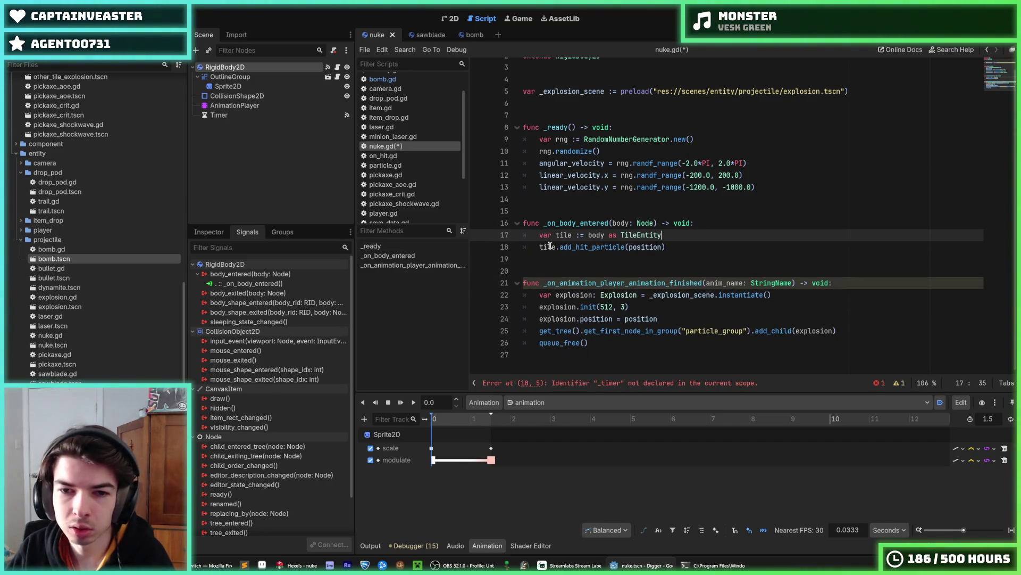
key("Return")
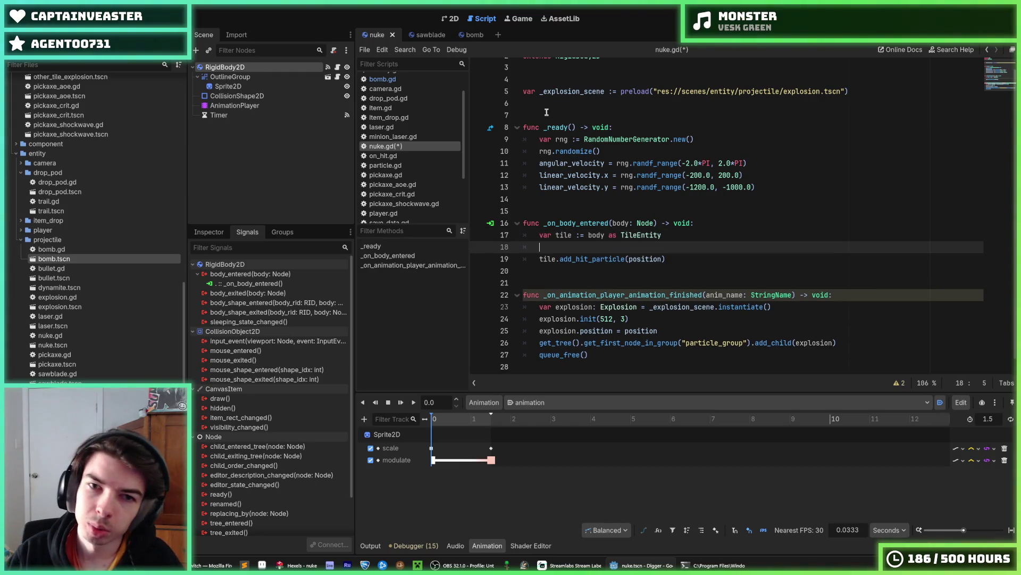
left_click(546, 105)
key("Return")
key("Up")
type("va")
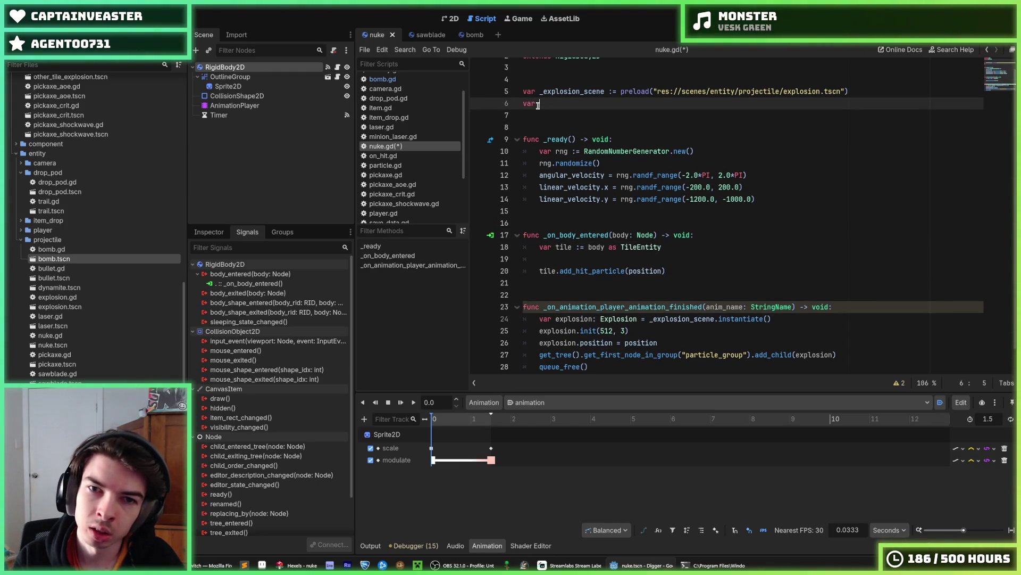
type("nimation_")
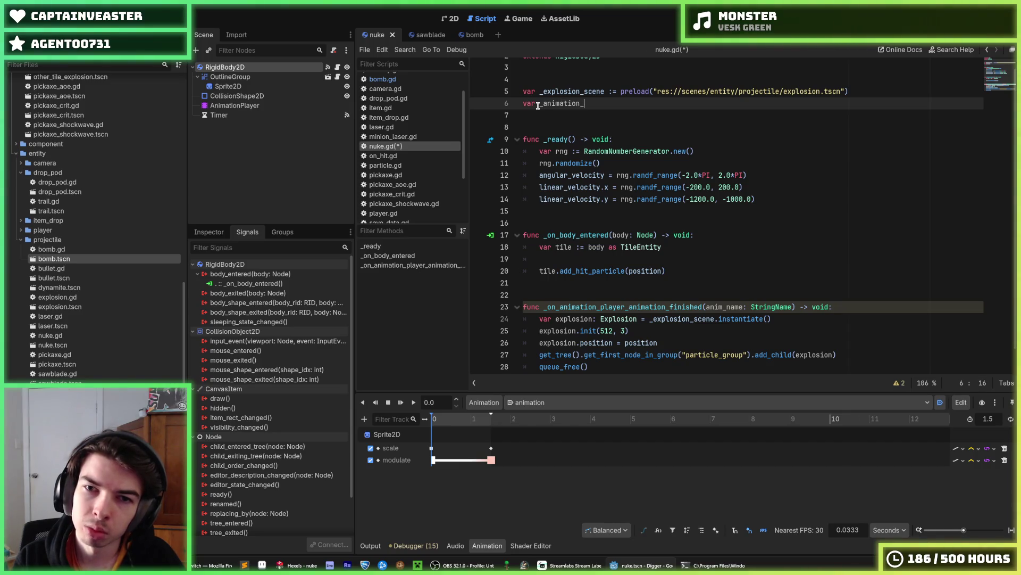
type("tionP")
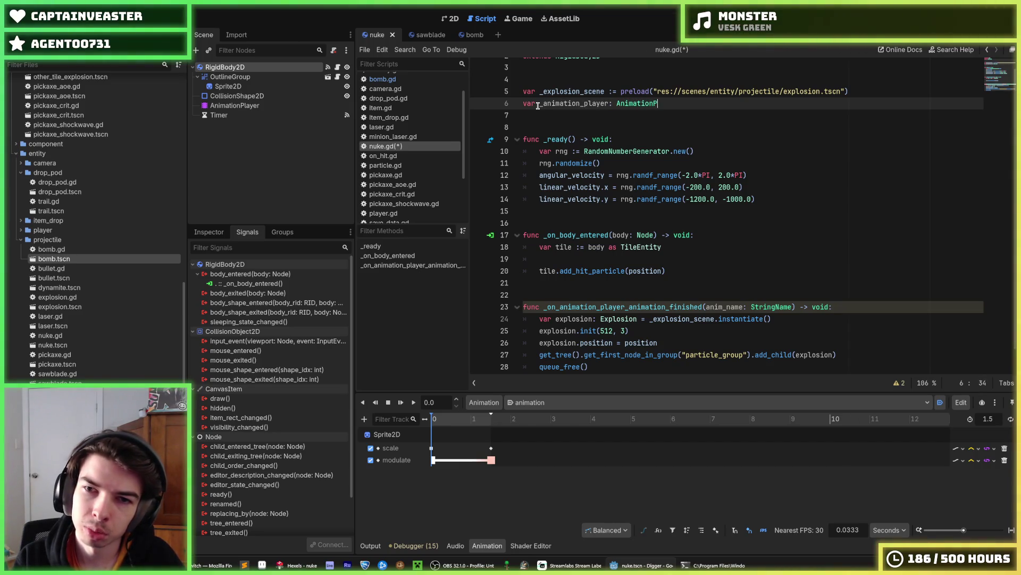
type("er; ")
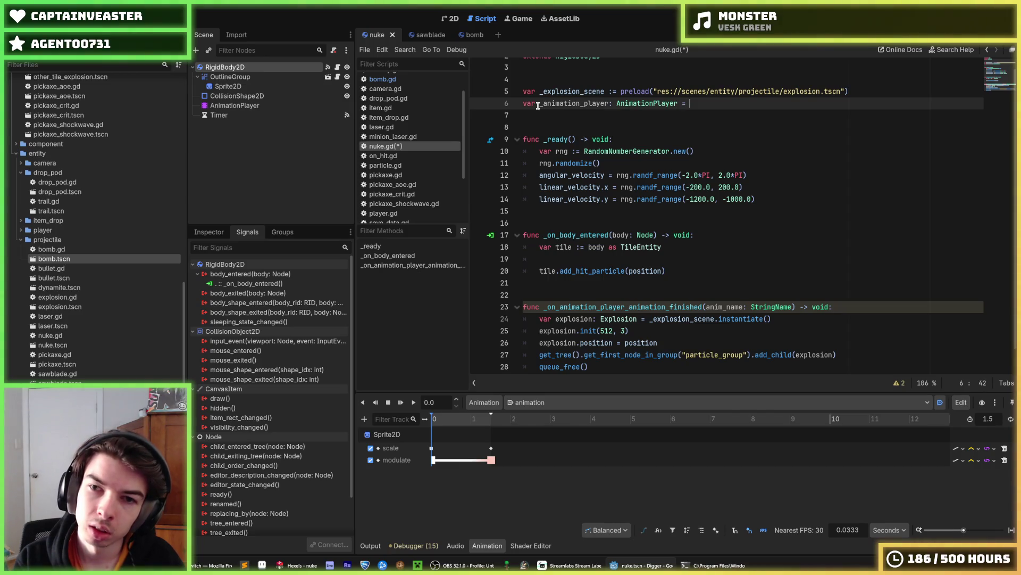
type("$Anim")
key("Return")
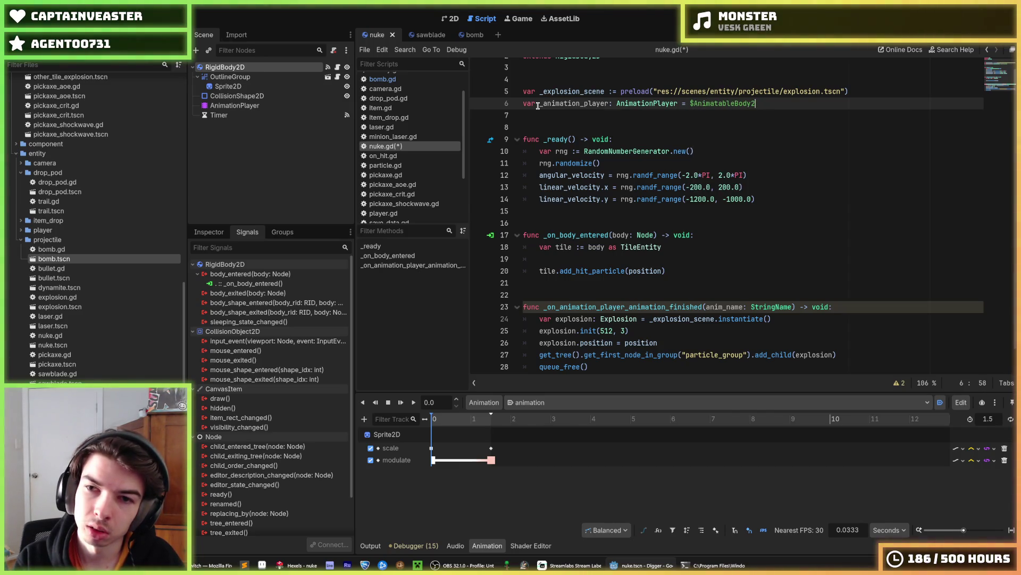
key("BackSpace")
key("BackSpace")
key("BackSpace")
type("ationPlayer")
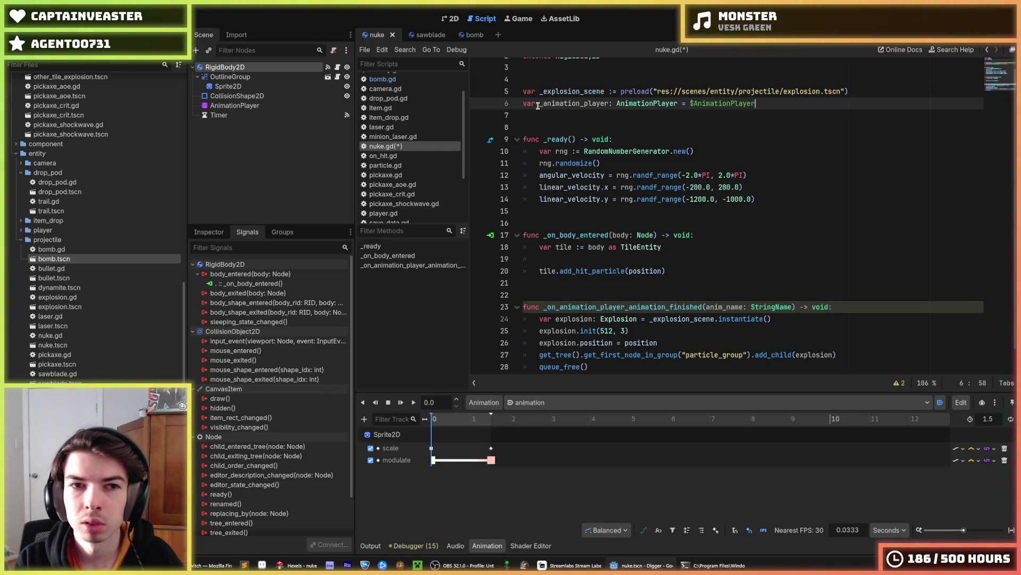
key("ctrl+s")
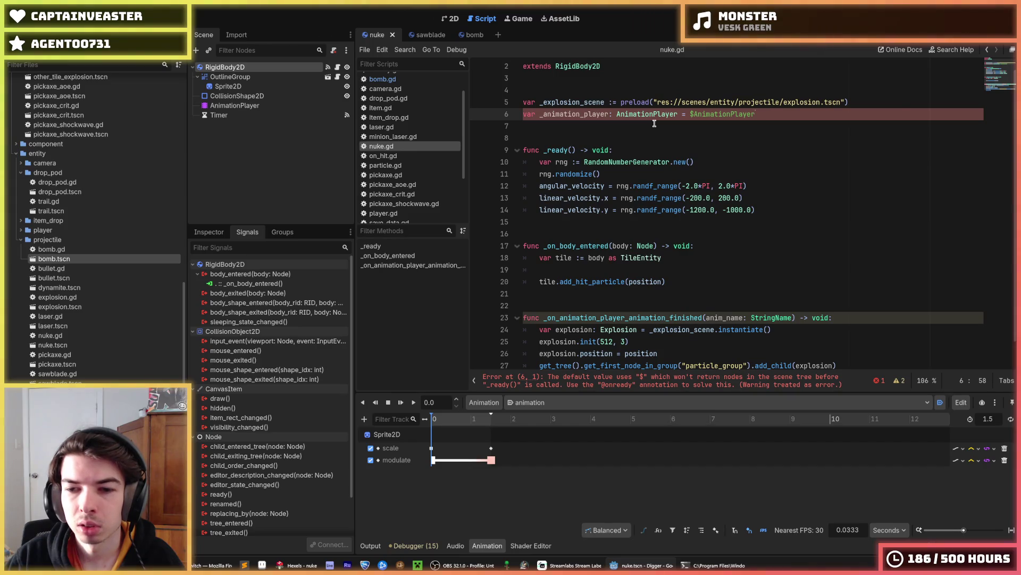
left_click(524, 114)
type("@onready")
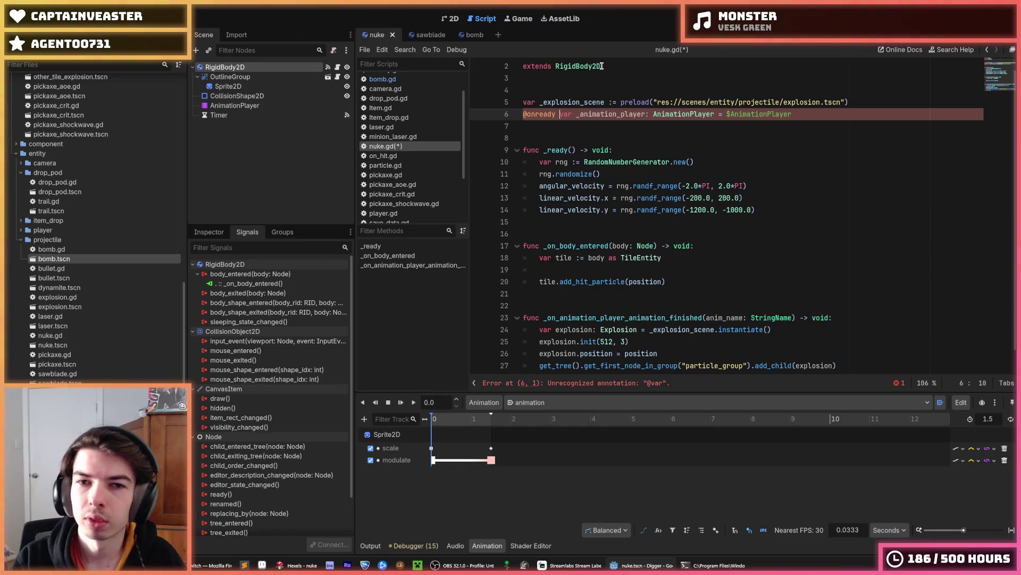
key("ctrl+s")
Add _animation_player.play("animation") to the nuke's body-entered handler.
double_click(602, 114)
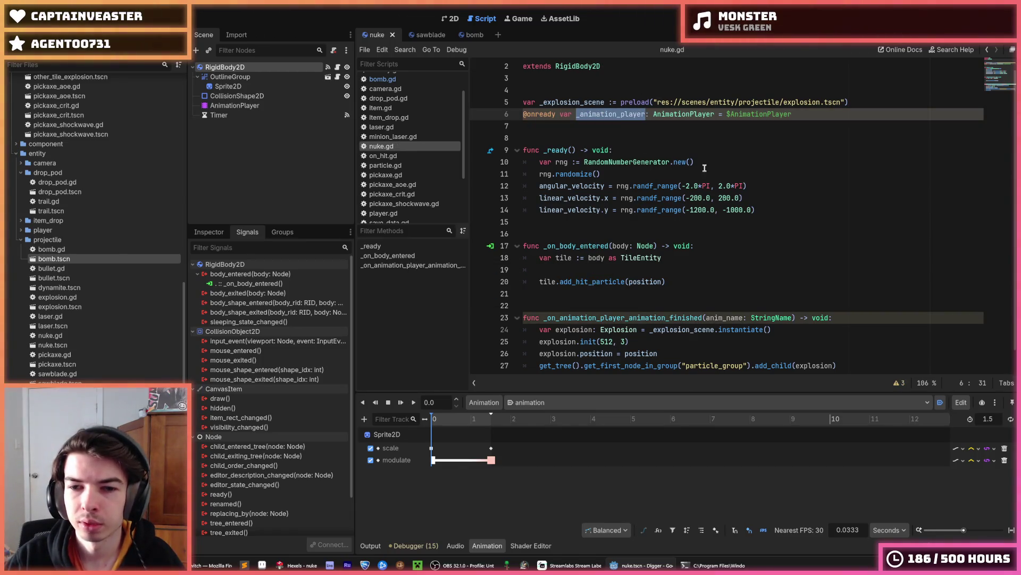
scroll(703, 254, "down", 2)
left_click(622, 248)
key("ctrl+v")
type(".play(\"an")
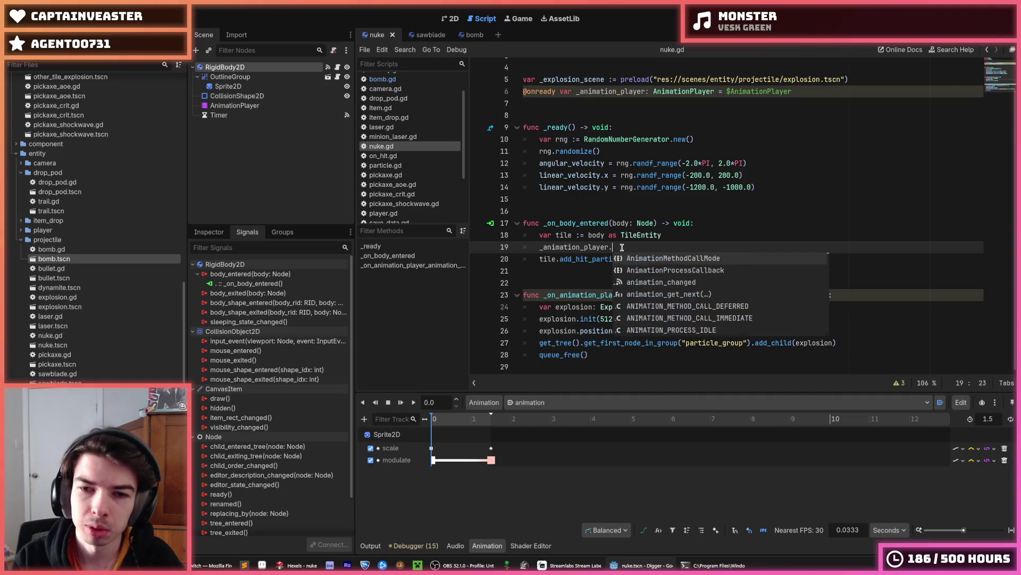
type("imation")
left_click(687, 239)
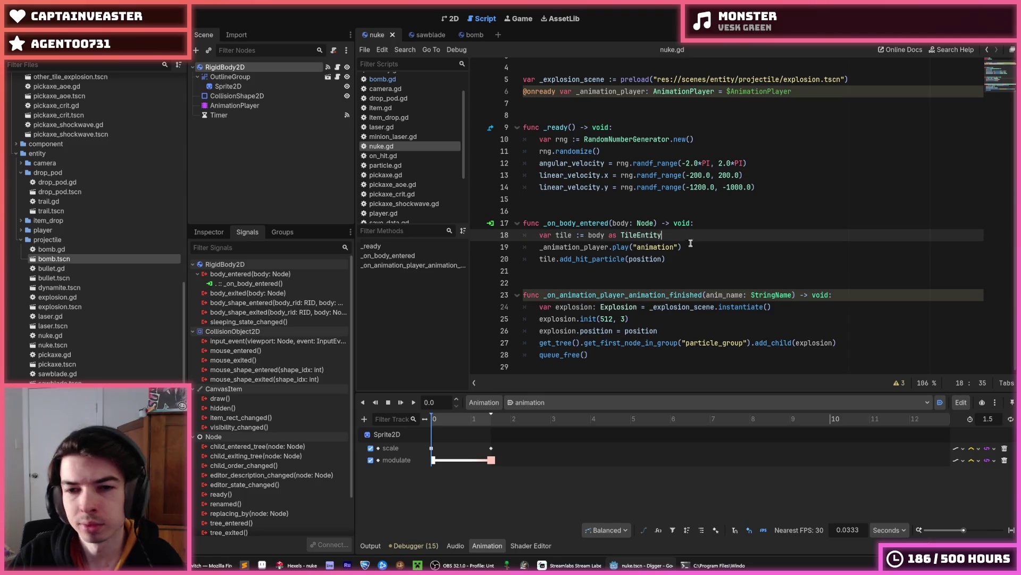
left_click(695, 255)
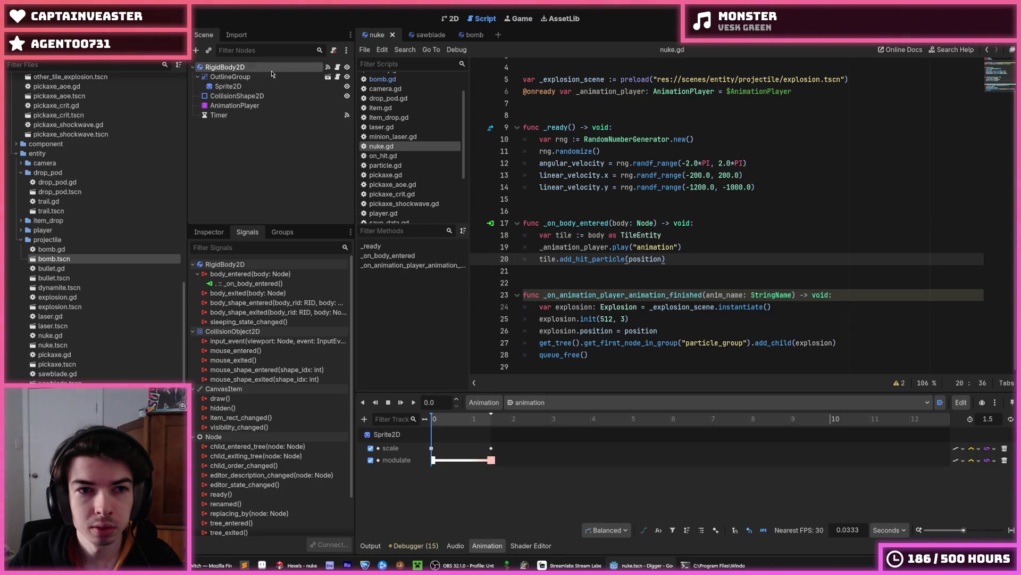
Save the bomb scene, then rename the sawblade root node to Sawblade and save.
key("ctrl+Tab")
key("ctrl+Tab")
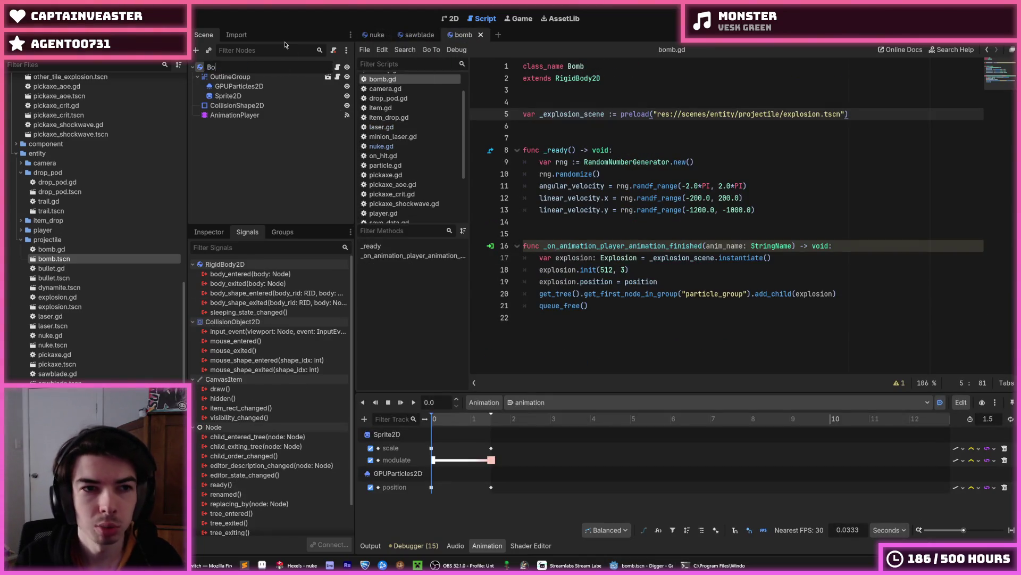
key("ctrl+s")
left_click(376, 35)
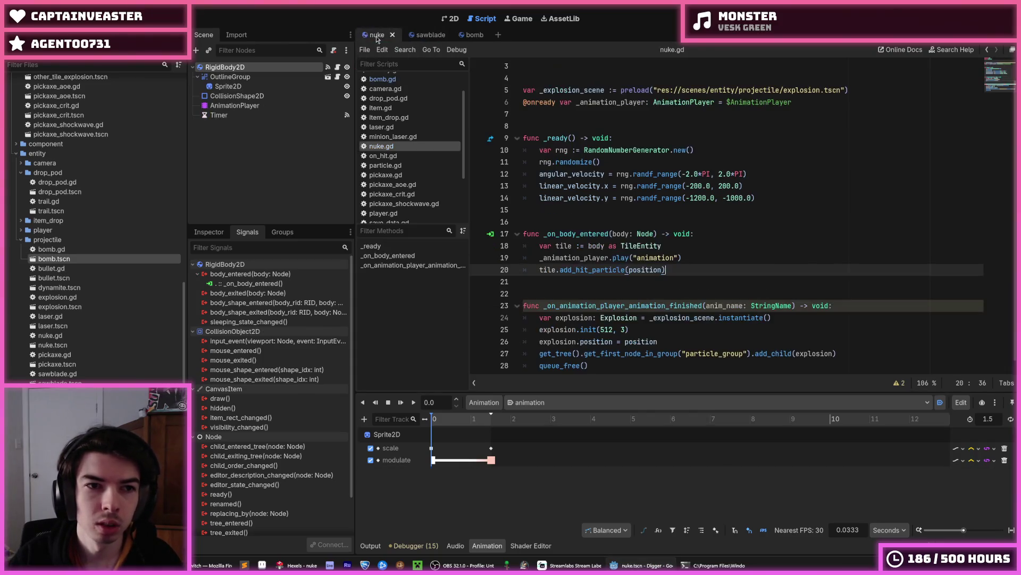
left_click(419, 35)
double_click(248, 68)
type("Sawblade")
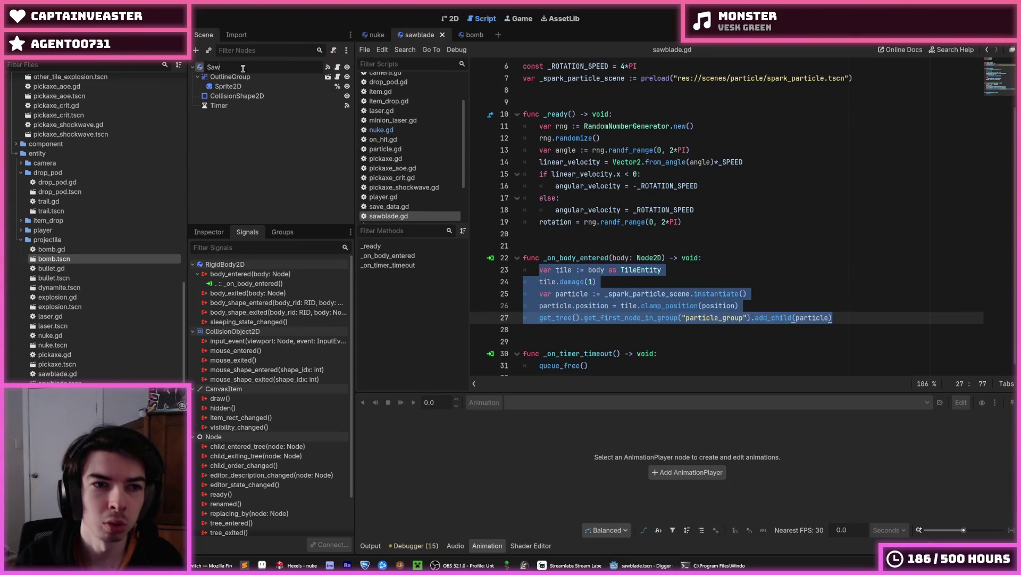
key("Return")
key("ctrl+s")
Rename the nuke root node to Nuke, save, and open dynamite.tscn.
left_click(366, 35)
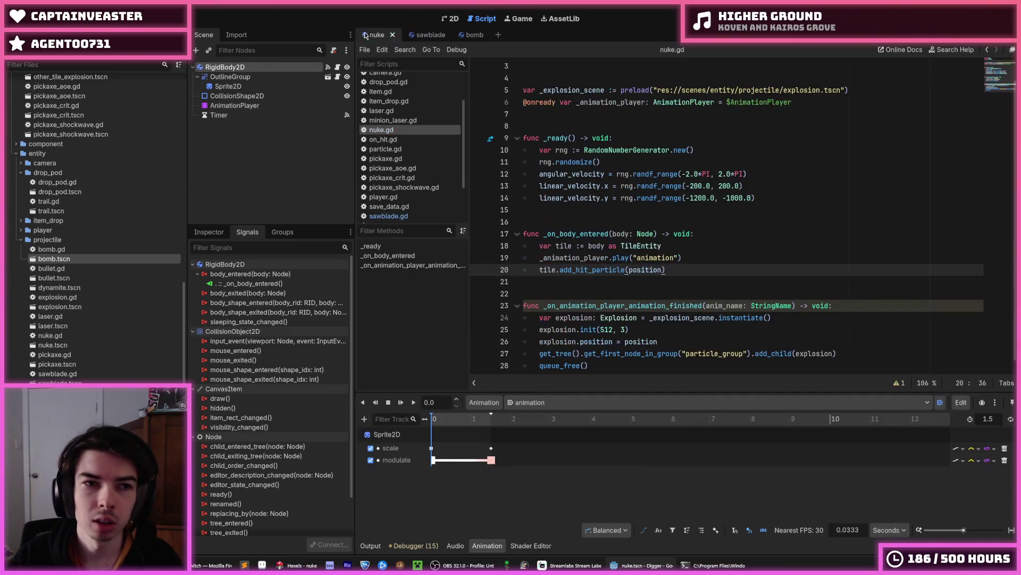
double_click(245, 68)
type("Nuke")
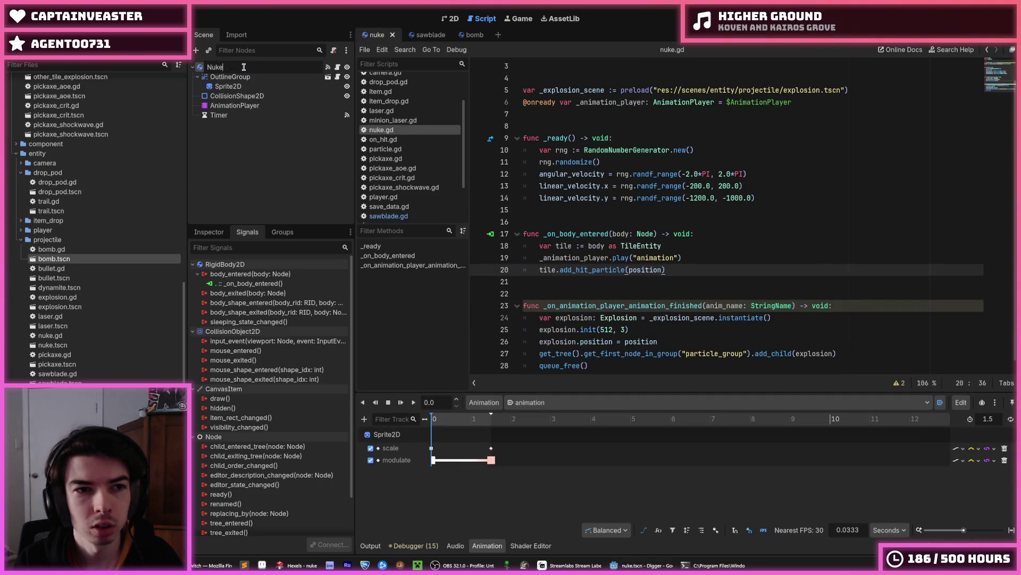
key("Return")
key("ctrl+s")
double_click(59, 288)
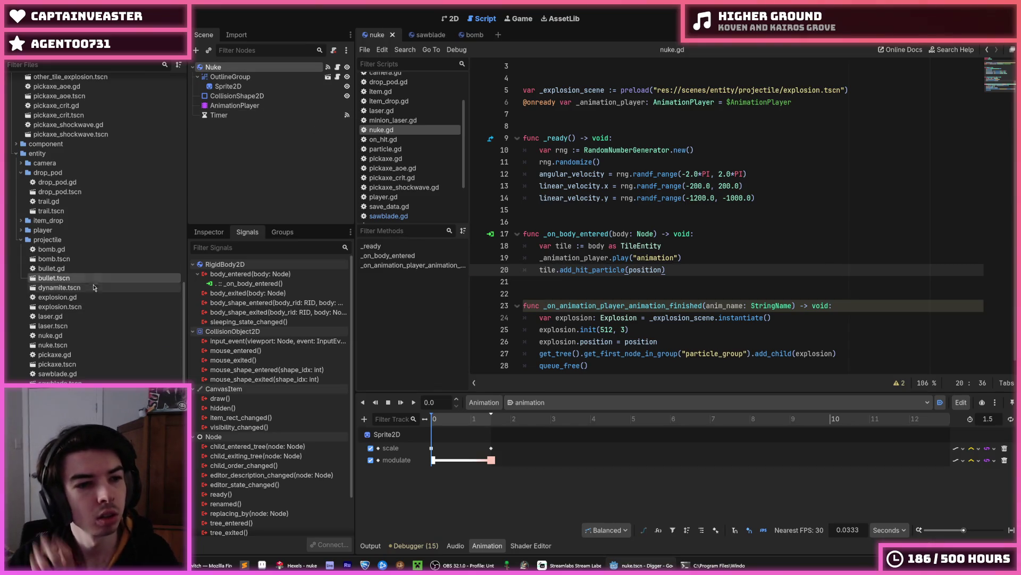
left_click(229, 66)
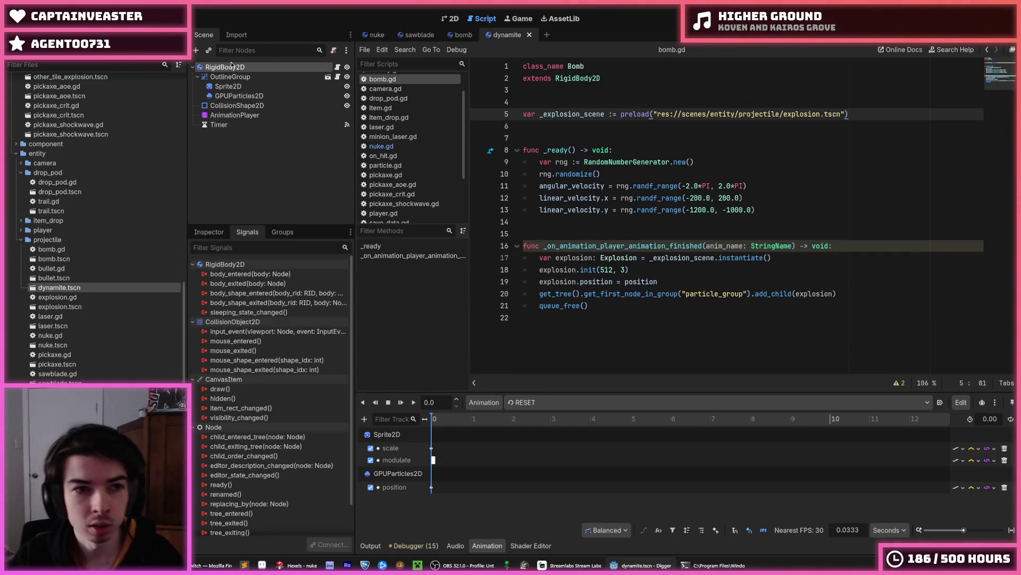
Rename the dynamite root to Dynamite, delete its Timer node, and save.
left_click(234, 67)
type("Dynami")
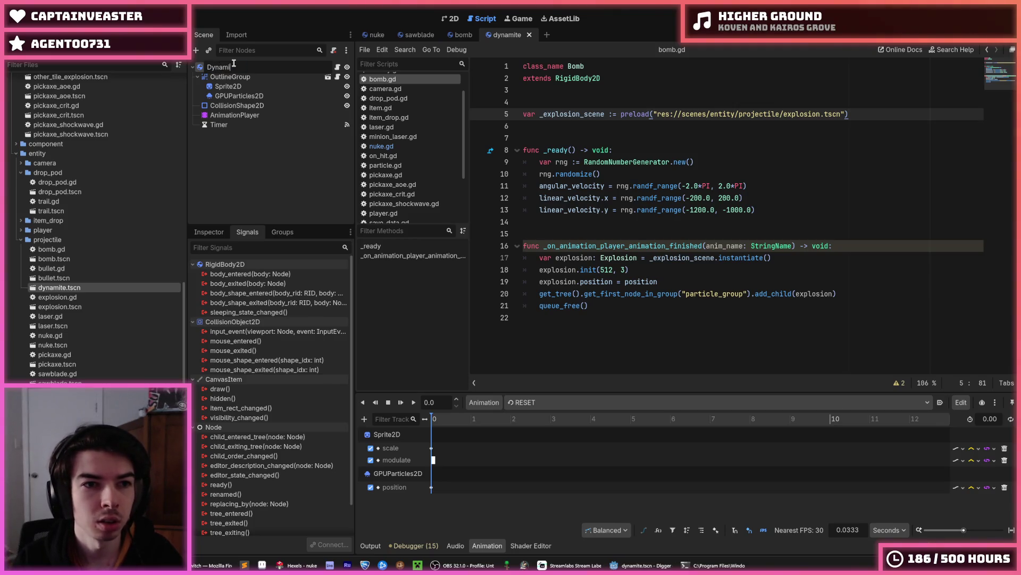
type("te")
key("Return")
left_click(255, 124)
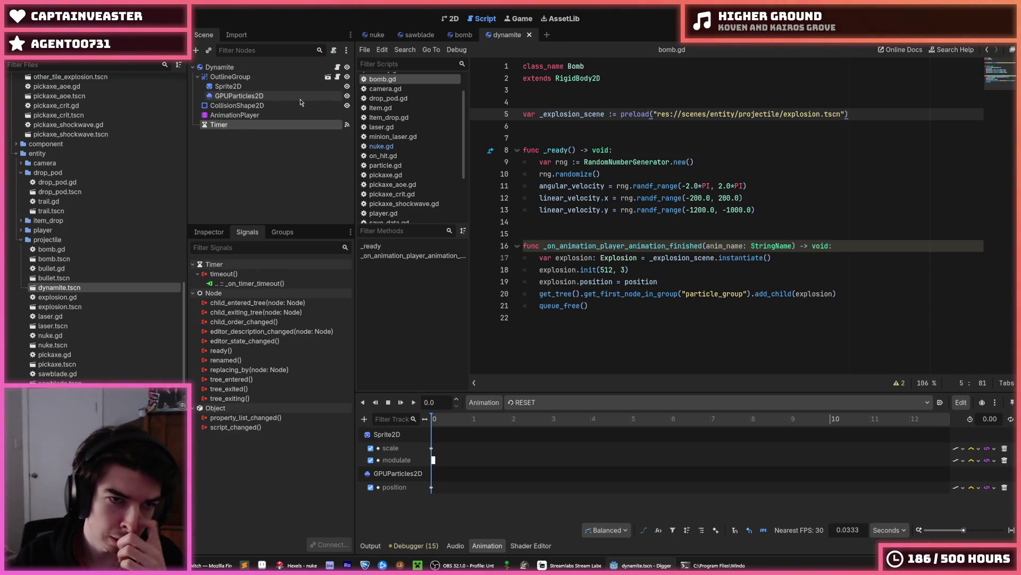
key("Delete")
key("Return")
key("ctrl+s")
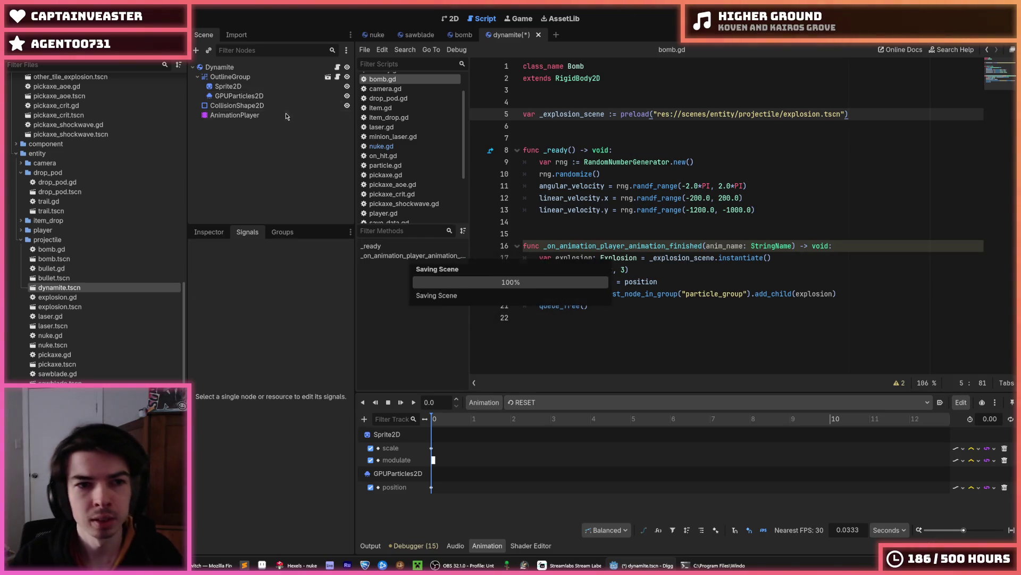
Connect animation_finished to _on_animation_player_animation_finished and save the dynamite scene.
left_click(270, 117)
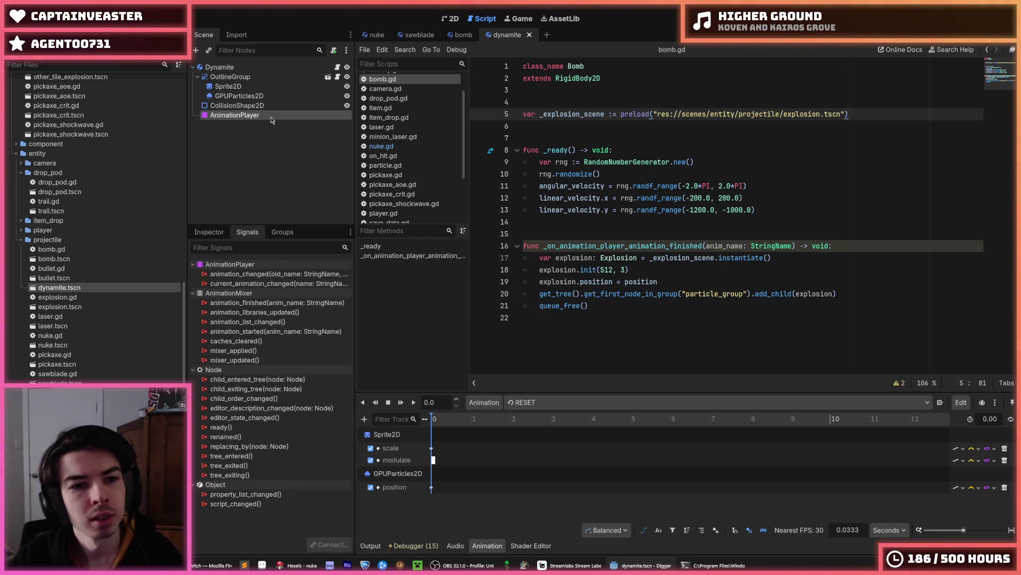
right_click(233, 305)
left_click(259, 313)
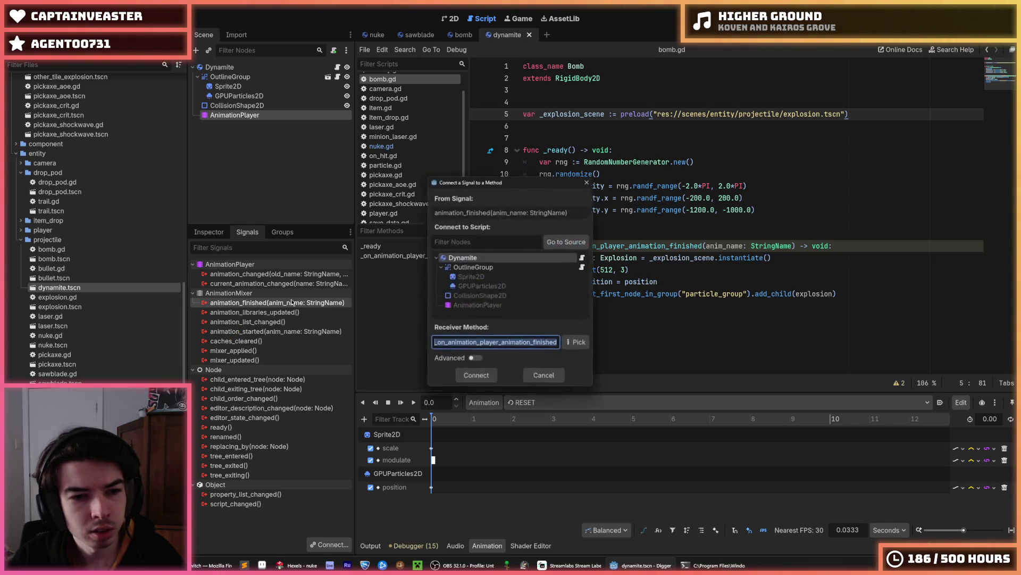
left_click(477, 376)
mouse_move(597, 291)
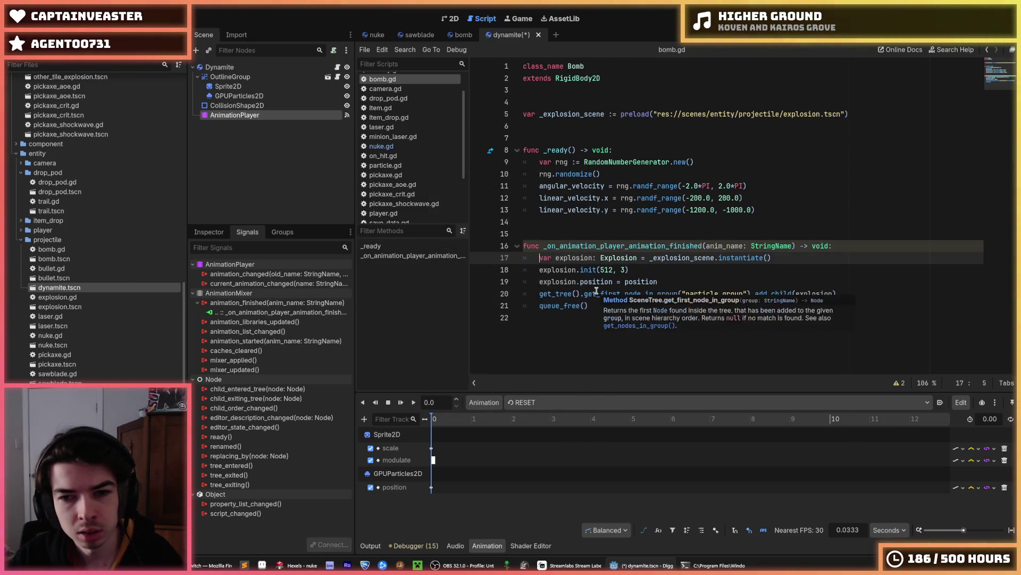
left_click(597, 292)
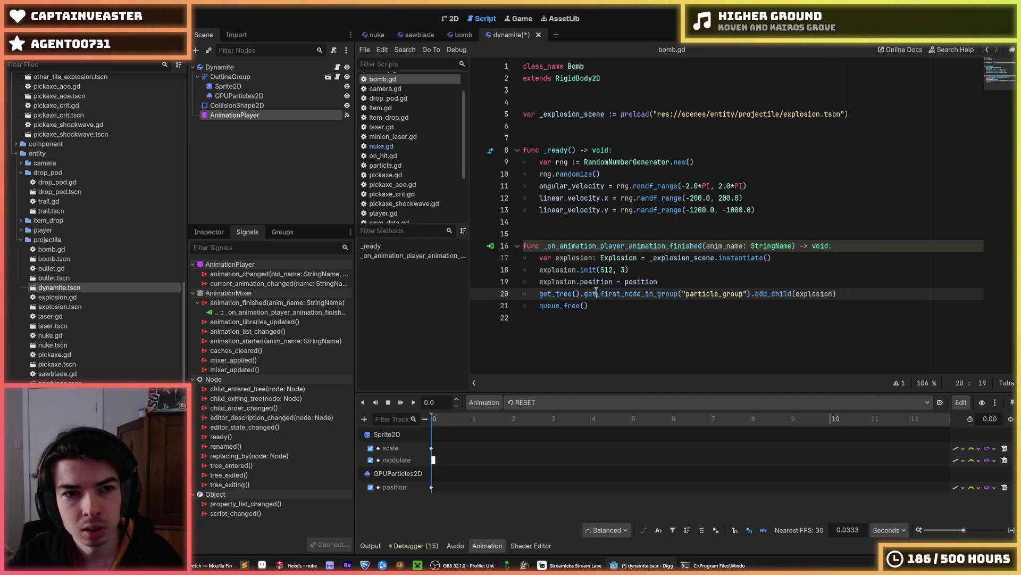
left_click(588, 223)
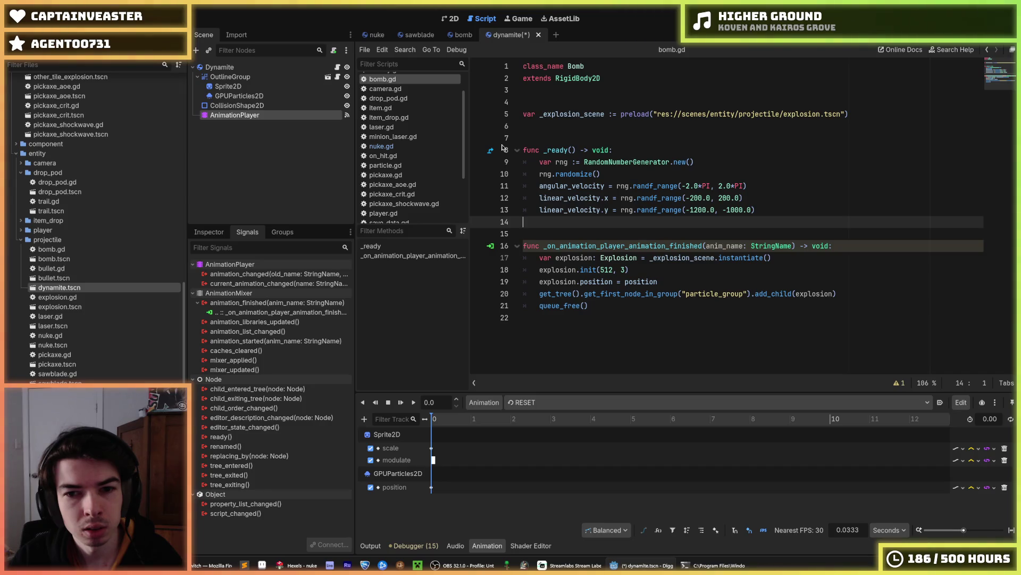
key("ctrl+s")
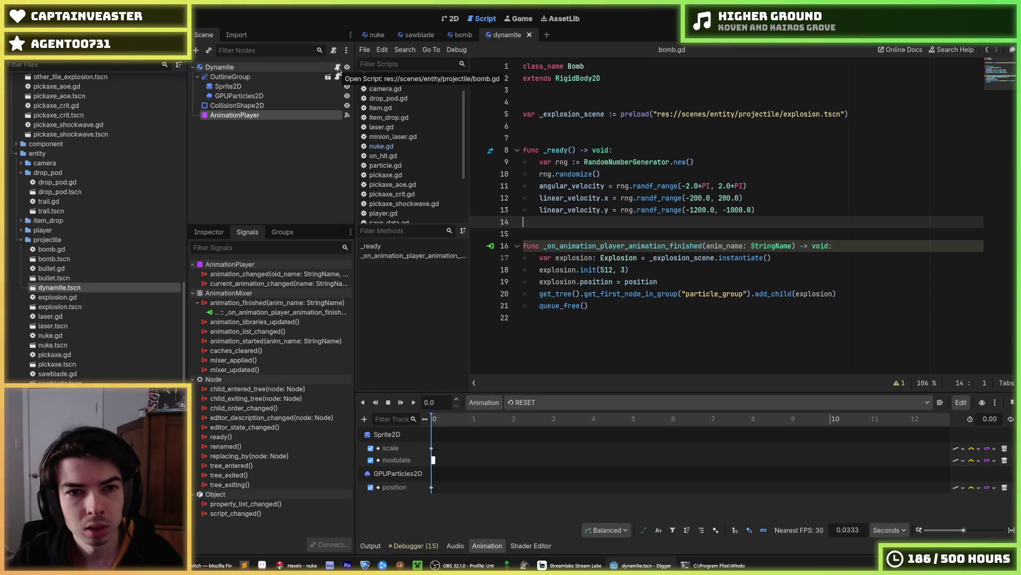
left_click(461, 35)
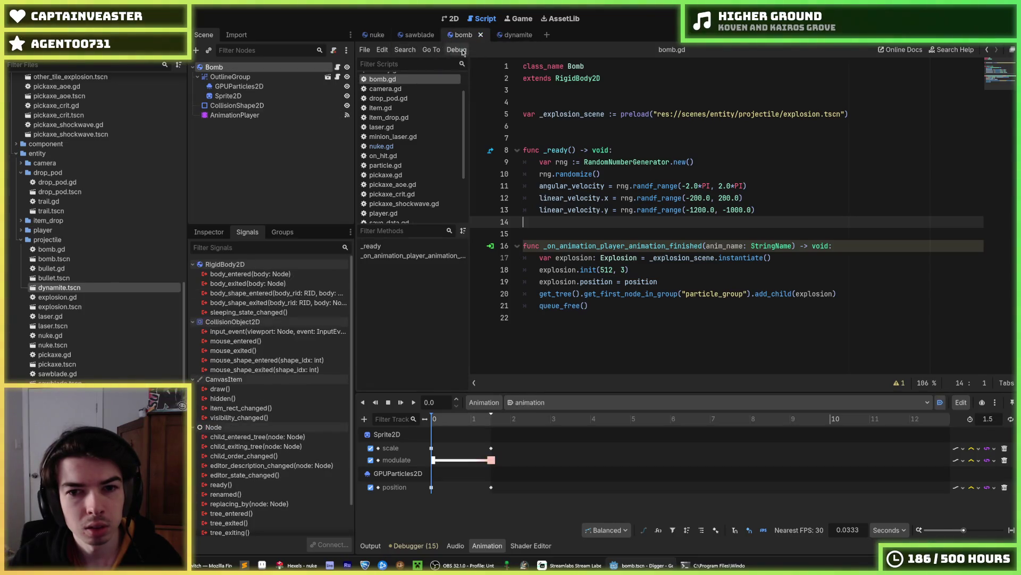
left_click(596, 162)
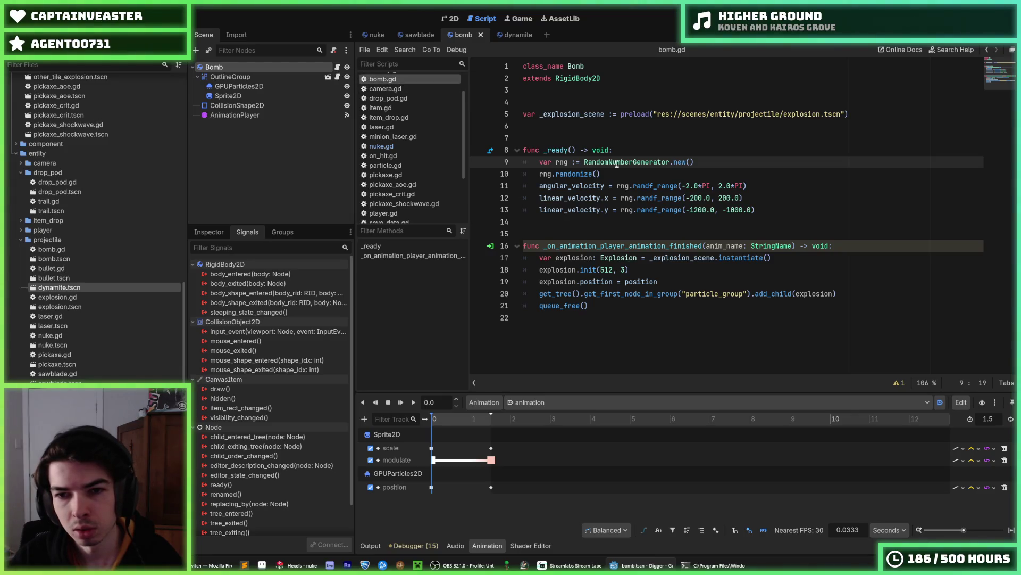
left_click(694, 165)
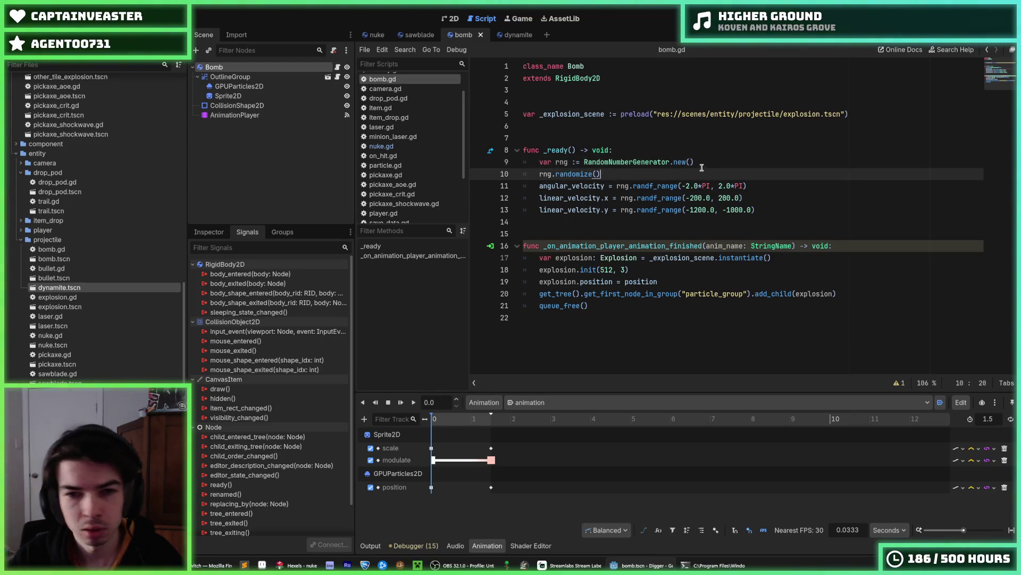
key("Down")
left_click(708, 162)
key("ctrl+s")
key("Down")
key("ctrl+s")
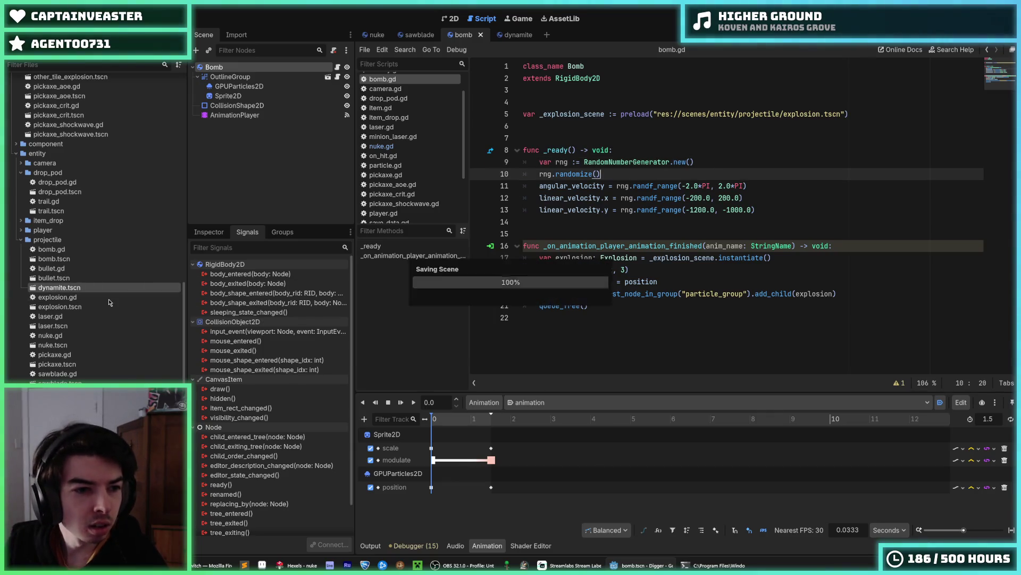
key("ctrl+s")
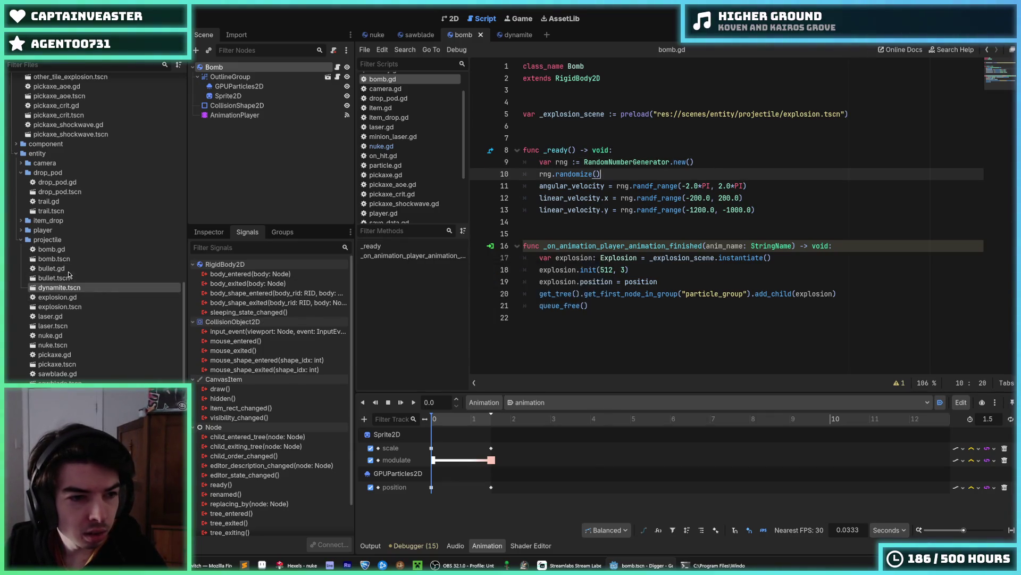
key("ctrl+s")
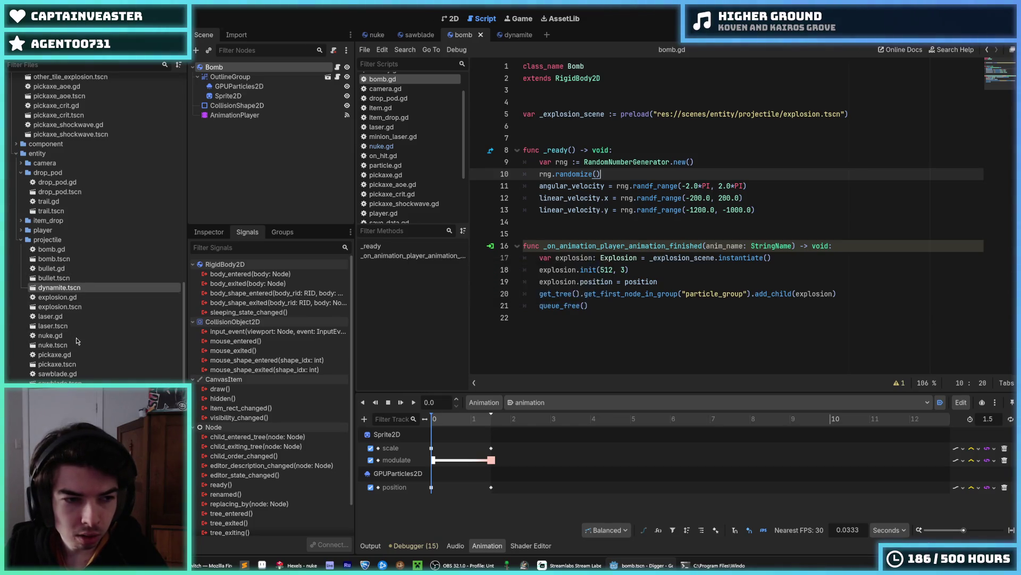
key("ctrl+s")
key("ctrl+s")
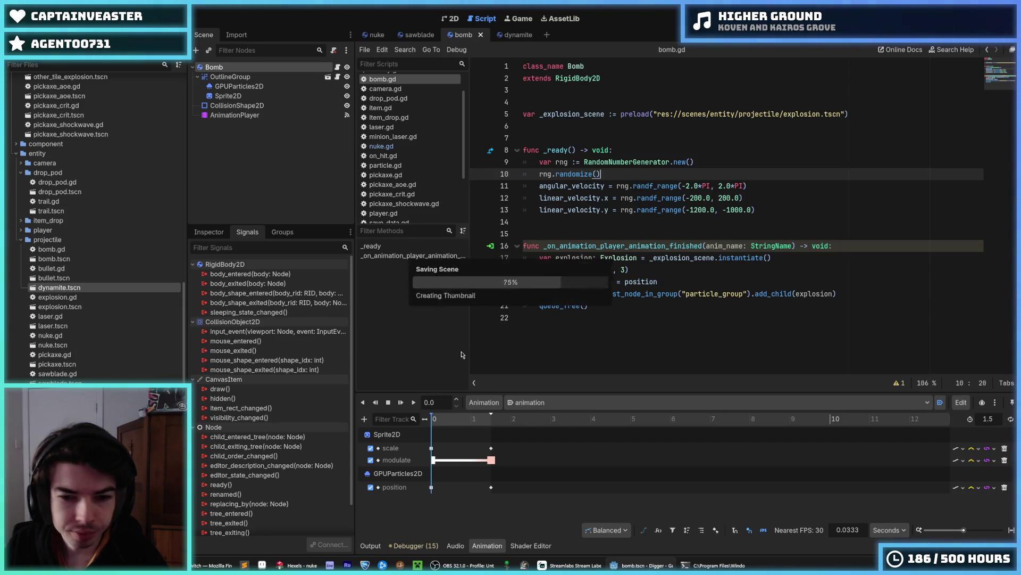
key("ctrl+s")
key("ctrl+s")
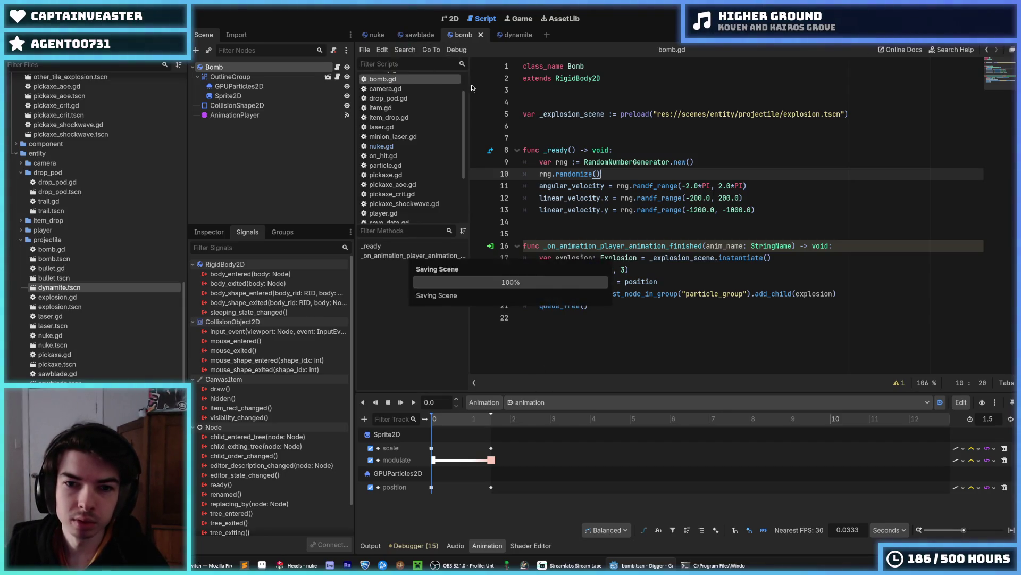
left_click(505, 38)
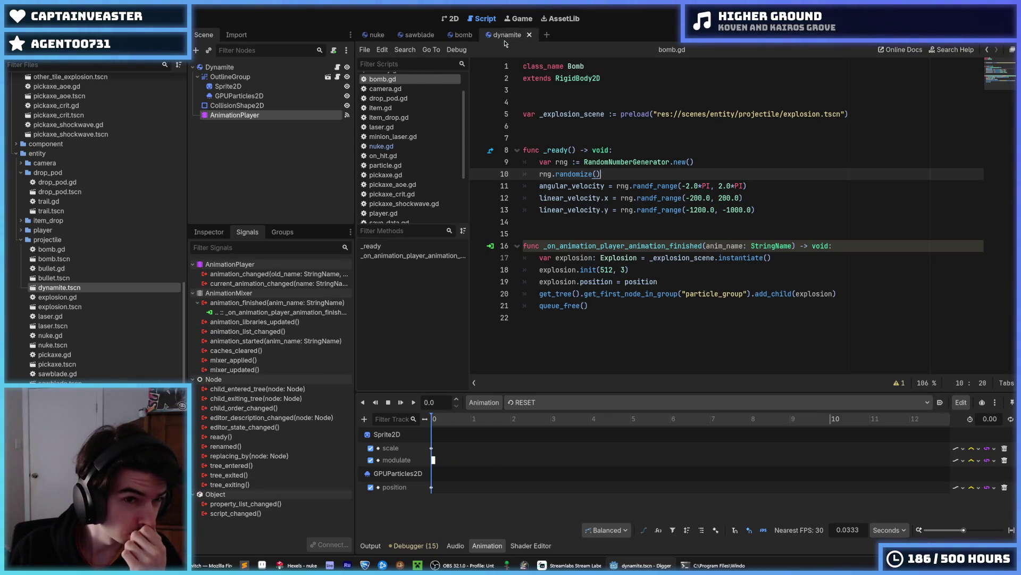
left_click(208, 232)
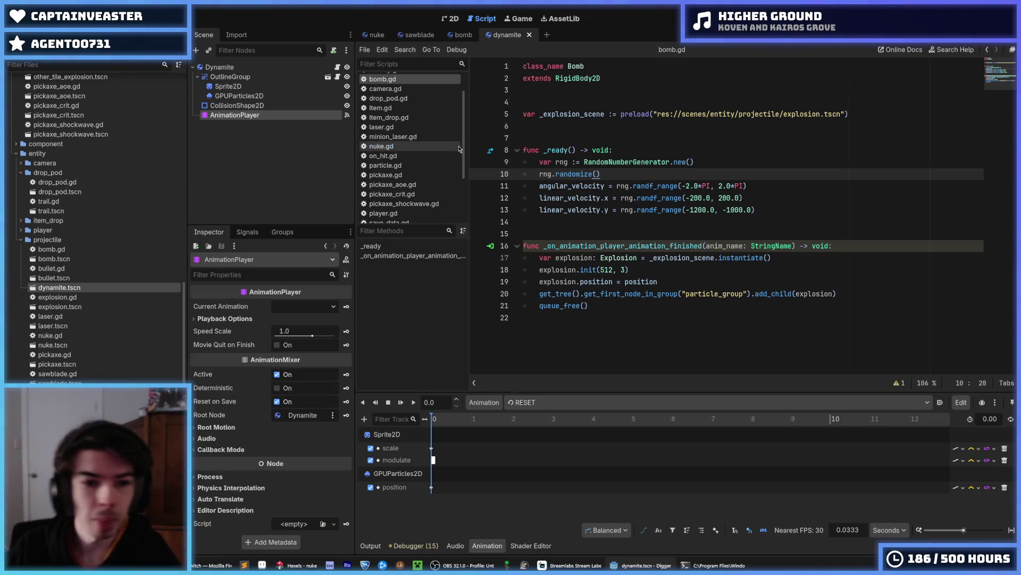
left_click(689, 186)
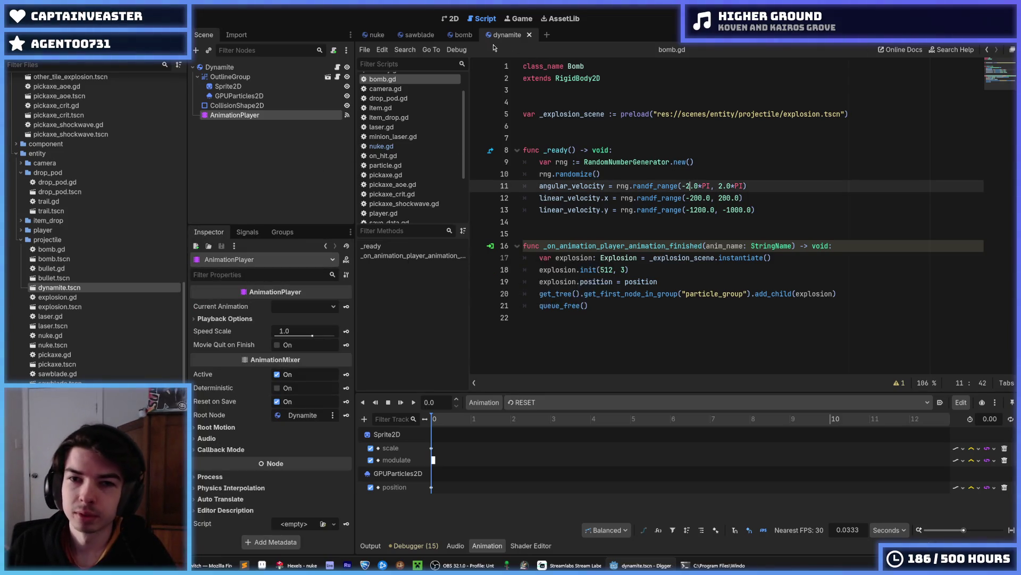
left_click(419, 35)
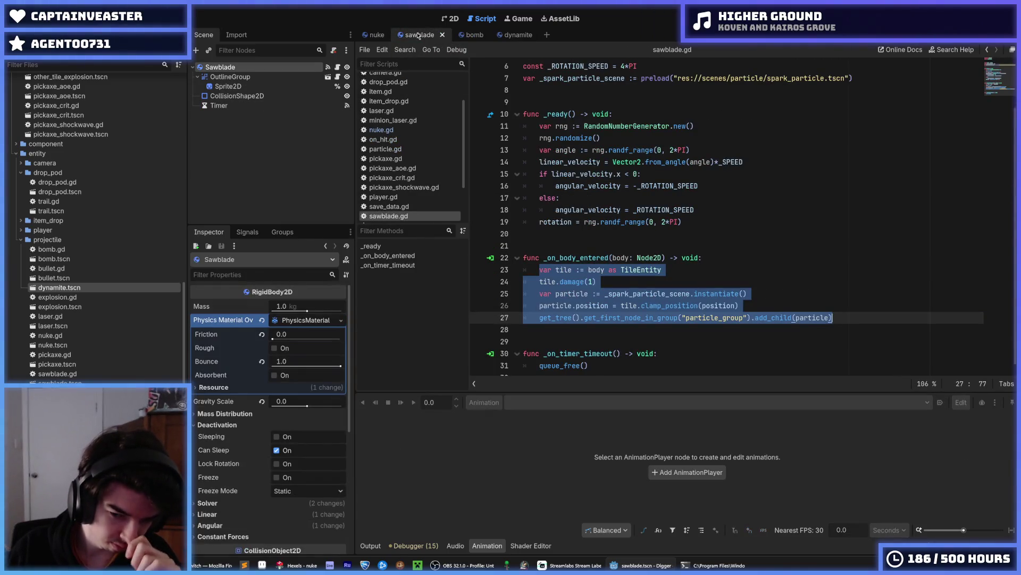
In the nuke scene, moved next to the sawblade tab, delete the Timer node.
left_click(792, 172)
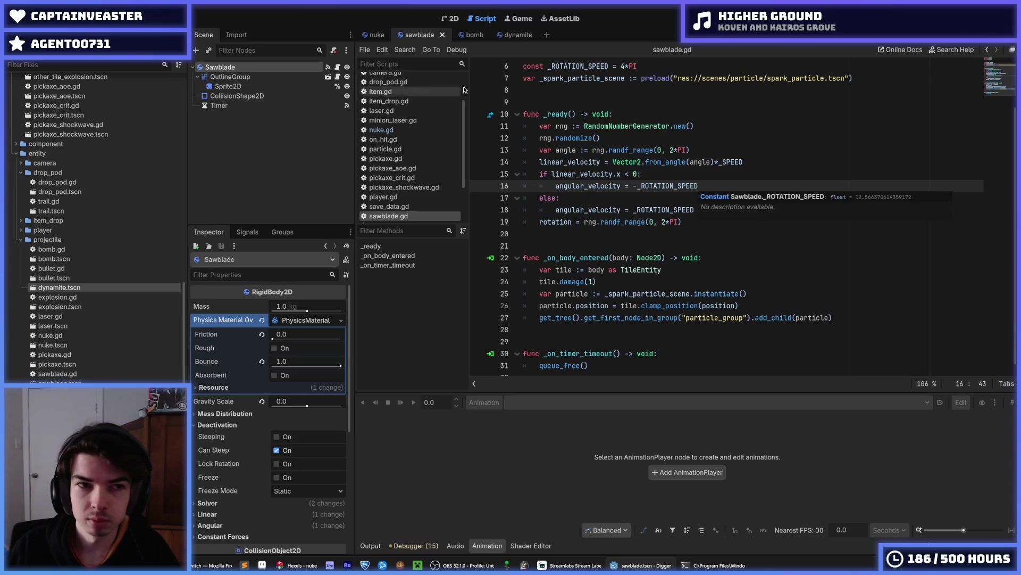
left_click(375, 35)
mouse_move(404, 39)
left_mouse_down()
mouse_move(367, 39)
mouse_move(431, 38)
left_mouse_up()
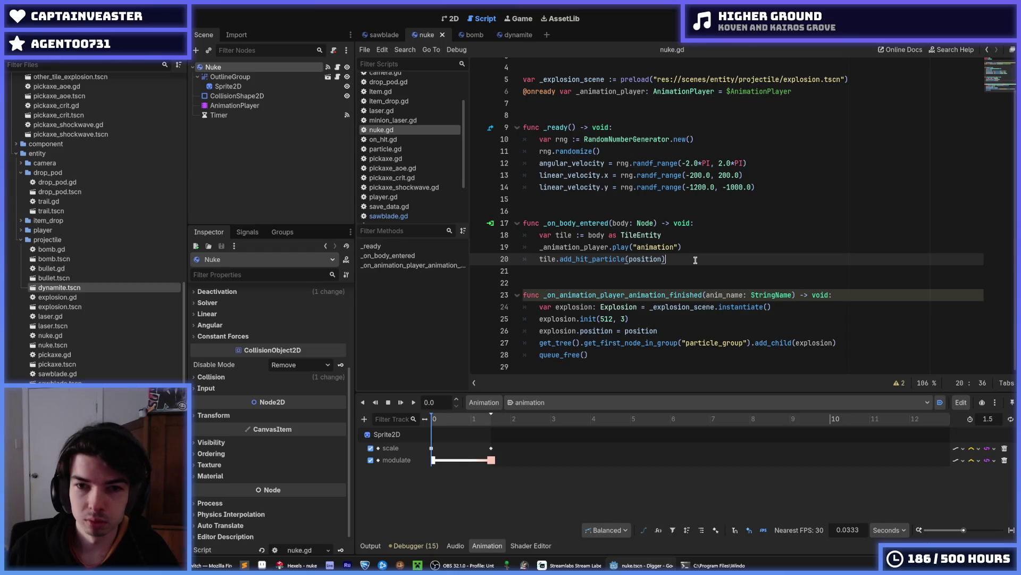
left_click(237, 105)
left_click(240, 115)
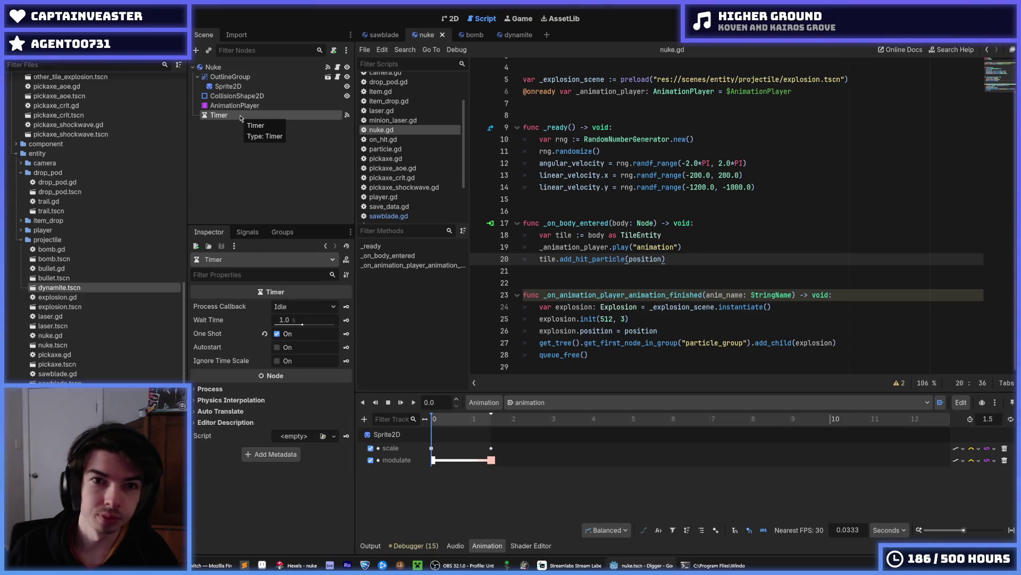
key("Delete")
left_click(487, 296)
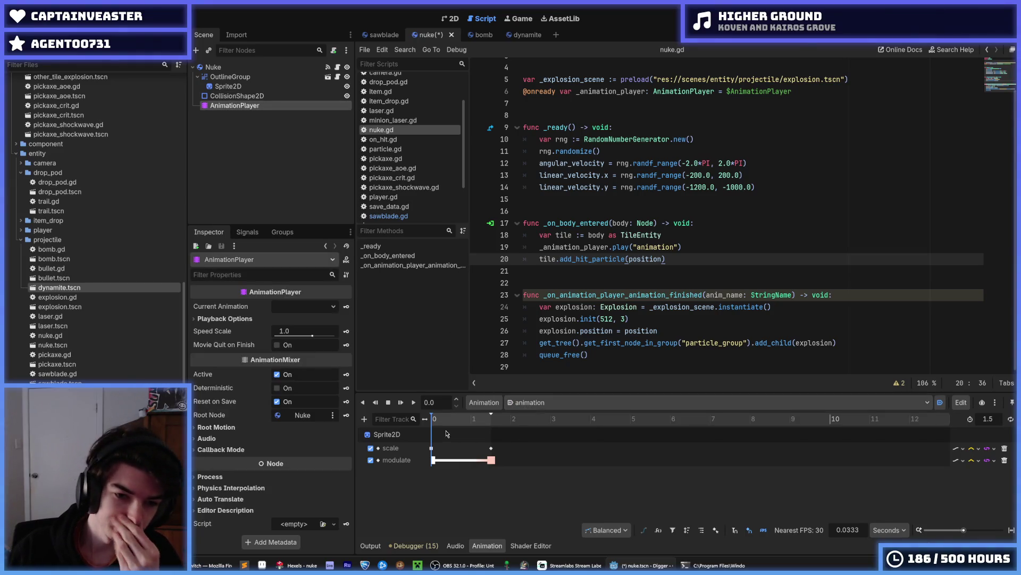
Check the final modulate keyframe, preview the nuke animation, and save the nuke script and scene.
left_click(491, 460)
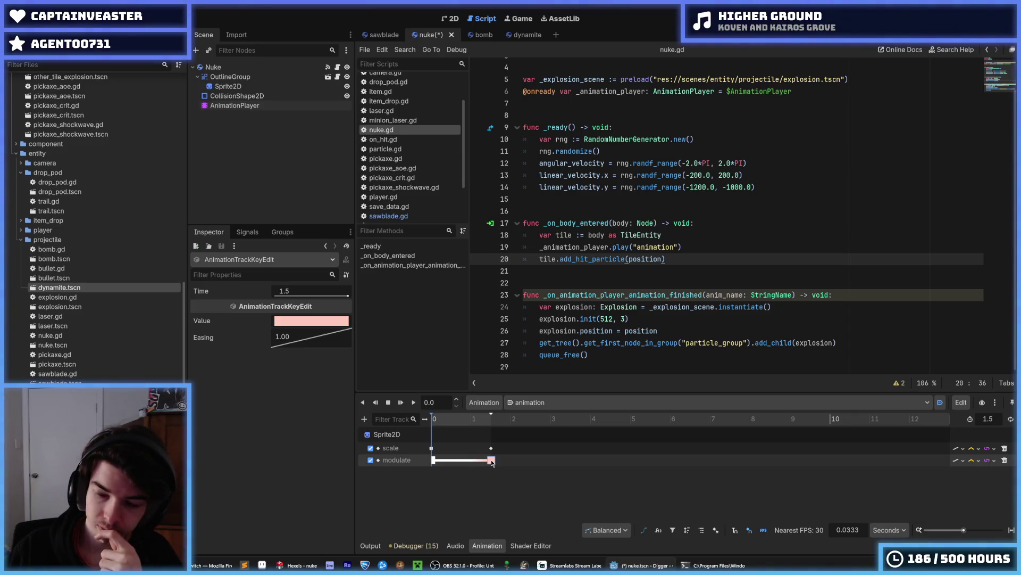
left_click(414, 403)
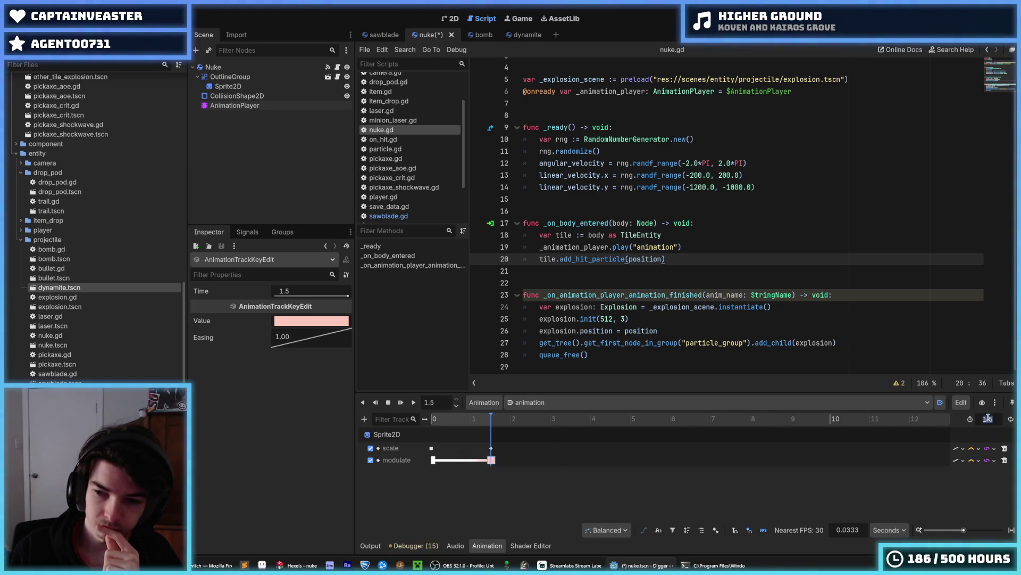
left_click(721, 250)
left_click(724, 261)
key("ctrl+s")
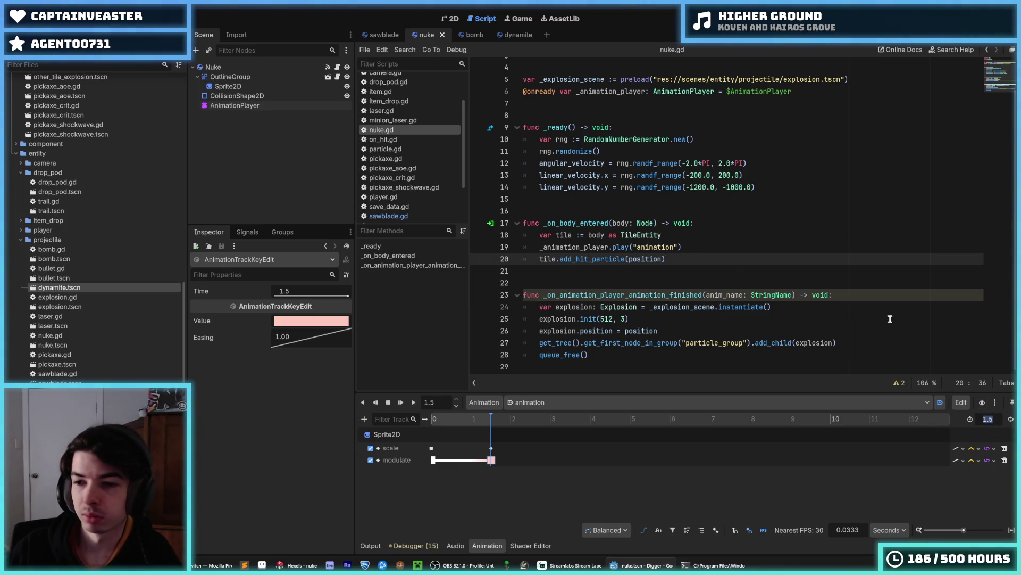
key("ctrl+s")
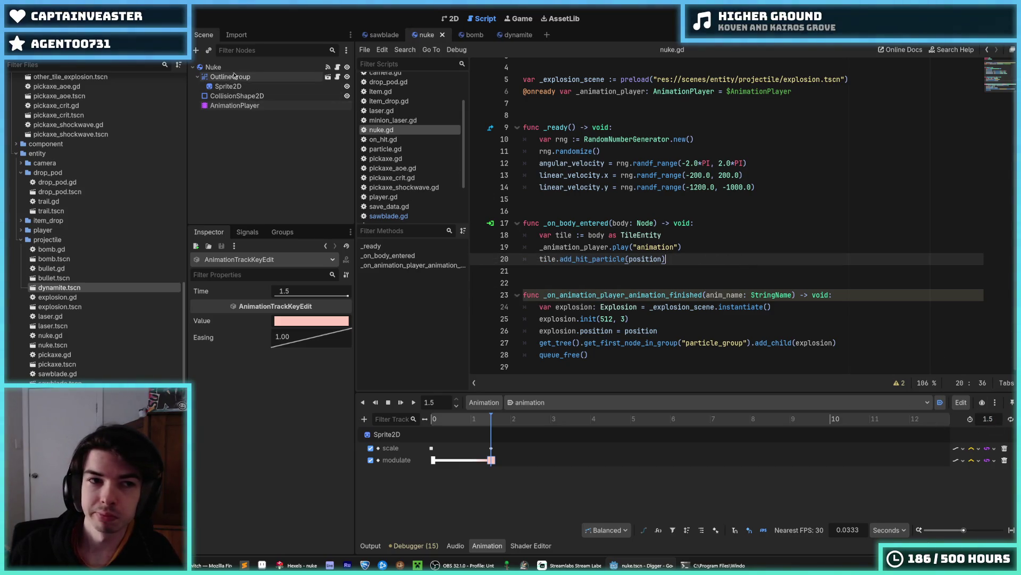
Inspect the Nuke root node's properties.
left_click(213, 67)
left_click(298, 286)
scroll(259, 328, "up", 1)
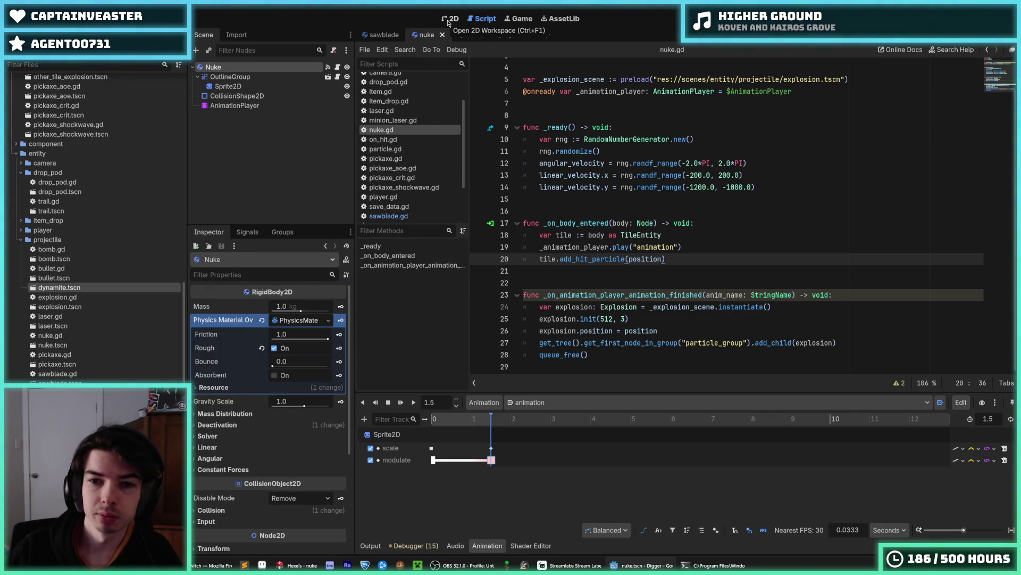
scroll(586, 162, "up", 2)
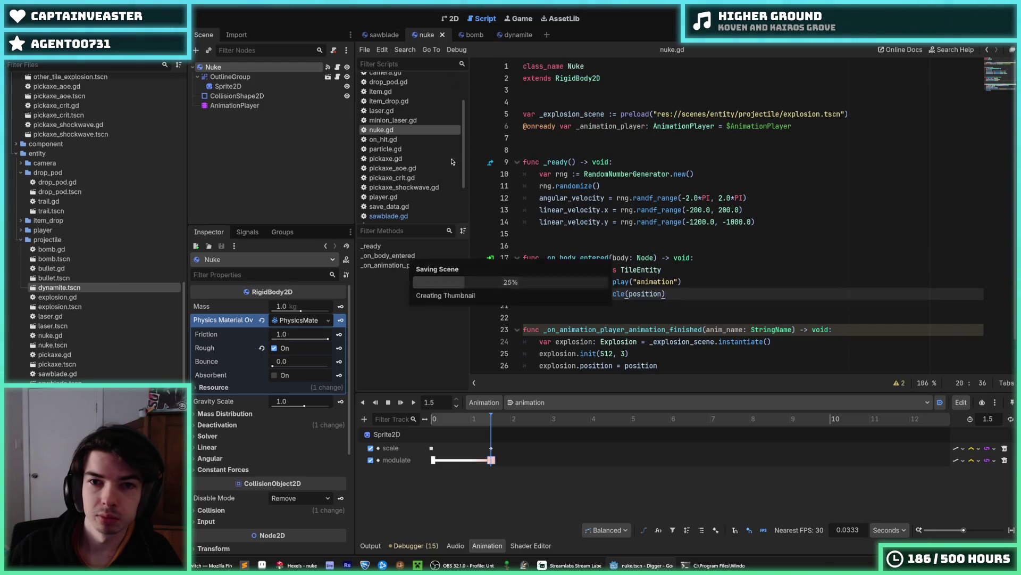
scroll(667, 165, "down", 1)
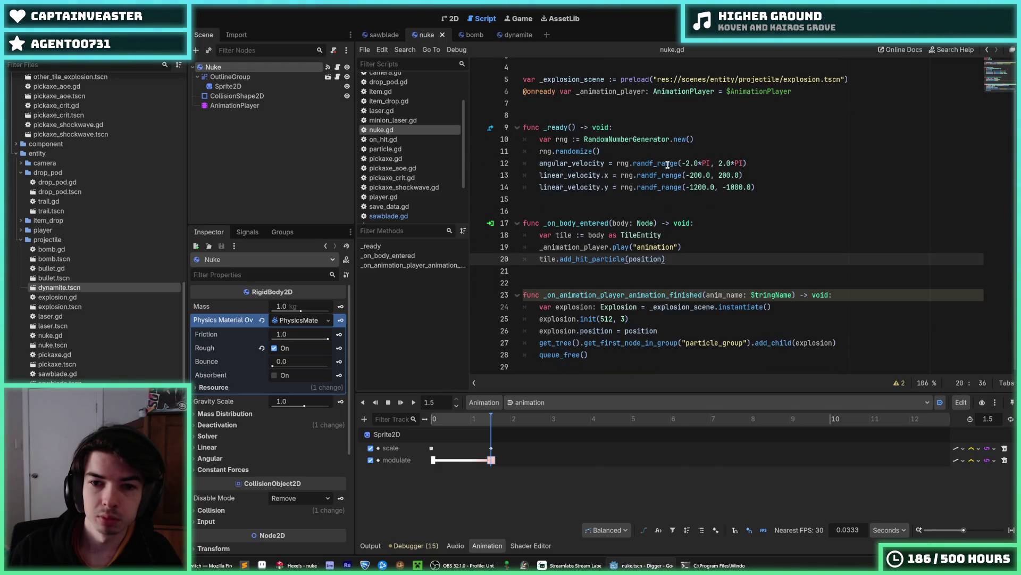
Try the animation play line below the hit particle line, restore it, then view on_hit_nuke.tres.
left_click(715, 249)
key("alt+Down")
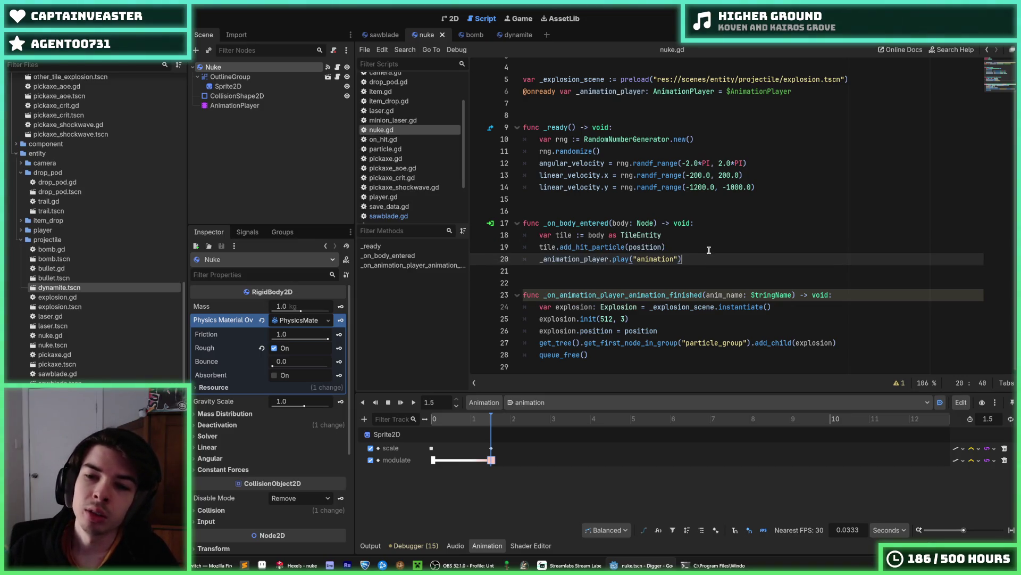
key("alt+Up")
scroll(108, 272, "up", 2)
scroll(107, 272, "down", 5)
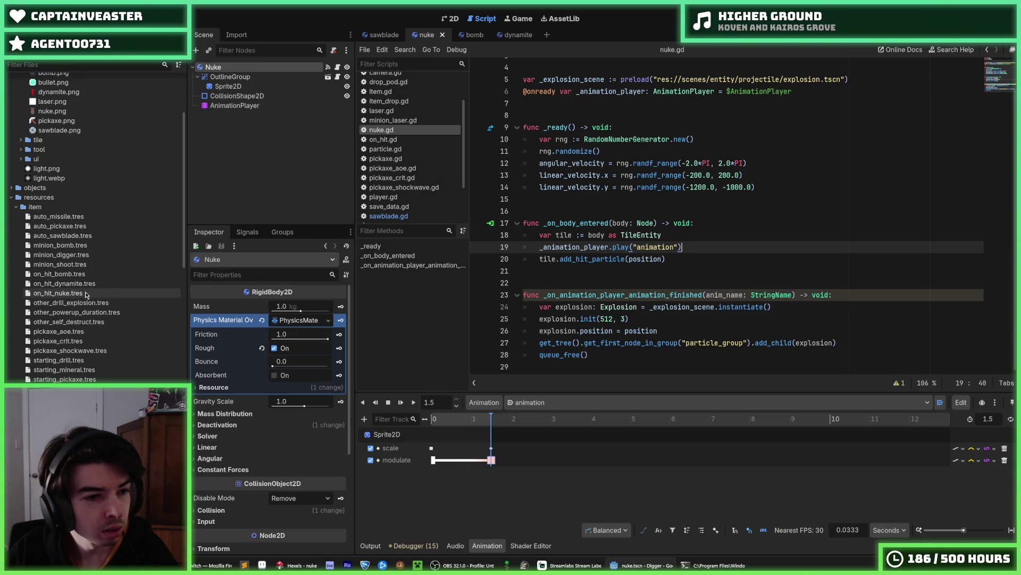
left_click(80, 293)
Assign on_hit_nuke.tscn as the On Hit Nuke item's Buff Scene.
scroll(118, 374, "down", 5)
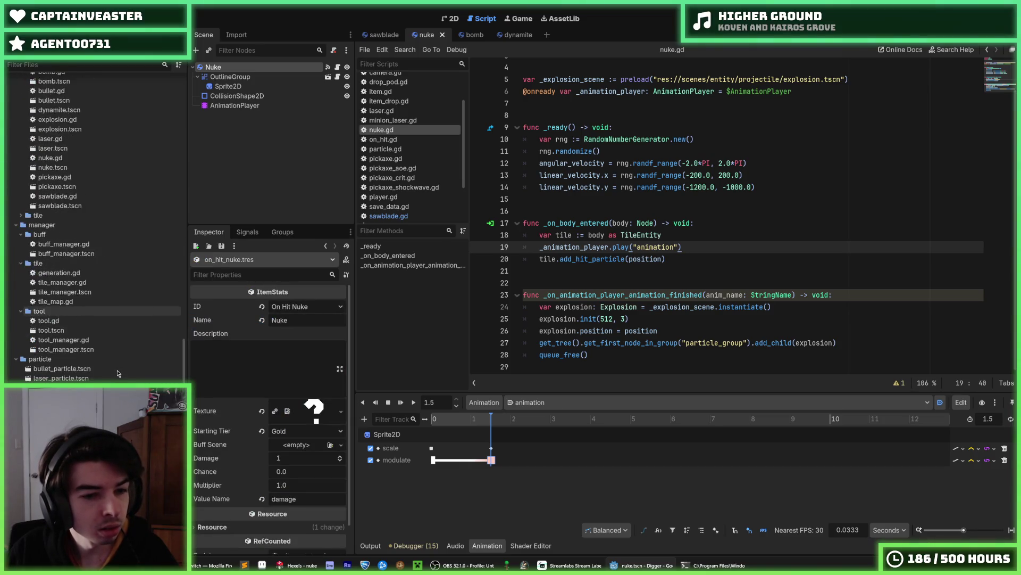
scroll(117, 373, "down", 3)
scroll(106, 362, "up", 3)
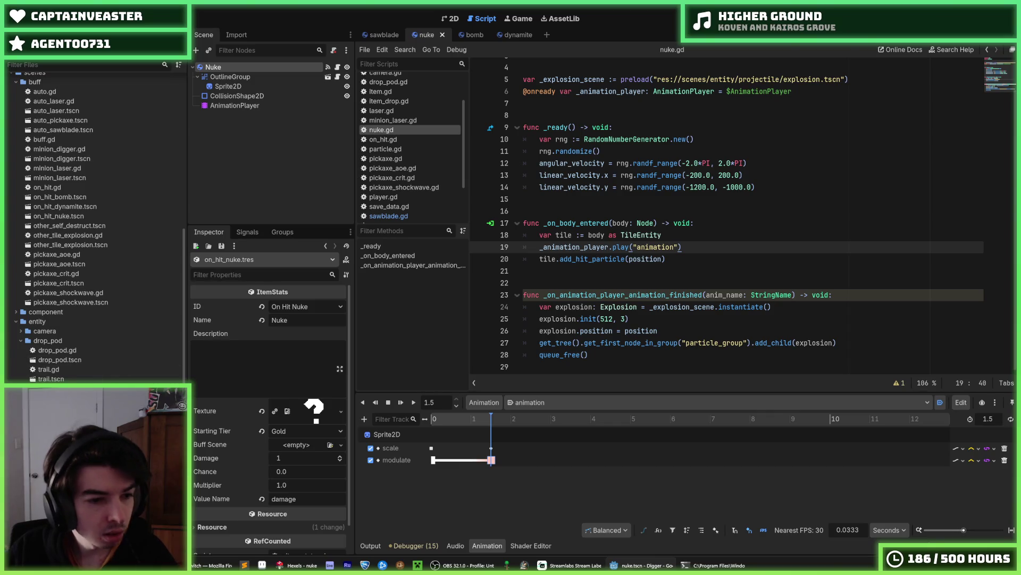
scroll(96, 358, "down", 3)
scroll(79, 351, "up", 9)
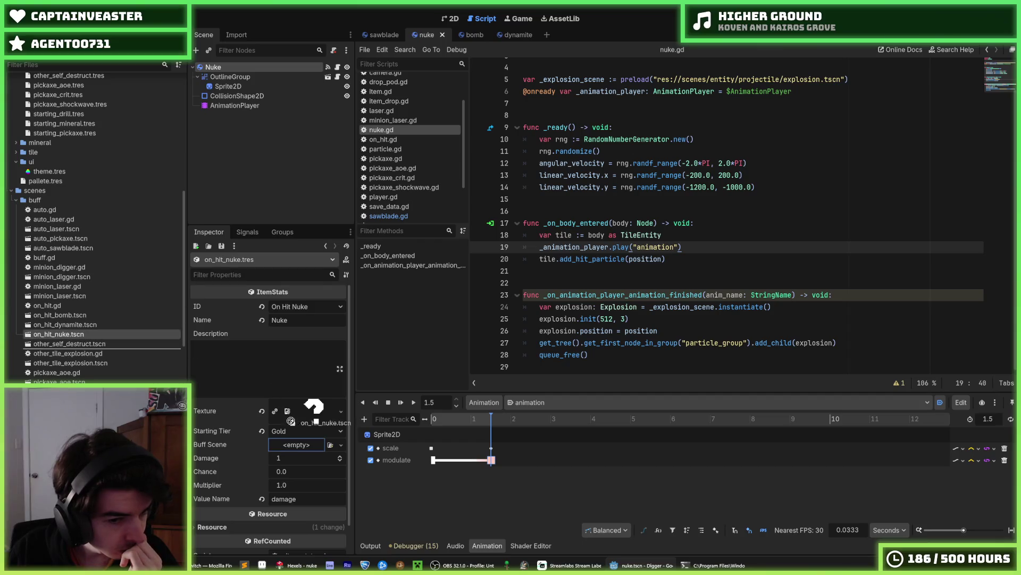
left_click_drag(292, 450, 292, 450)
scroll(52, 376, "down", 9)
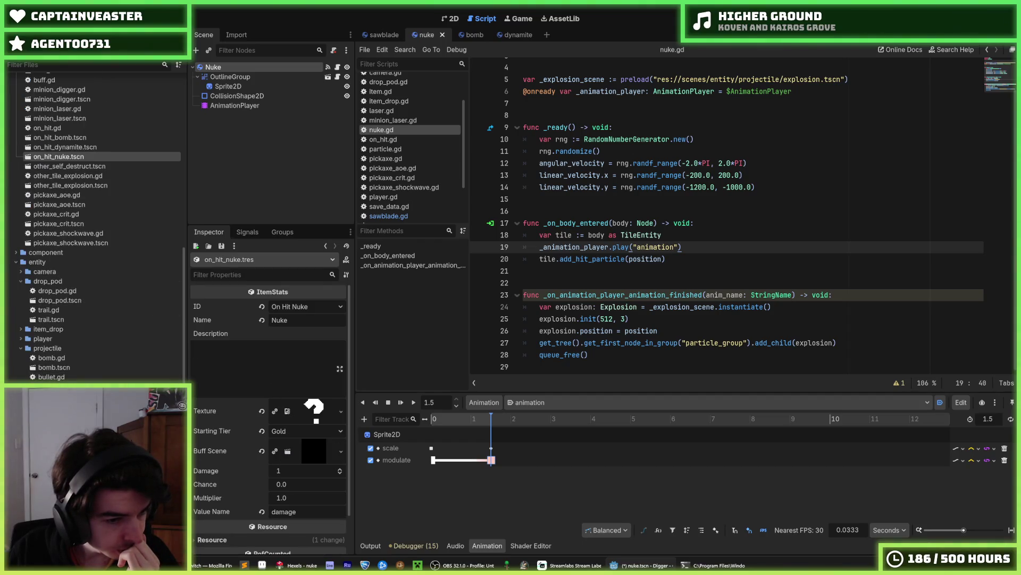
Set the on_hit_nuke buff's Scene property to nuke.tscn and save it.
double_click(59, 157)
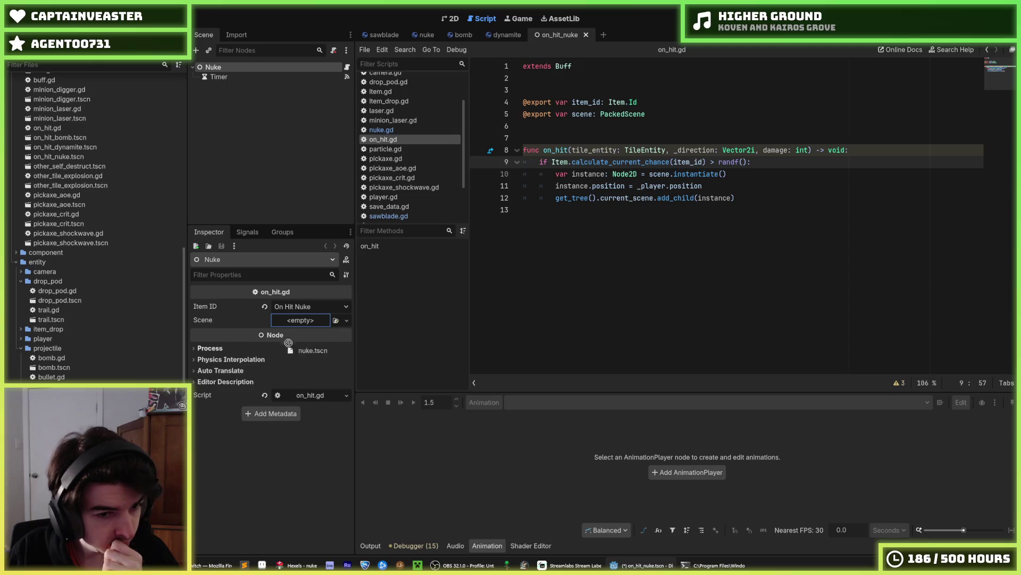
left_click_drag(287, 346, 298, 326)
key("ctrl+s")
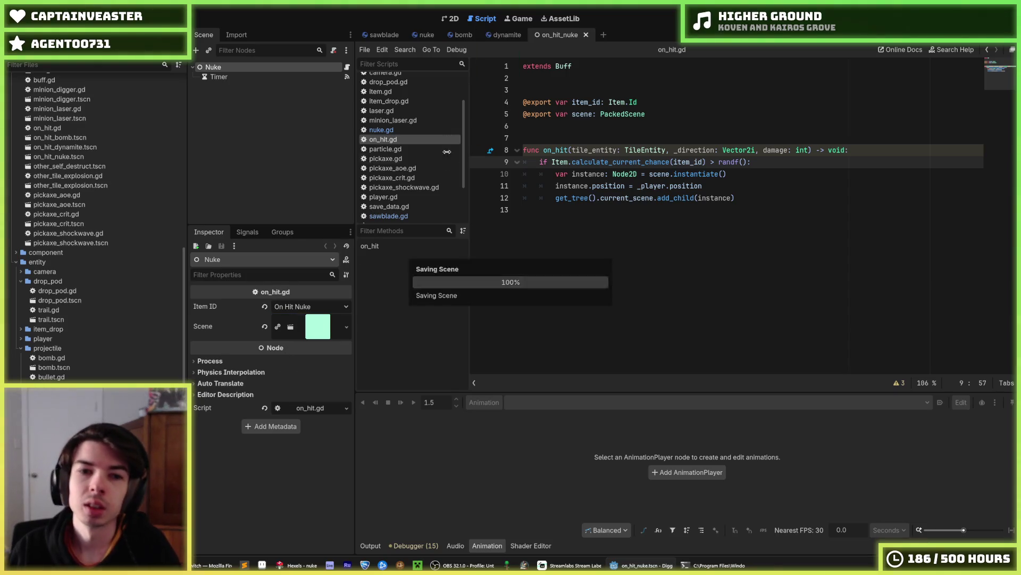
Change the AUTO_SAWBLADE entry in save_data.gd to ON_HIT_NUKE and run the game.
scroll(423, 221, "down", 2)
scroll(408, 163, "up", 5)
scroll(413, 186, "down", 4)
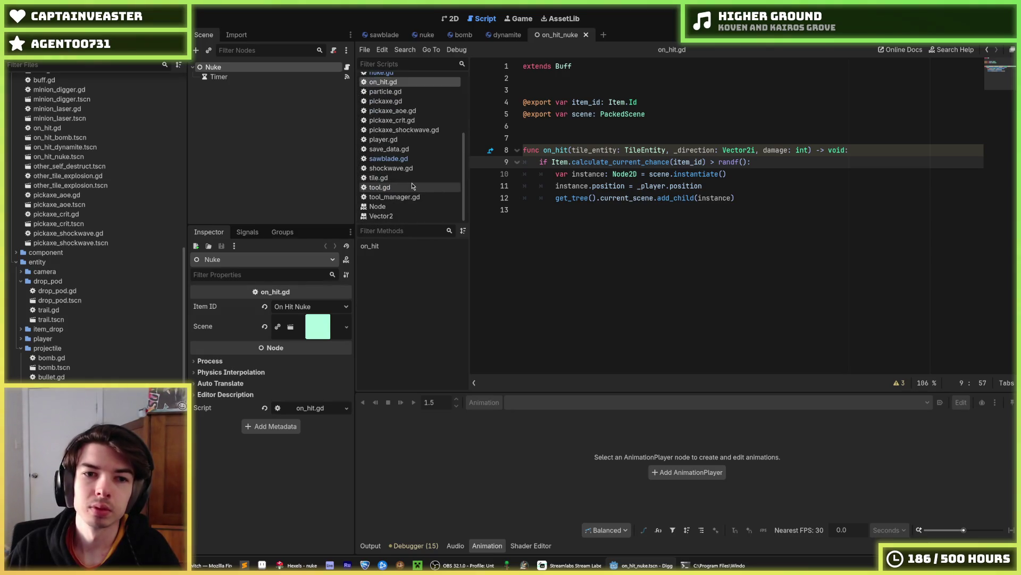
left_click(407, 150)
scroll(660, 266, "down", 2)
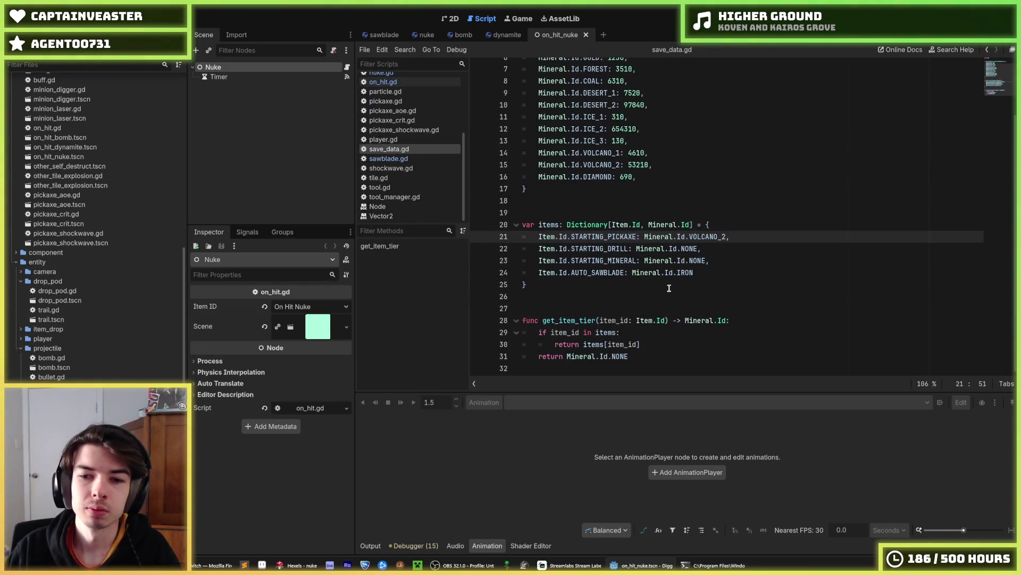
left_click(659, 272)
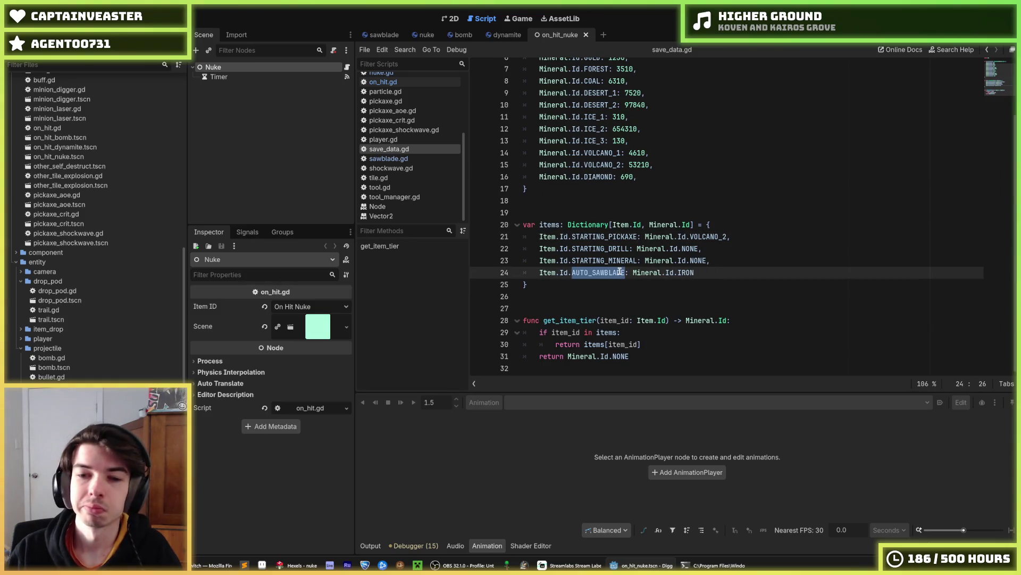
type("_HIT_NUK")
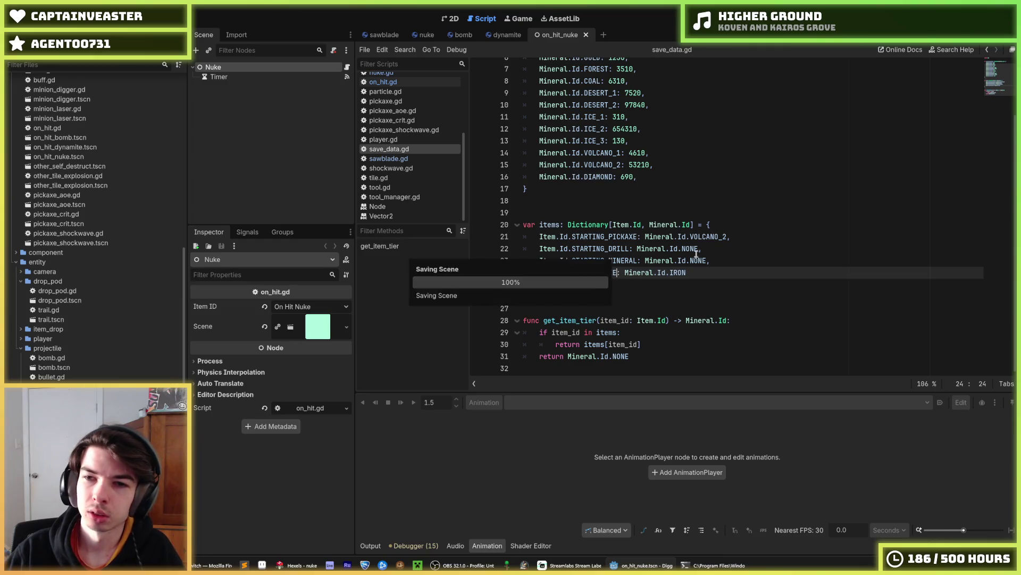
double_click(685, 272)
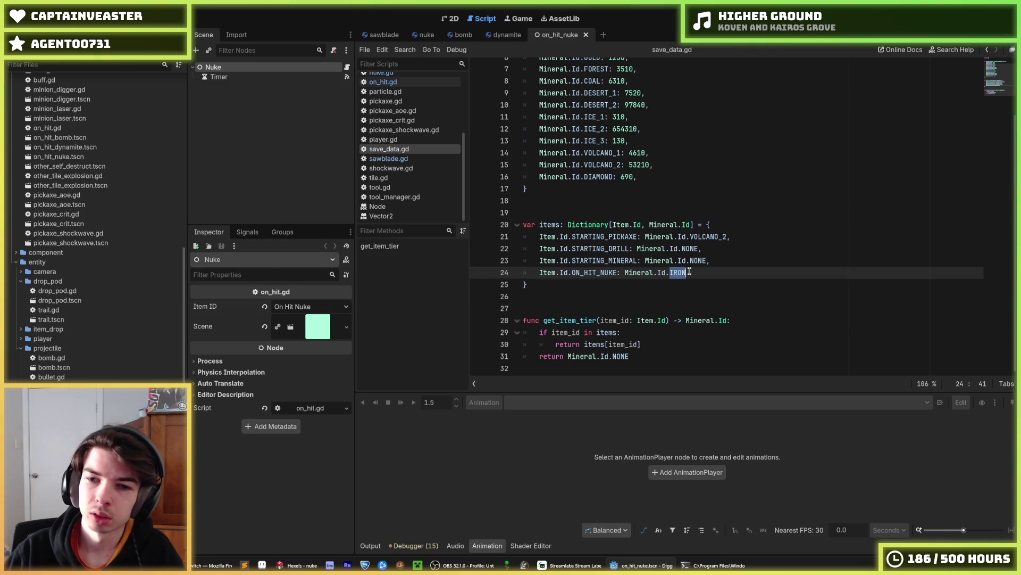
key("F5")
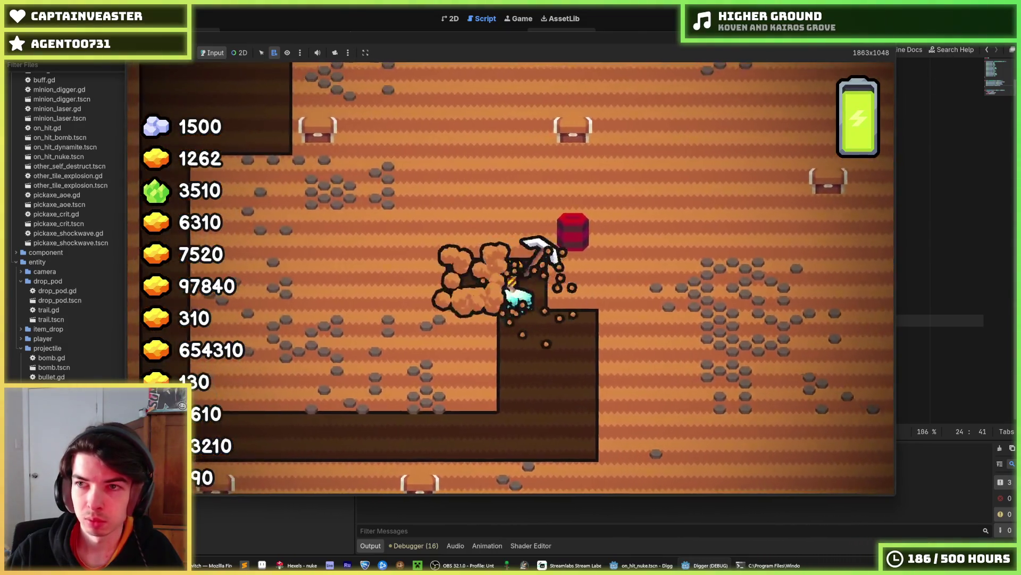
Stop the game and review the gold quantity line and the nuke and on_hit scripts.
key("F8")
scroll(760, 120, "up", 1)
left_click(760, 120)
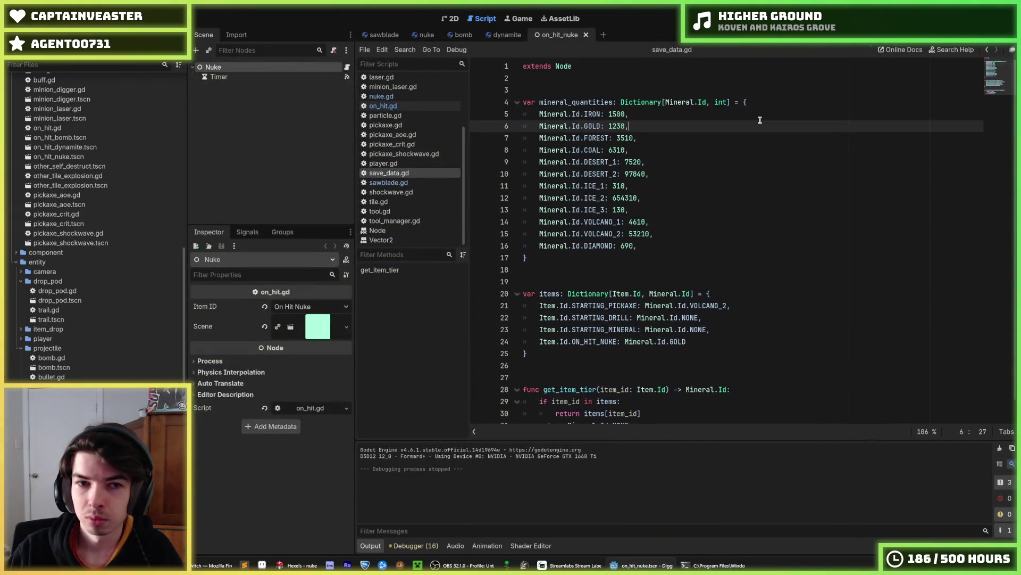
left_click(391, 96)
left_click(396, 106)
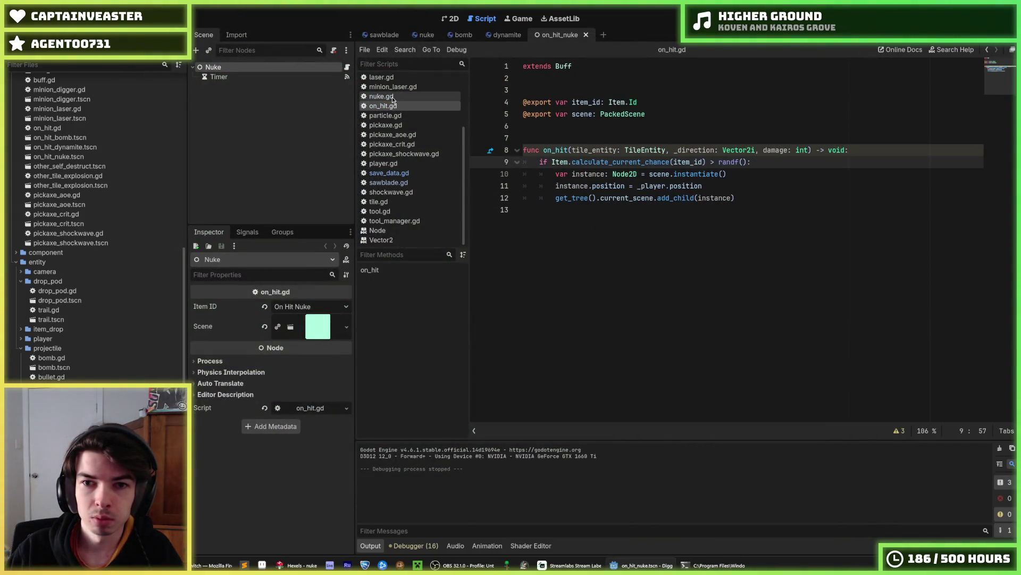
left_click(393, 97)
scroll(75, 232, "up", 10)
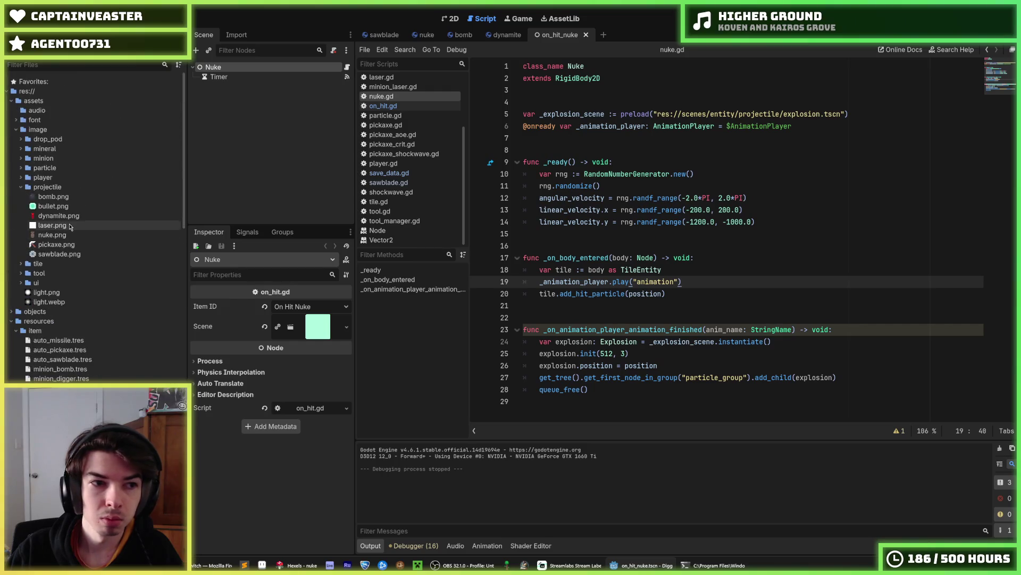
Raise the On Hit Nuke item's Chance above 0.0, save it, and relaunch the game.
left_click(58, 436)
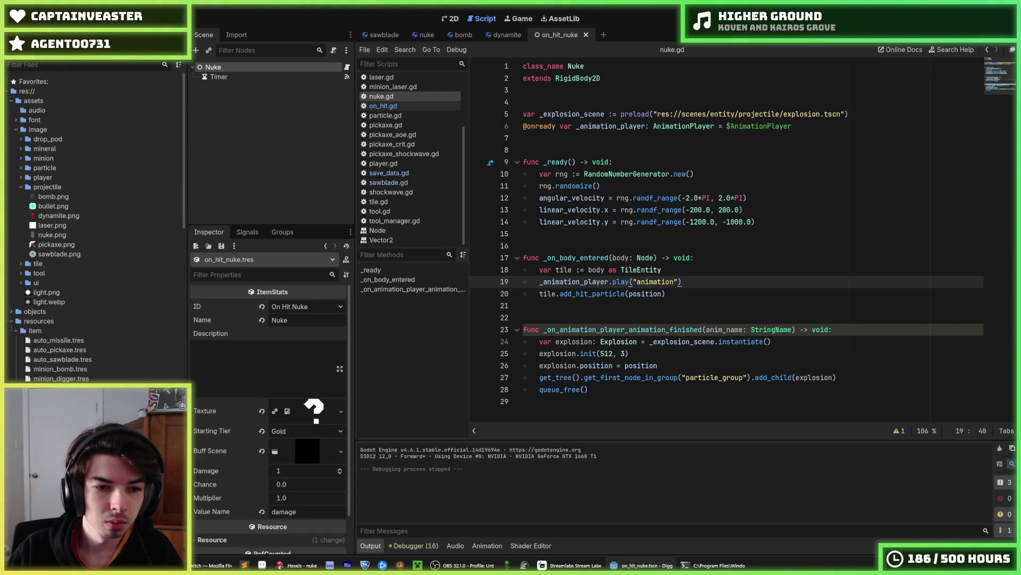
scroll(96, 223, "down", 10)
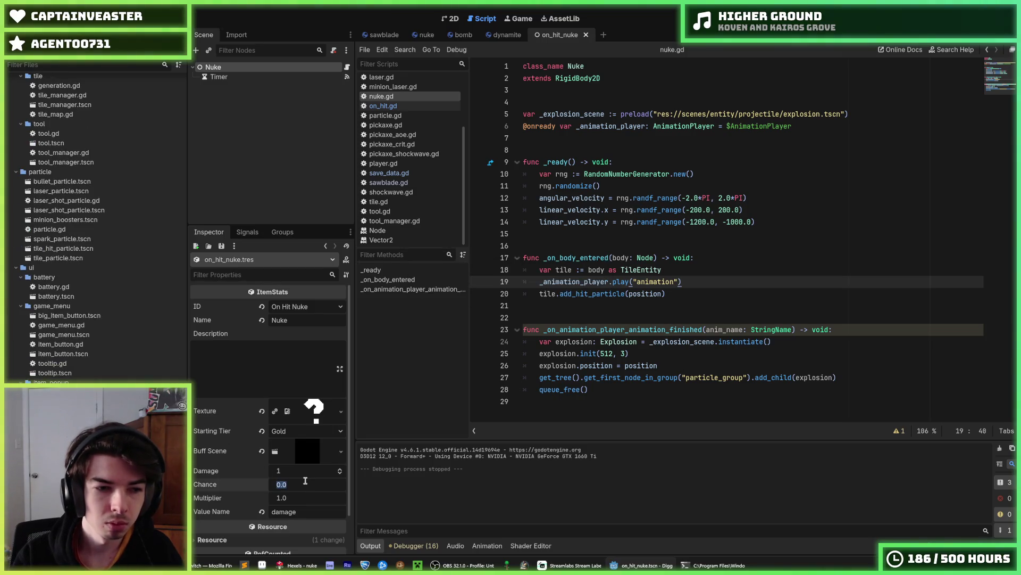
key("ctrl+s")
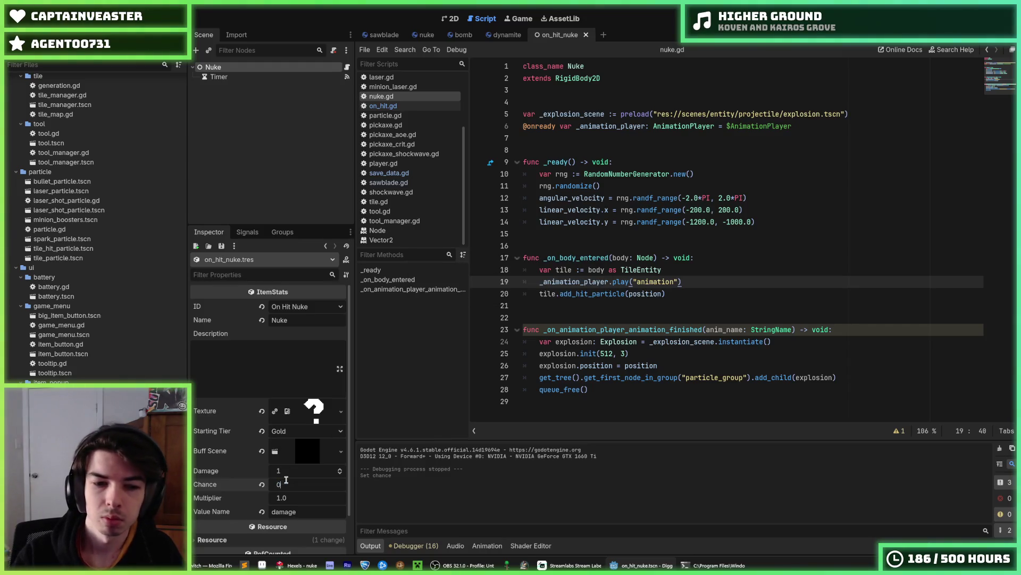
key("F5")
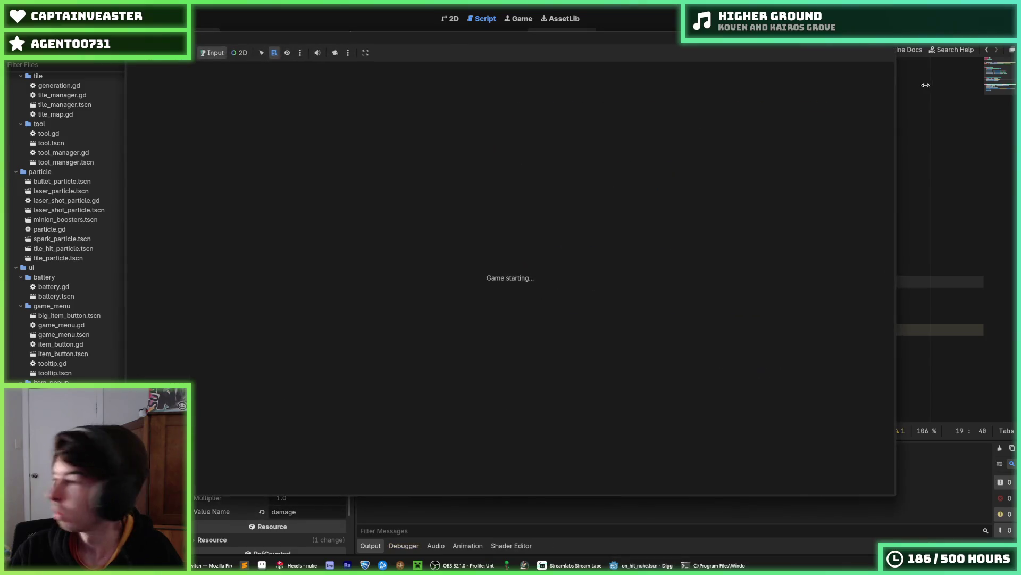
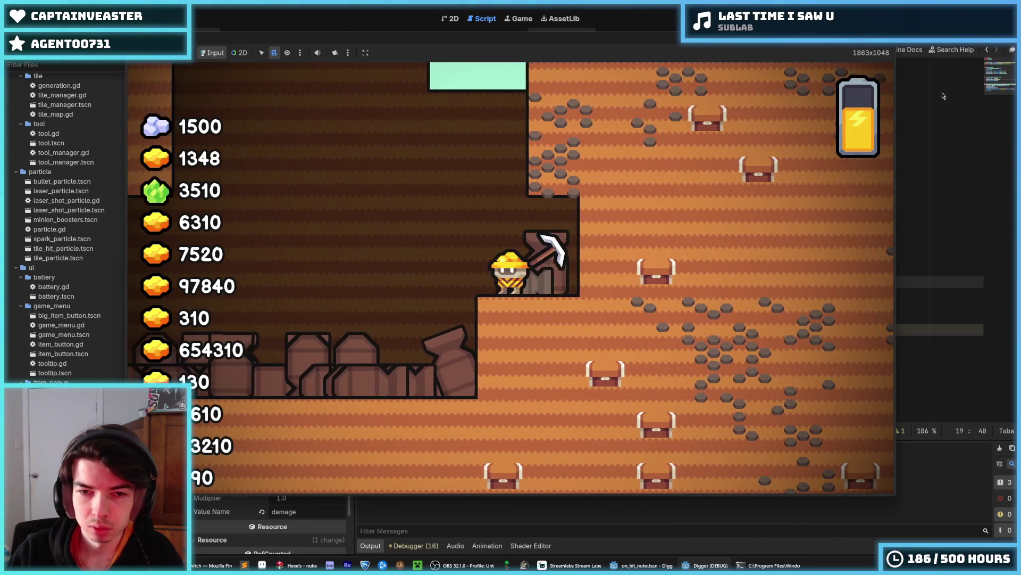
Stop the running game and bring up the nuke projectile's script tab.
key("F8")
left_click(738, 172)
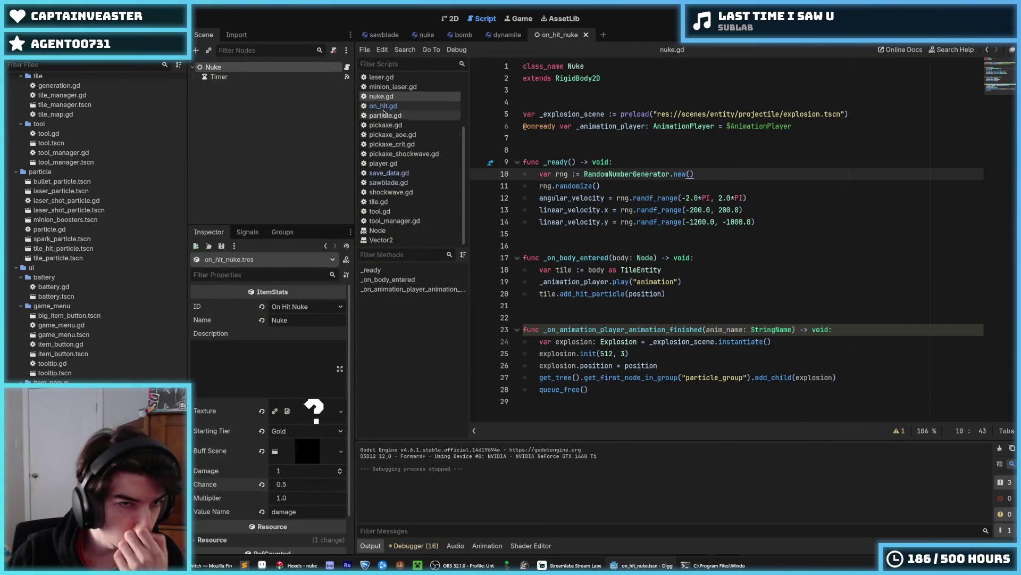
left_click(424, 37)
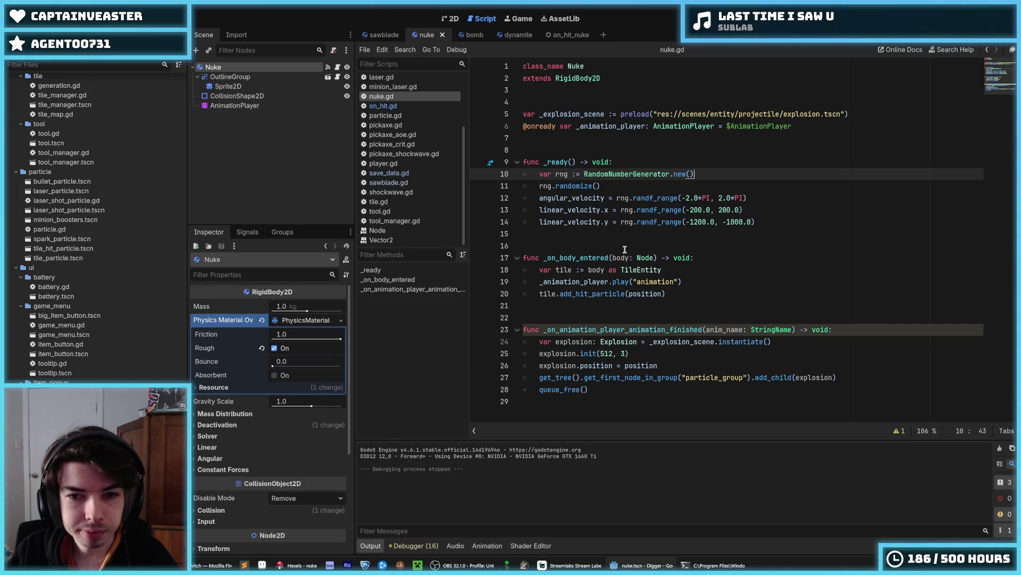
Add a _process(delta) function setting rotation = linear_velocity.angle() and save the script.
left_click(702, 232)
key("Return")
key("Return")
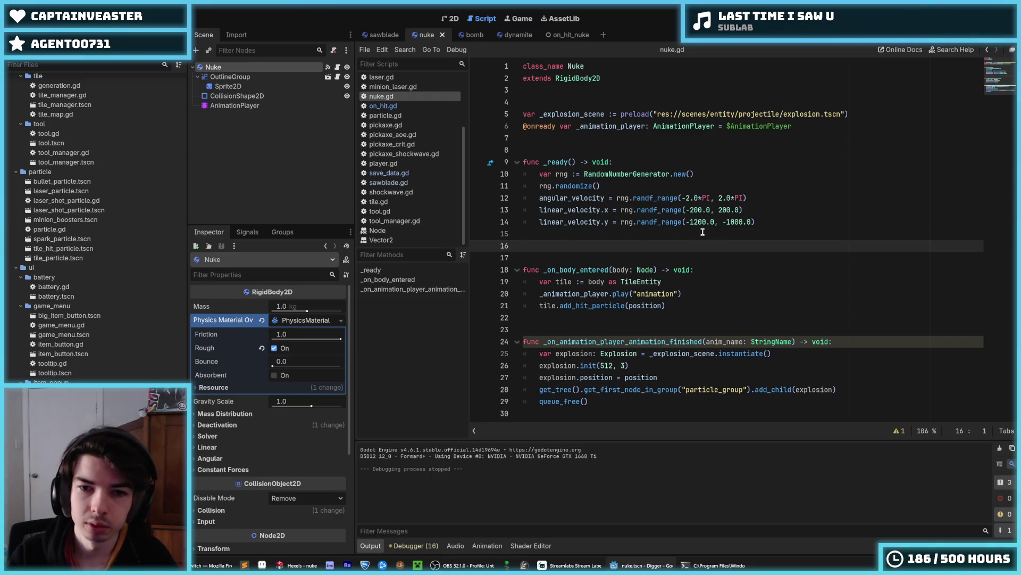
key("Up")
key("Return")
type("func _proc")
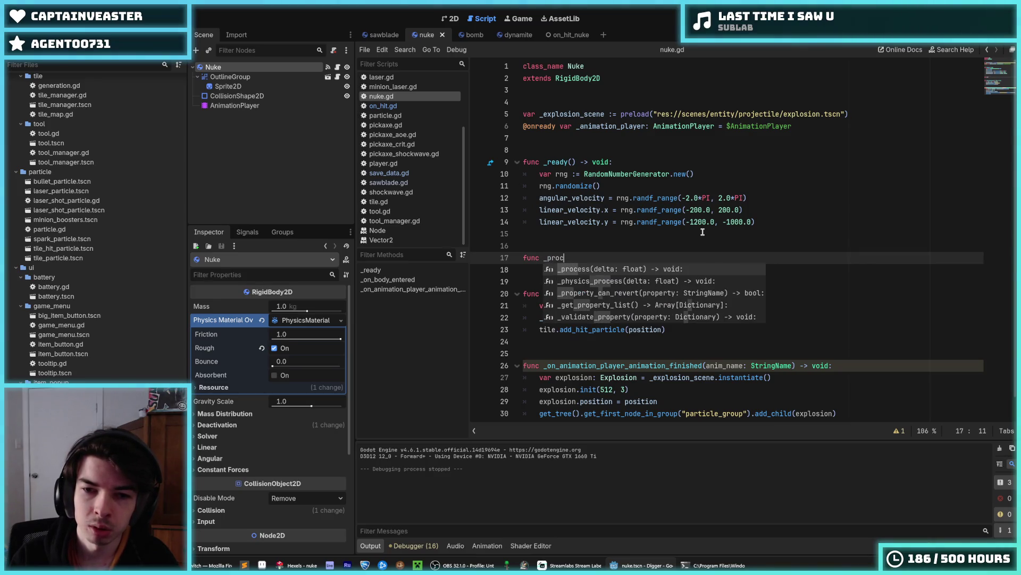
key("Return")
key("Return")
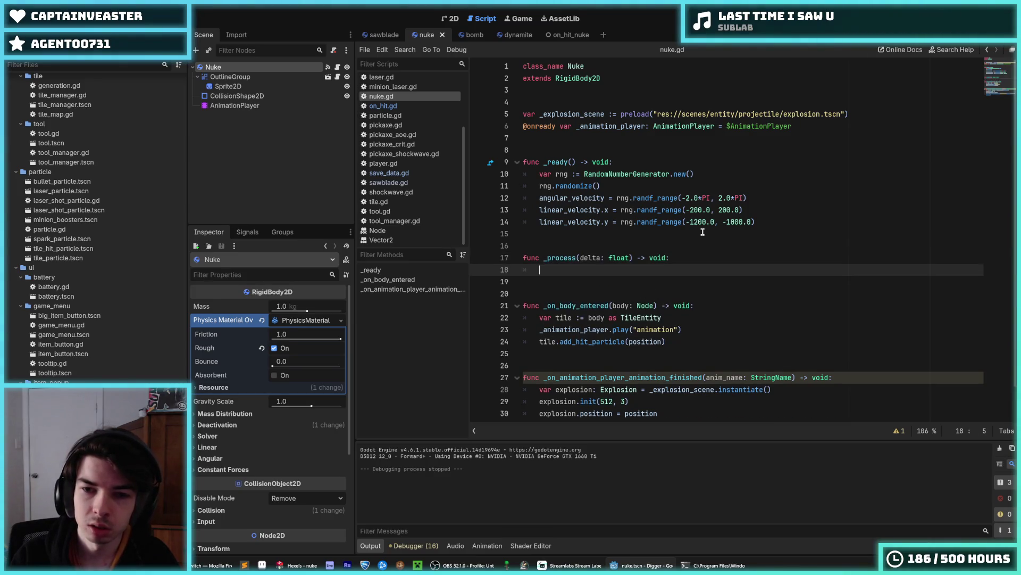
type("ion = ang")
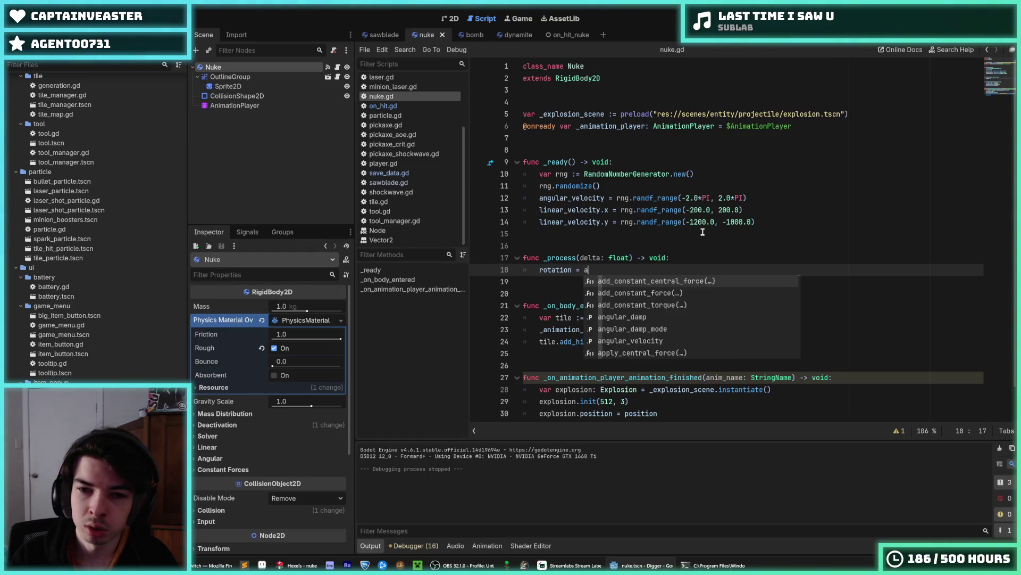
key("BackSpace")
key("BackSpace")
key("BackSpace")
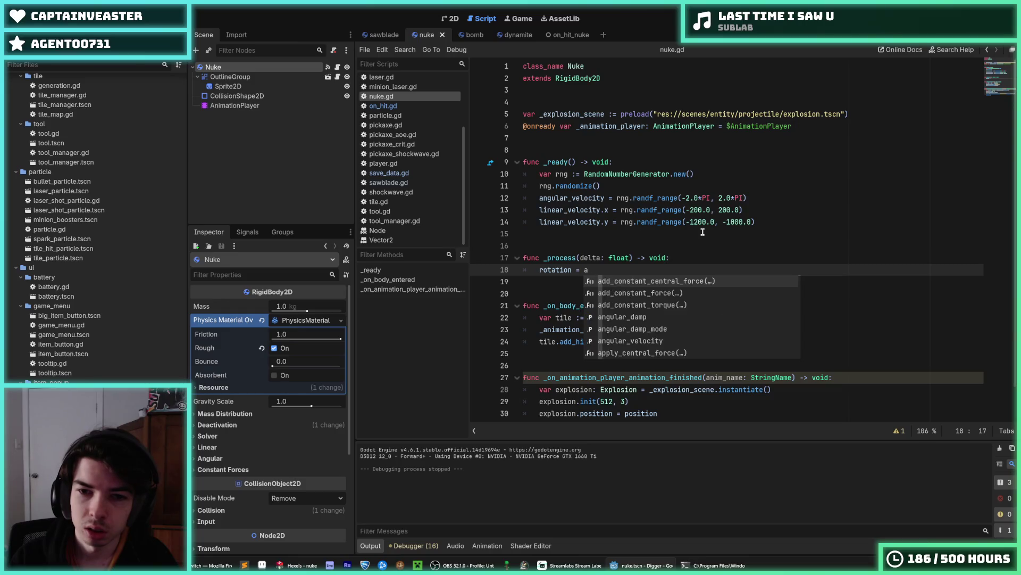
type("linear_velocity.")
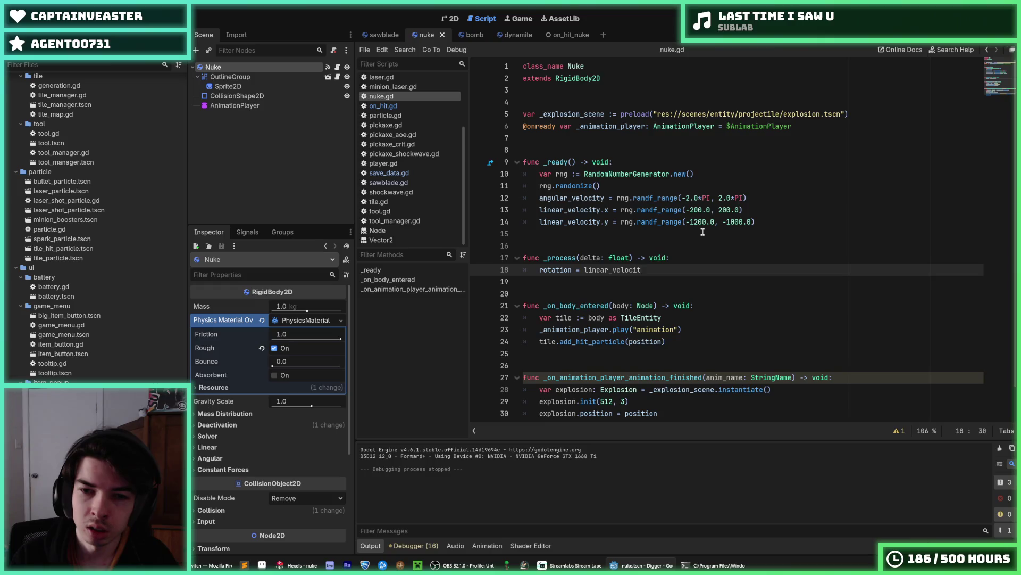
type("angle")
key("Return")
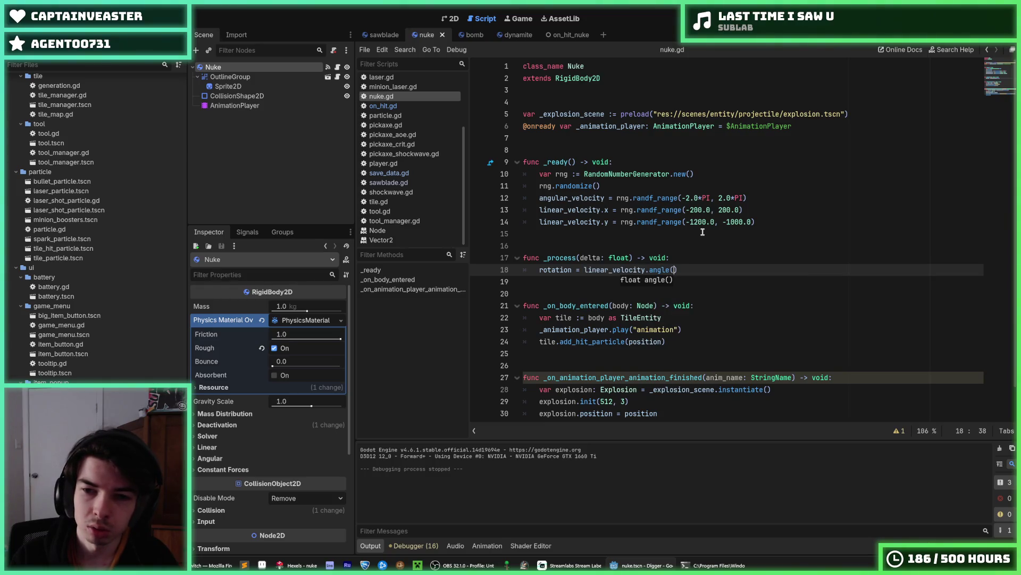
key("ctrl+s")
Delete the random angular_velocity line in _ready, then playtest the game.
key("Up")
key("Up")
key("Up")
key("End")
key("shift+Up")
key("BackSpace")
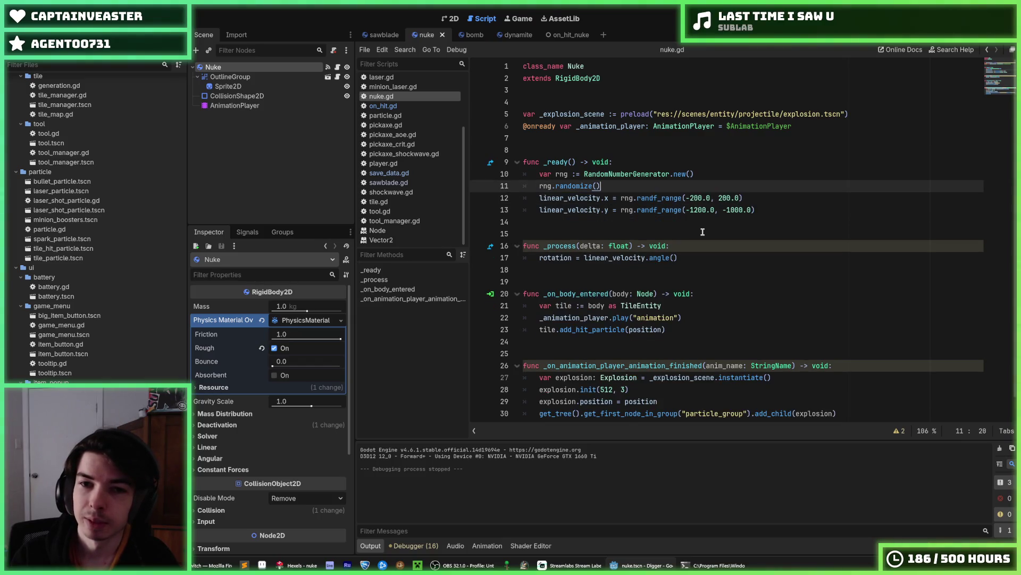
key("Down")
key("Down")
key("Down")
scroll(739, 250, "down", 1)
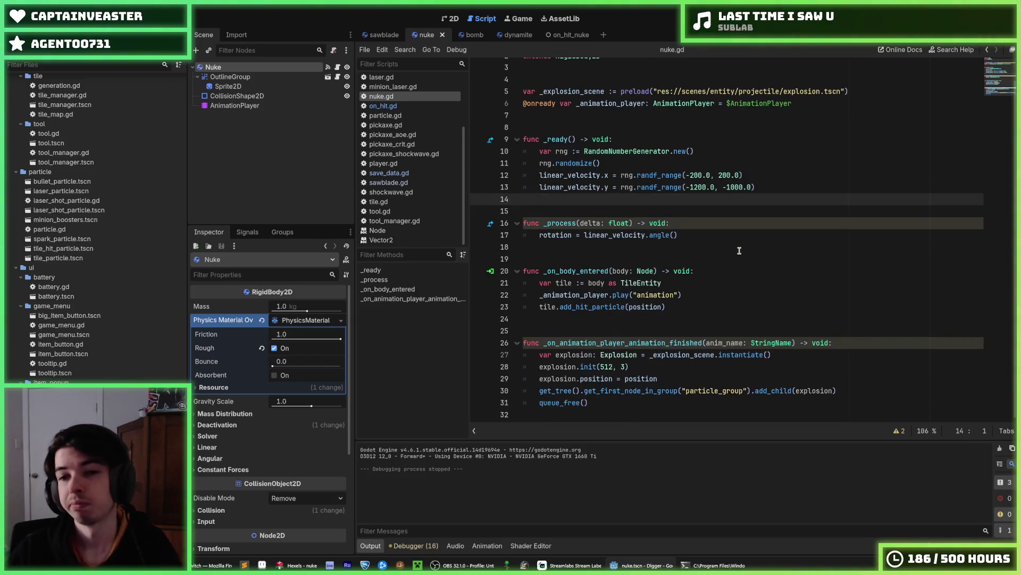
key("F5")
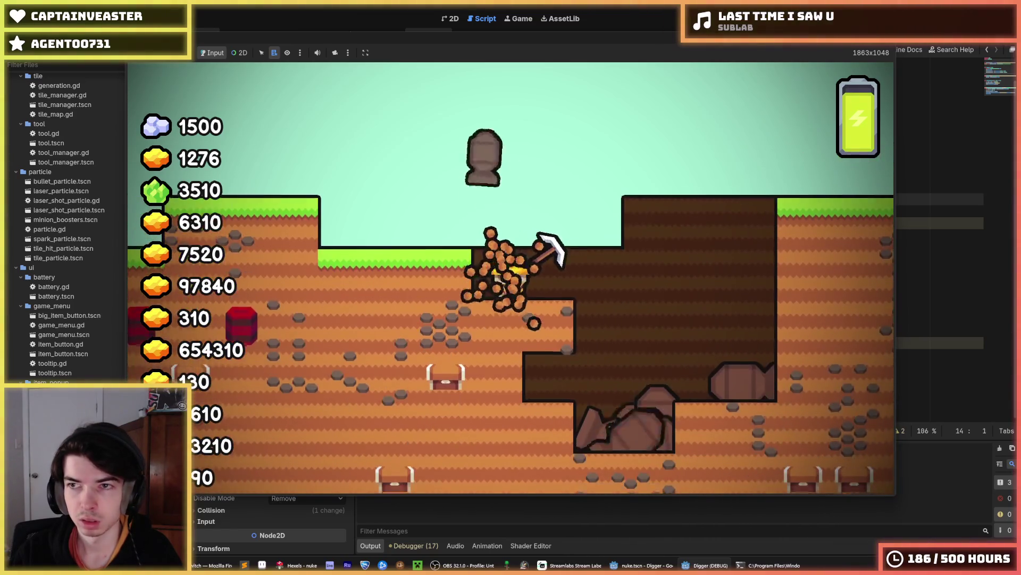
key("F8")
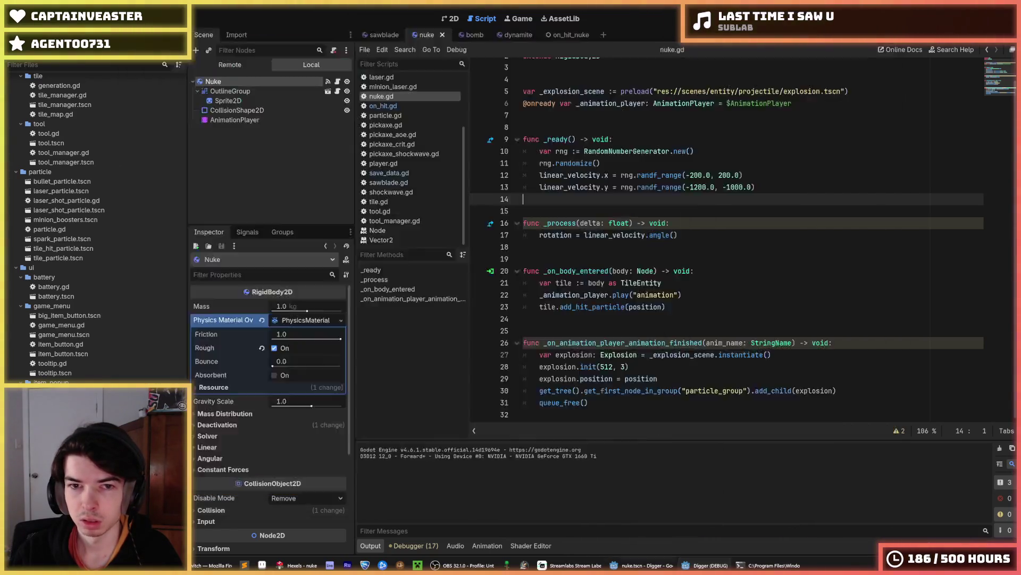
Edit the rotation line in nuke.gd to linear_velocity.angle() - PI/2.
left_click(452, 25)
left_click(485, 22)
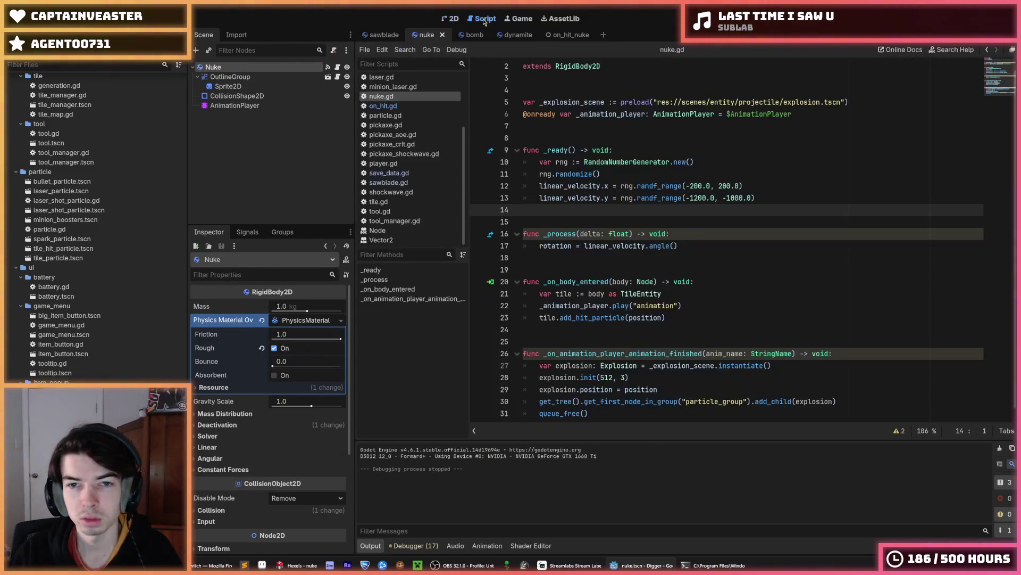
left_click(690, 238)
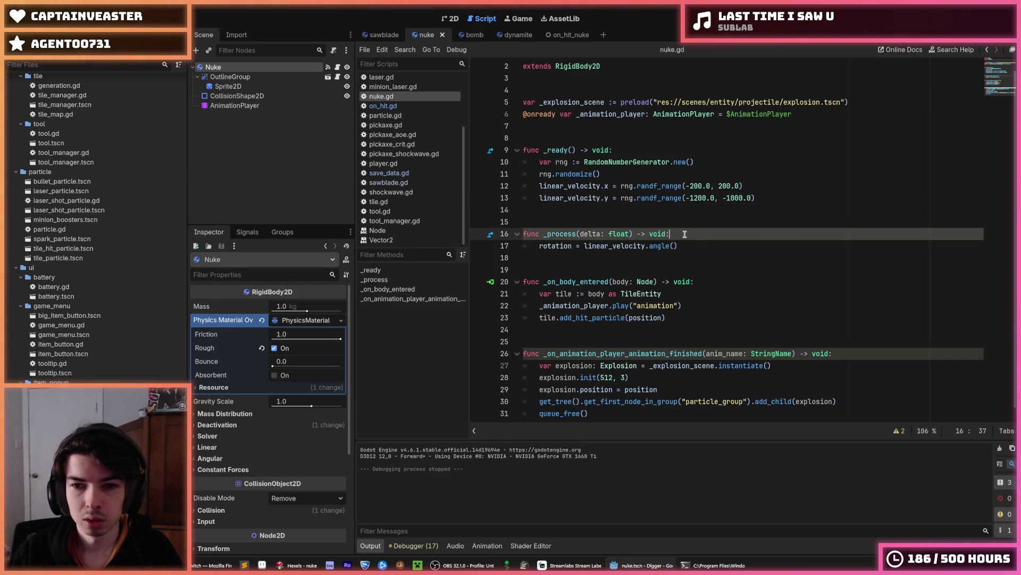
left_click(711, 241)
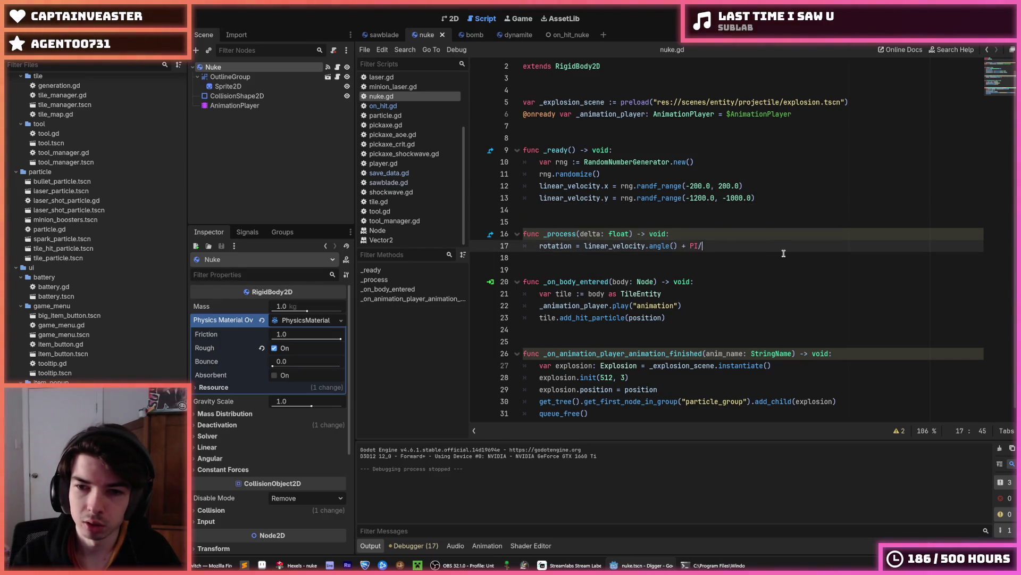
Playtest the PI/2 rotation offset twice, stopping the game each time.
key("F5")
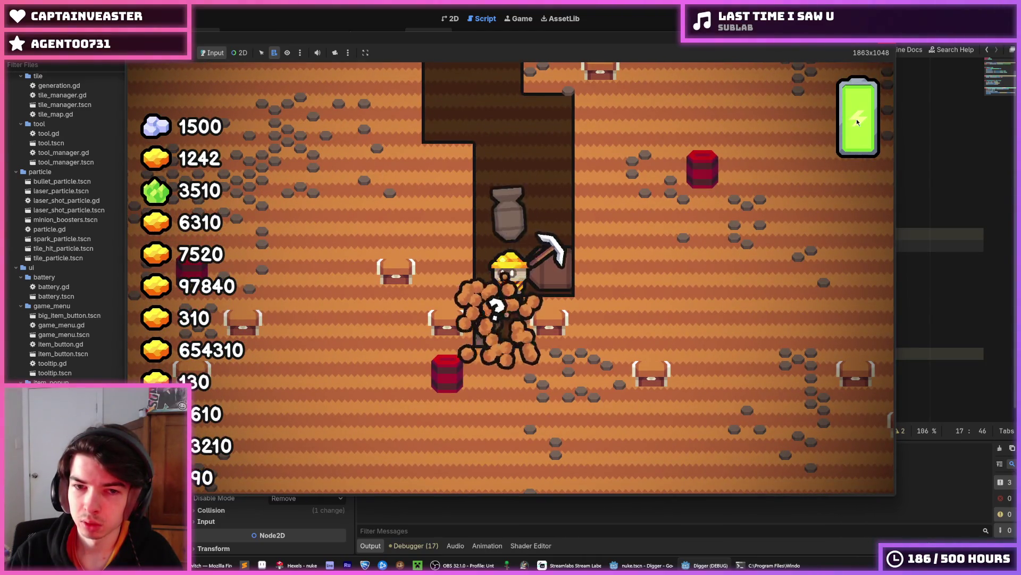
key("F8")
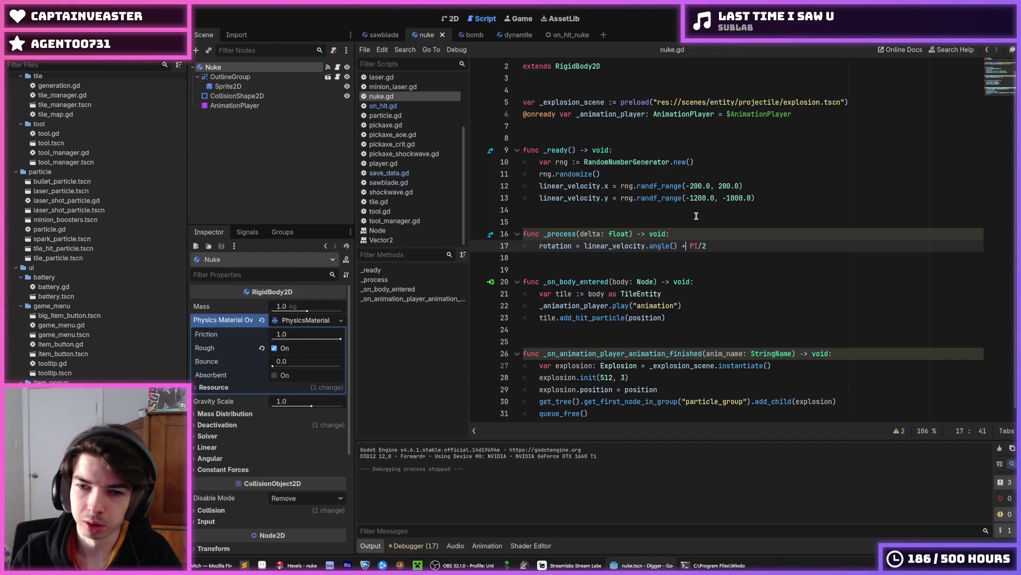
key("F5")
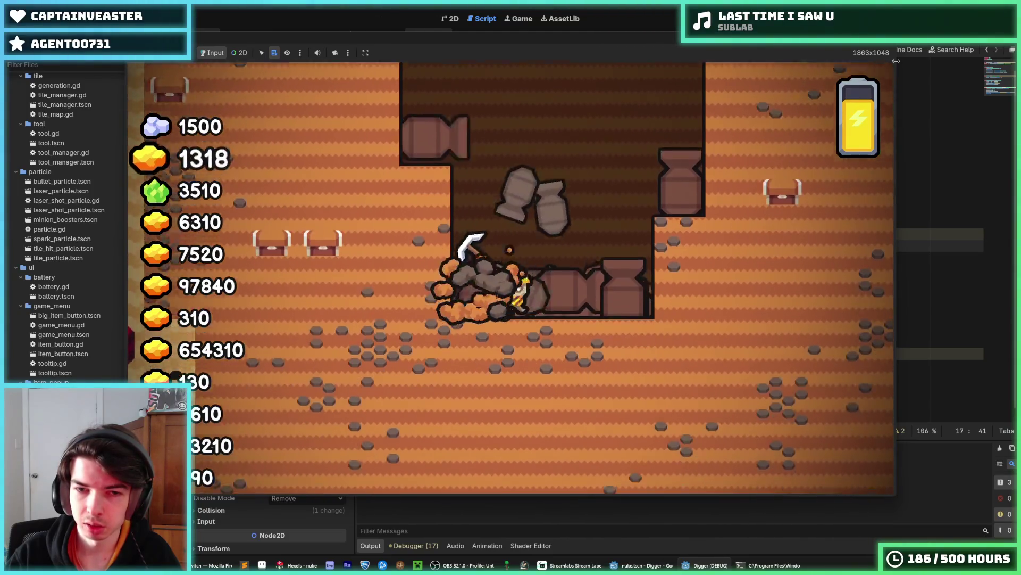
key("F8")
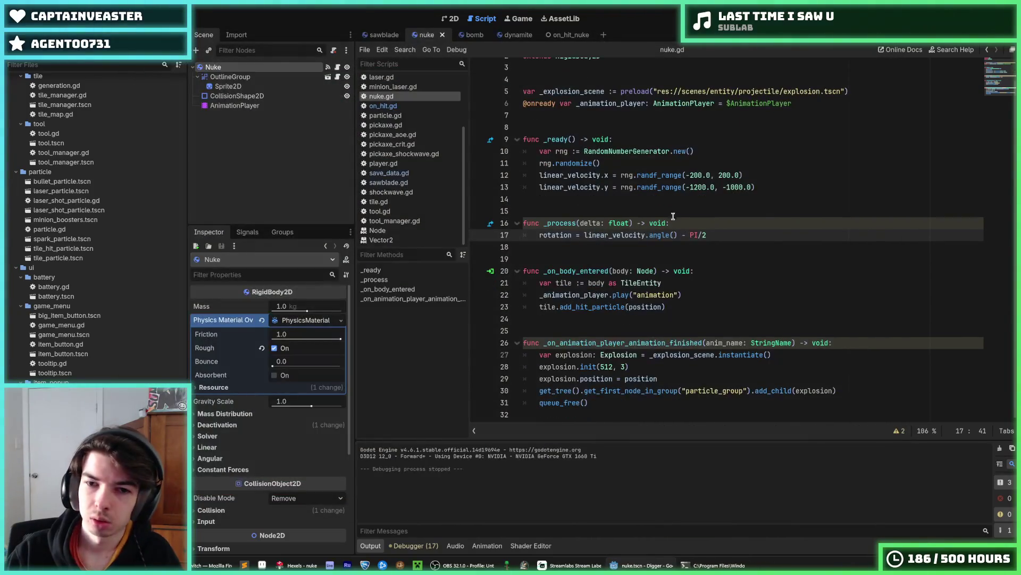
Insert a new line after the animation play call in _on_body_entered and save.
left_click(686, 307)
left_click(698, 295)
left_click(702, 306)
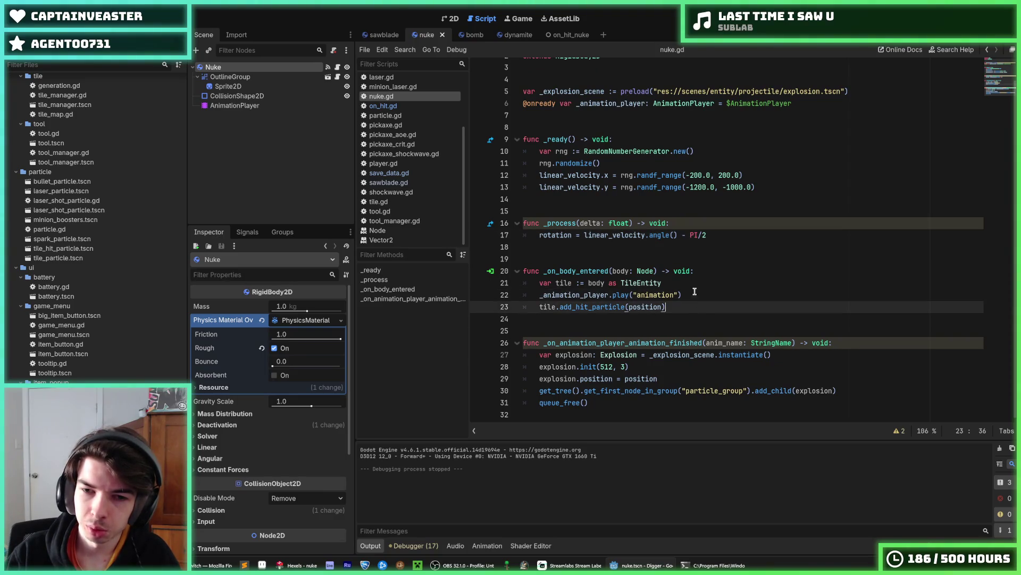
left_click(708, 271)
left_click(678, 366)
left_click(686, 379)
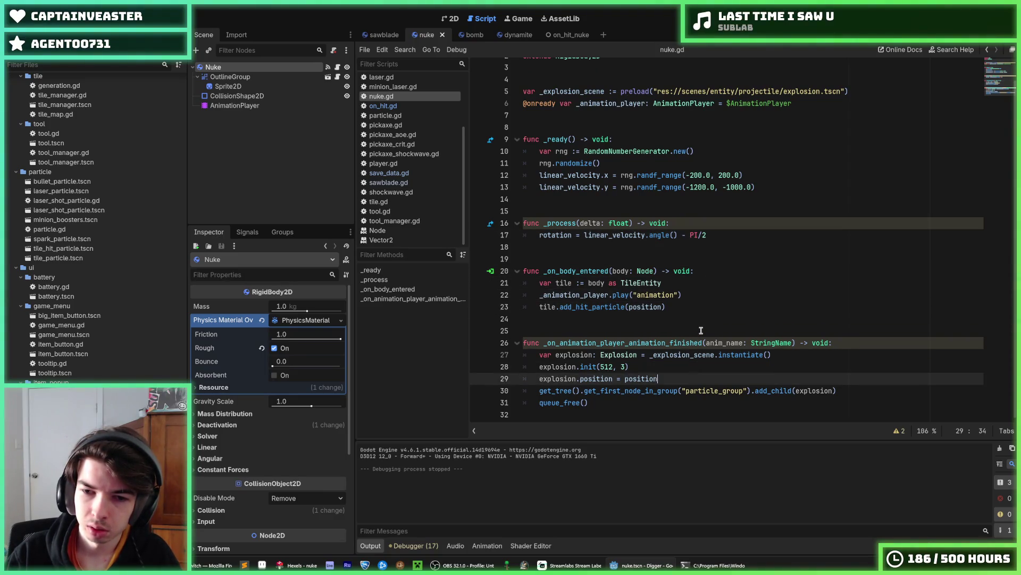
key("Return")
type("e")
key("BackSpace")
key("BackSpace")
key("Up")
key("Up")
key("Up")
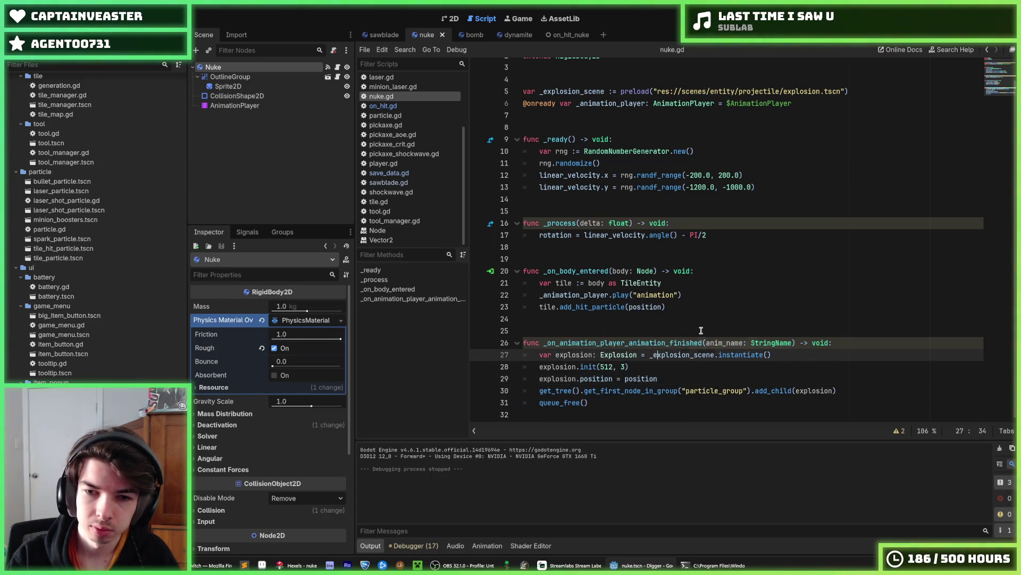
key("Return")
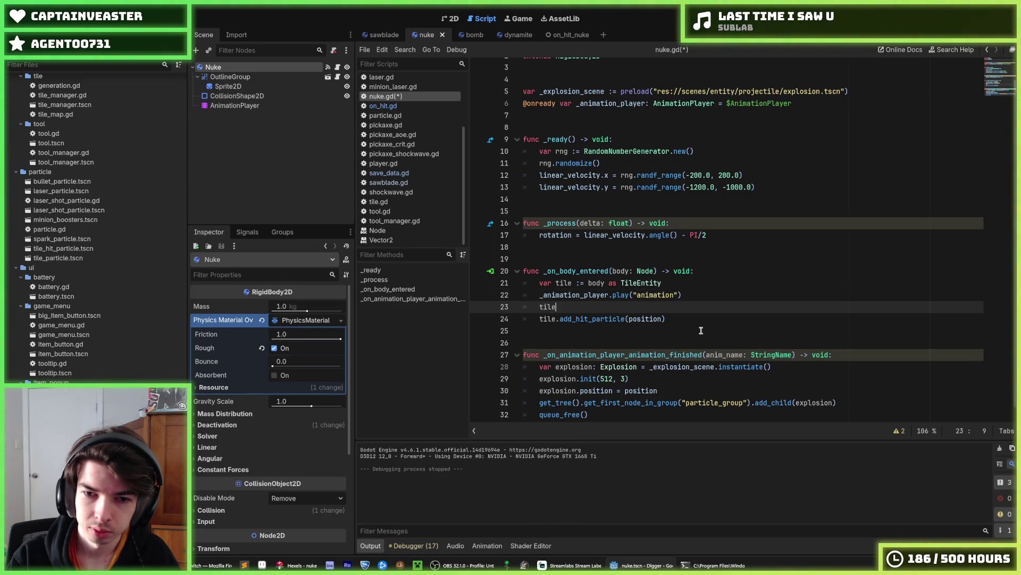
type(".")
key("BackSpace")
key("BackSpace")
key("BackSpace")
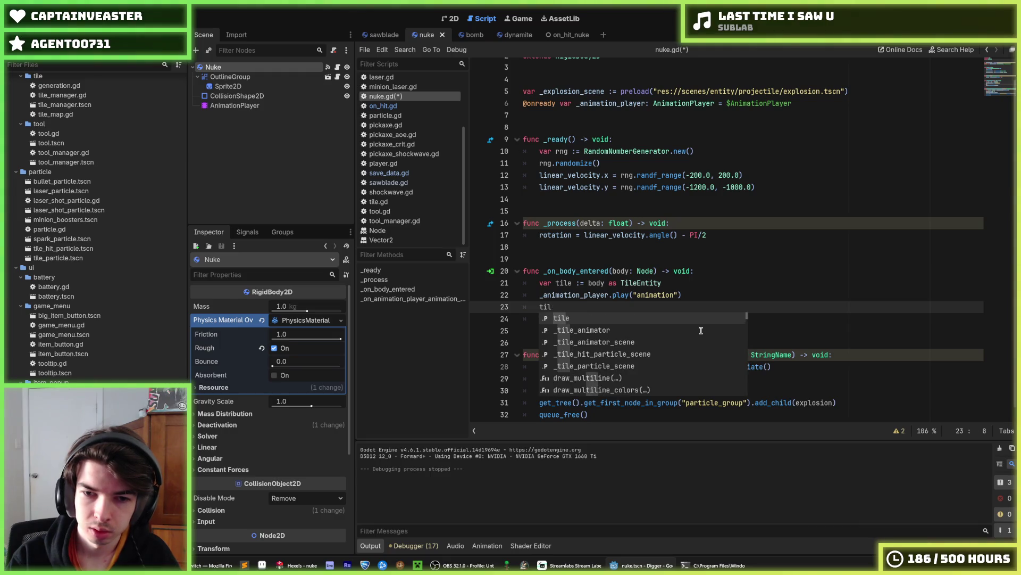
type("e.add_hit_particle(position")
key("ctrl+s")
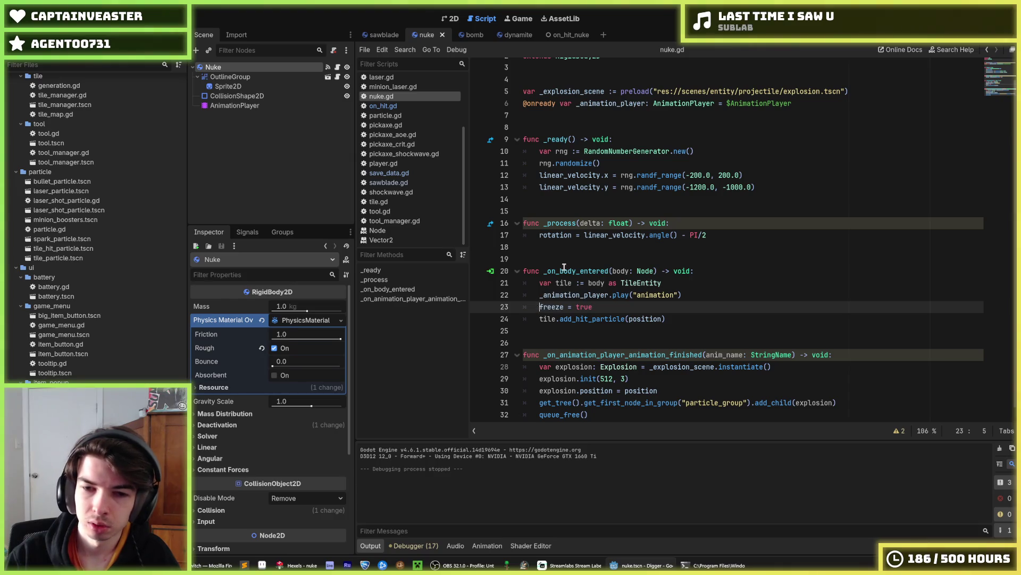
Write a set_deferred freeze call with "freeze" passed as a quoted string.
type("set")
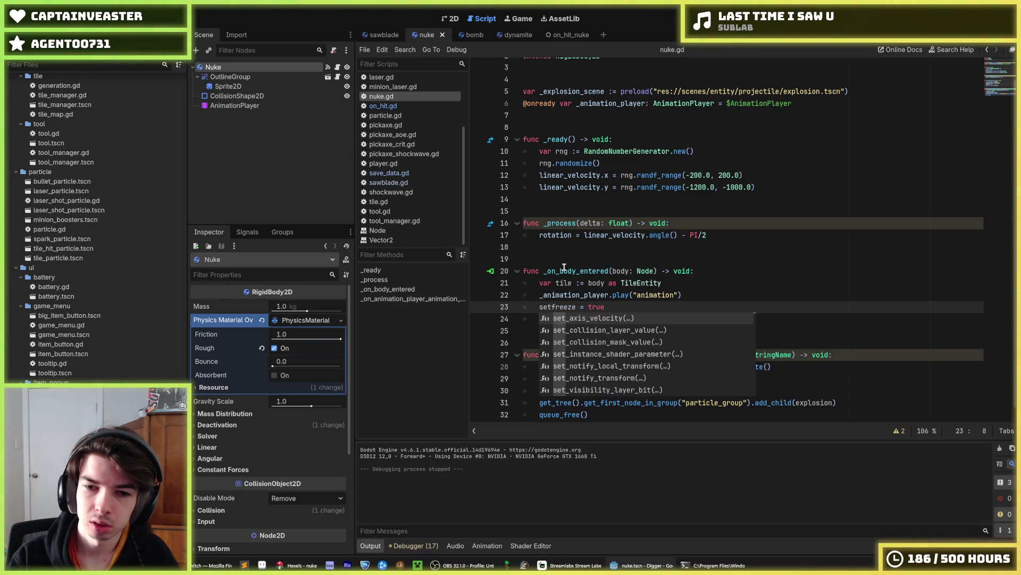
type("_defe")
type("rred")
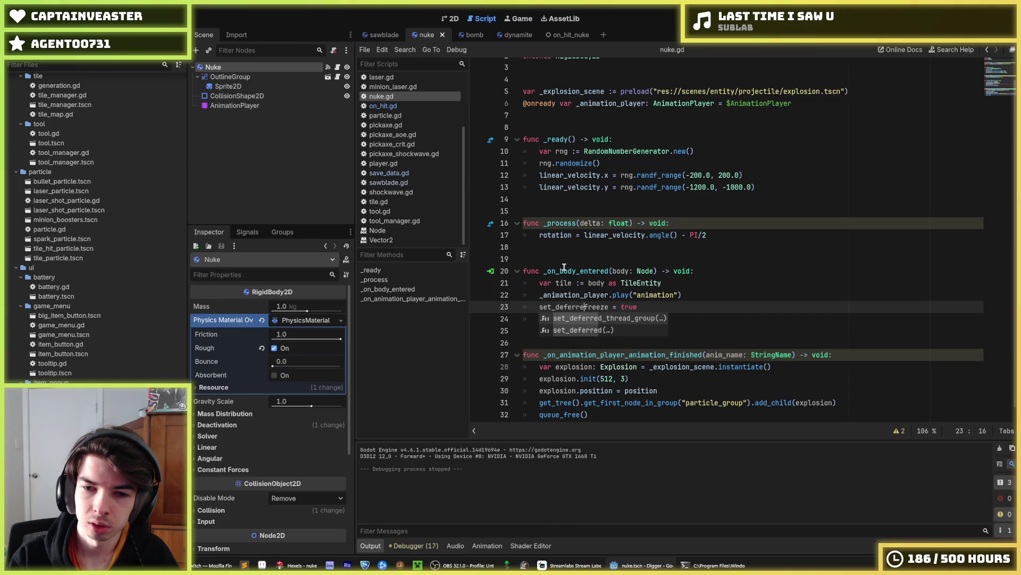
key("Return")
key("Right")
key("Right")
key("Right")
key("Right")
type(",")
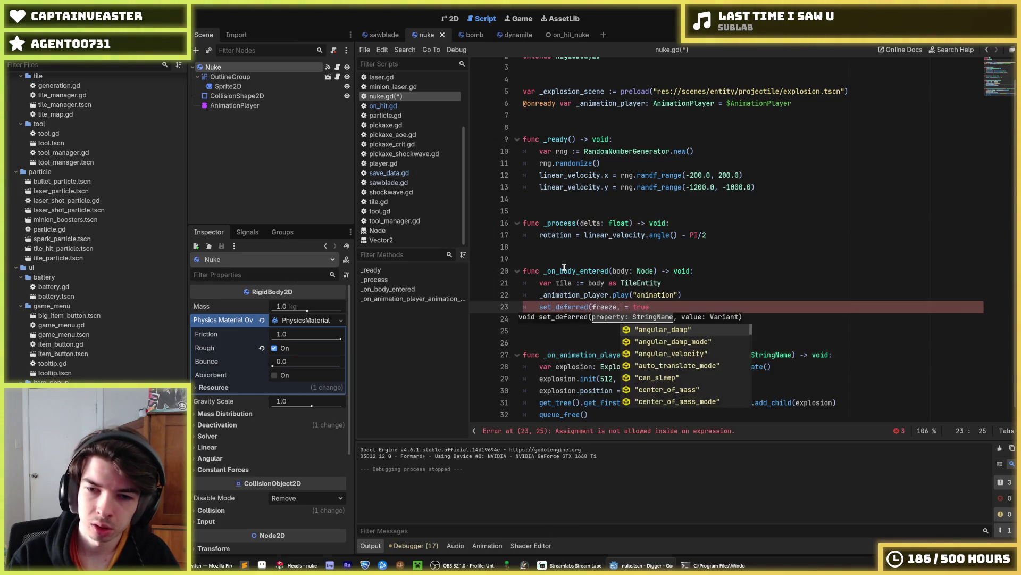
left_click(679, 306)
type(")")
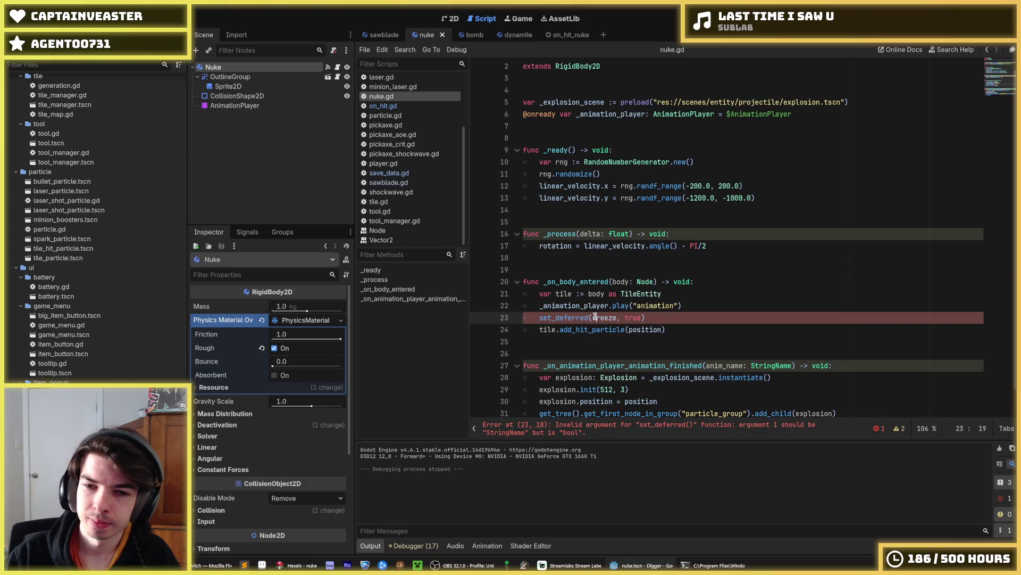
type("\"")
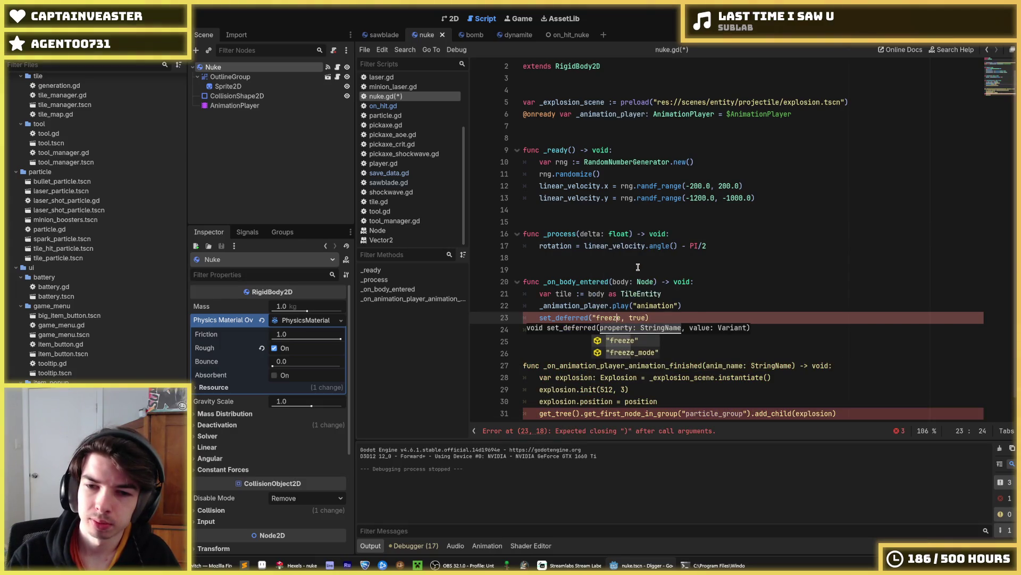
key("Return")
Playtest the nuke with the deferred freeze, then stop the game.
left_click(756, 245)
key("F5")
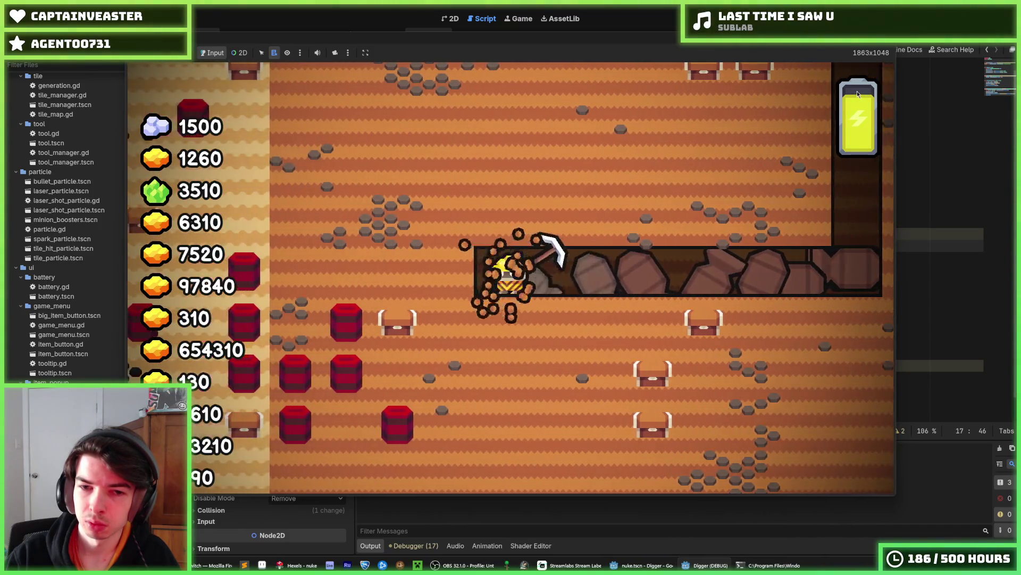
key("F8")
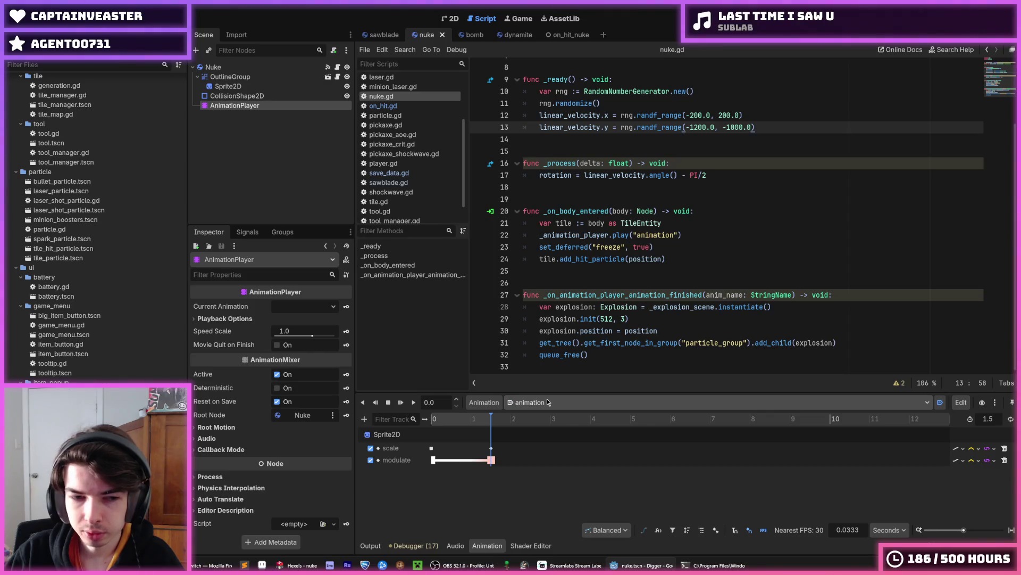
Connect AnimationPlayer's animation_finished signal to the Nuke script's handler and start a playtest.
left_click(609, 350)
left_click(686, 322)
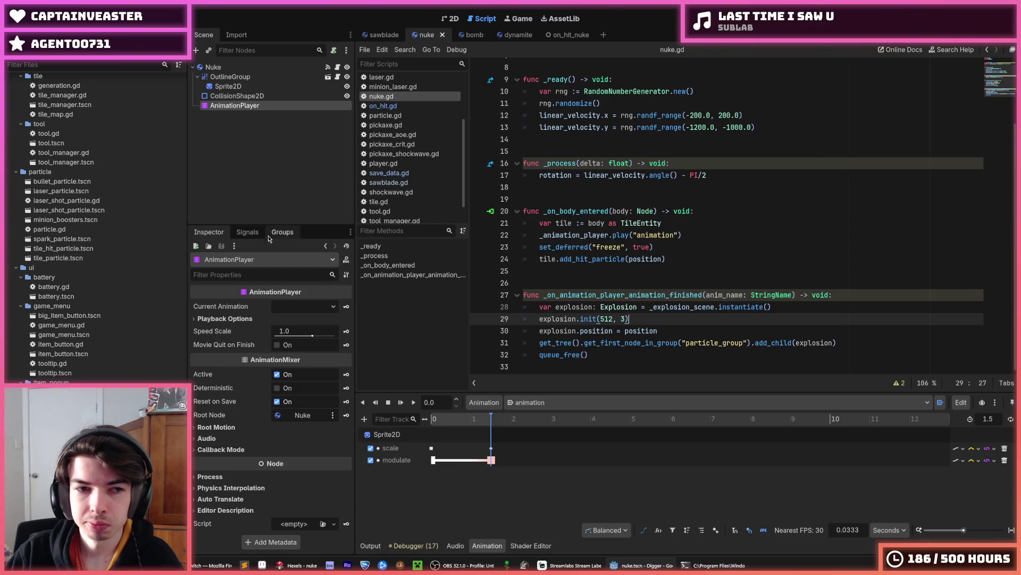
left_click(248, 237)
left_click(250, 303)
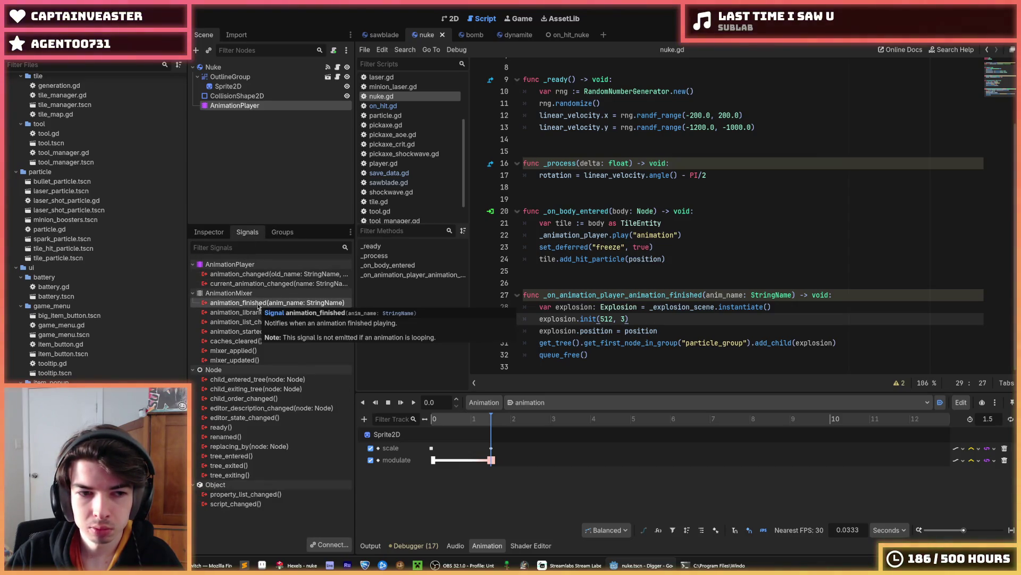
right_click(248, 305)
left_click(258, 314)
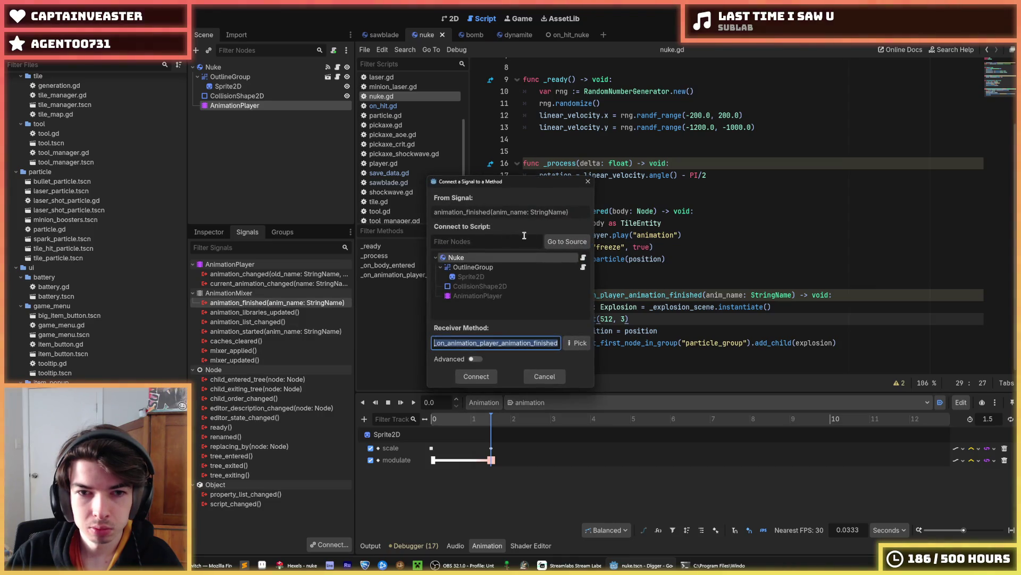
double_click(505, 258)
left_click(692, 259)
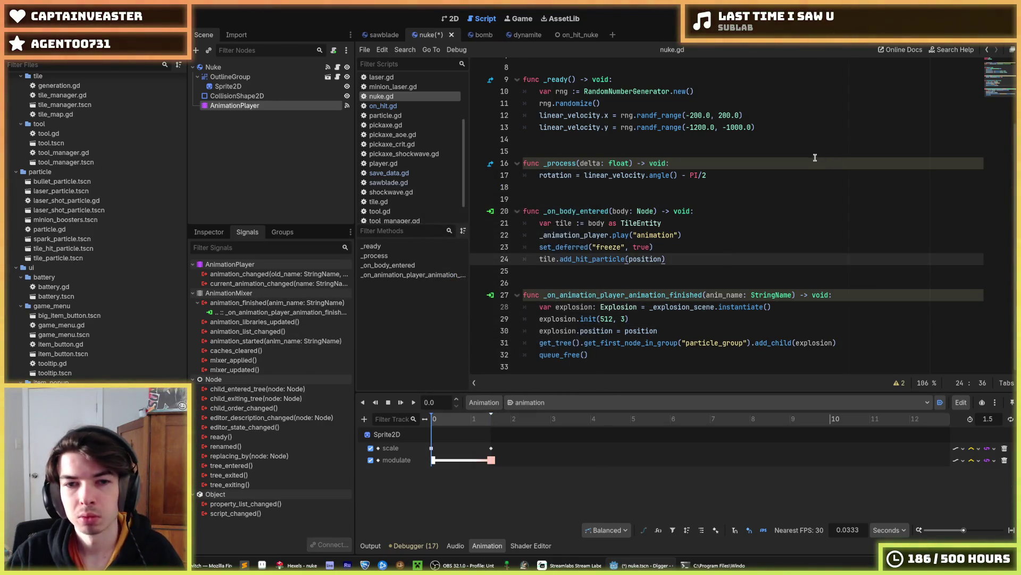
key("F5")
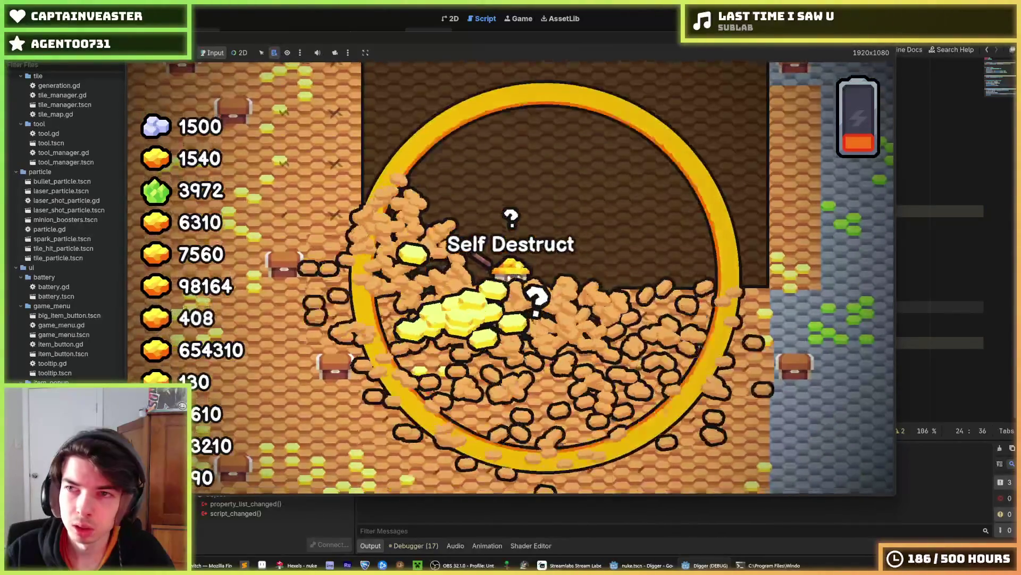
Stop the playtest, run the game once more, stop it, and save the nuke scene.
key("F8")
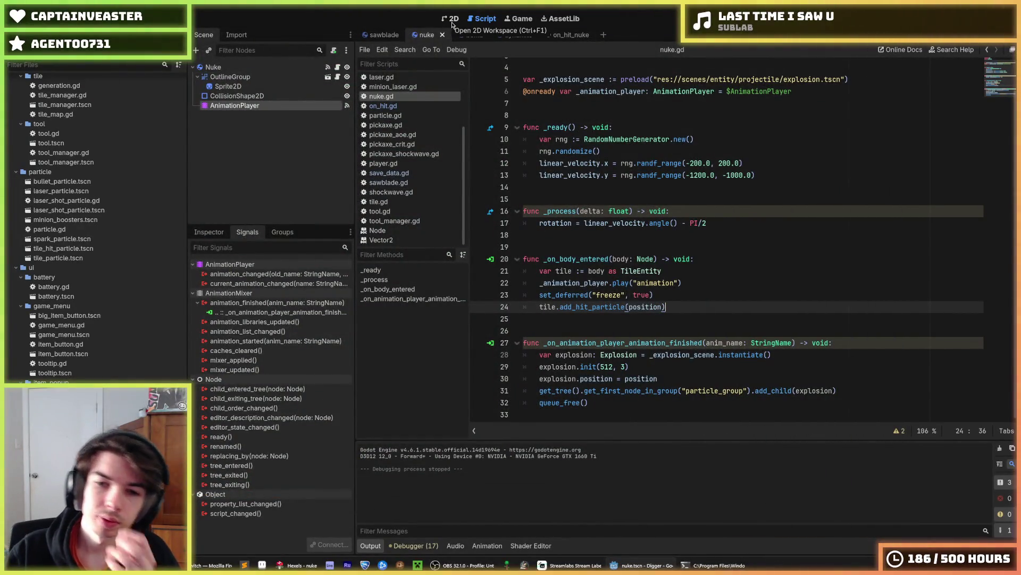
key("F5")
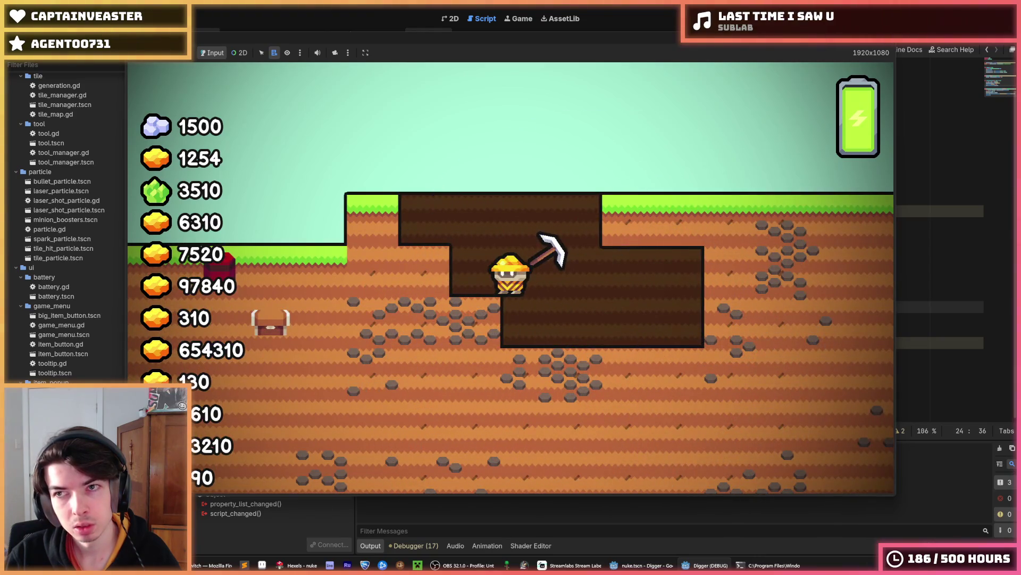
key("F8")
key("ctrl+s")
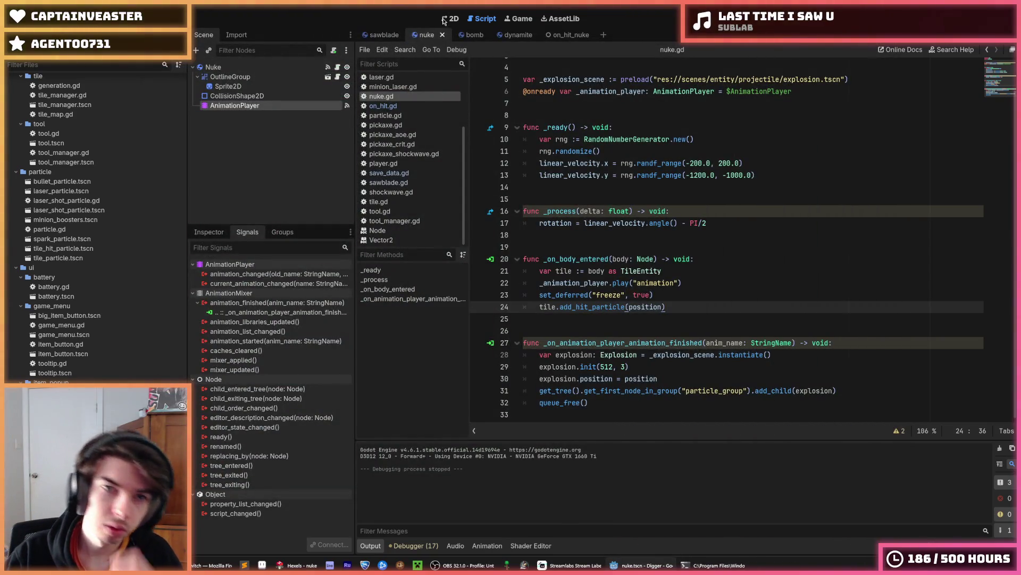
left_click(454, 20)
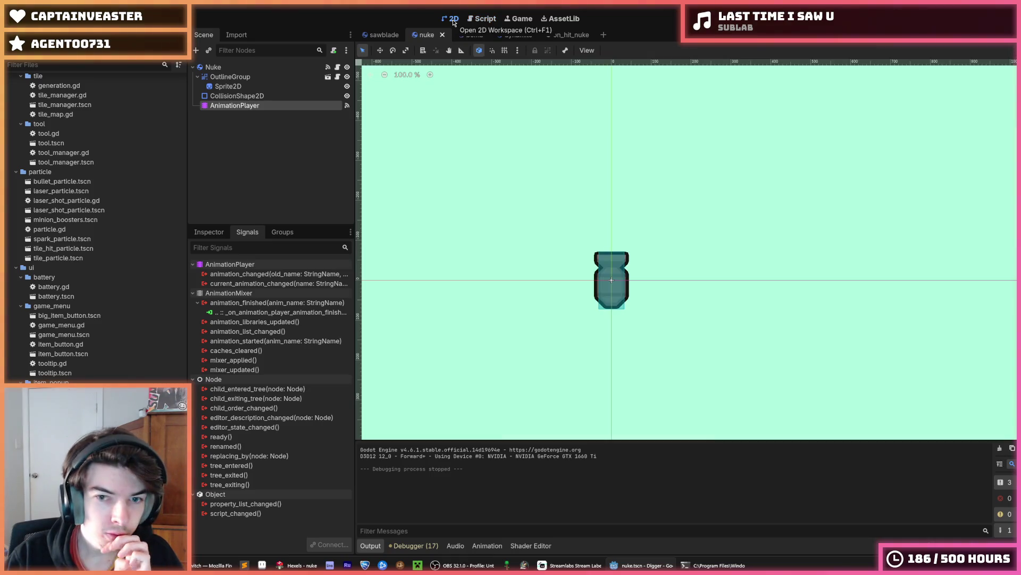
left_click(482, 18)
left_click(256, 69)
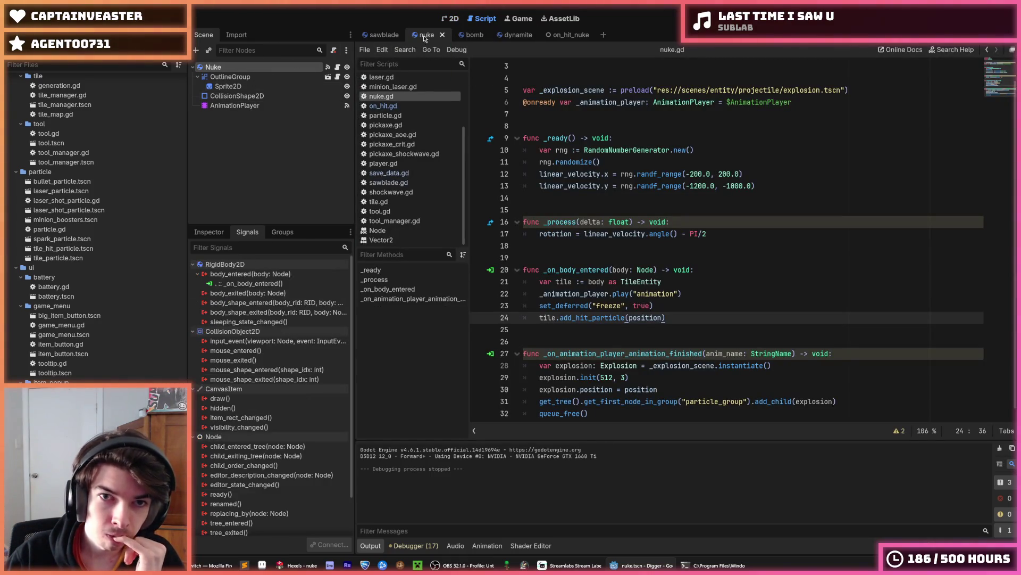
left_click(453, 19)
left_click(484, 20)
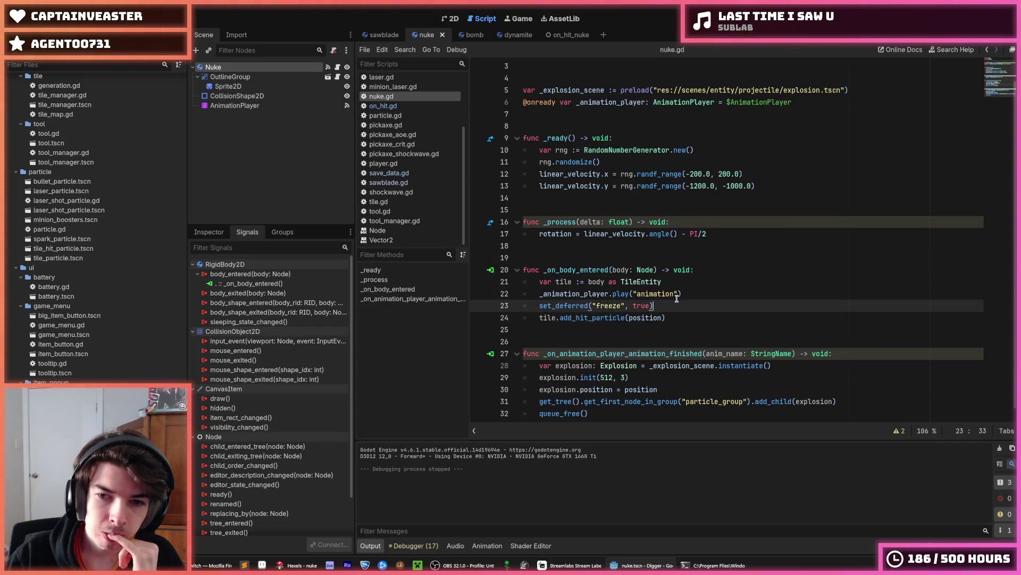
left_click(695, 293)
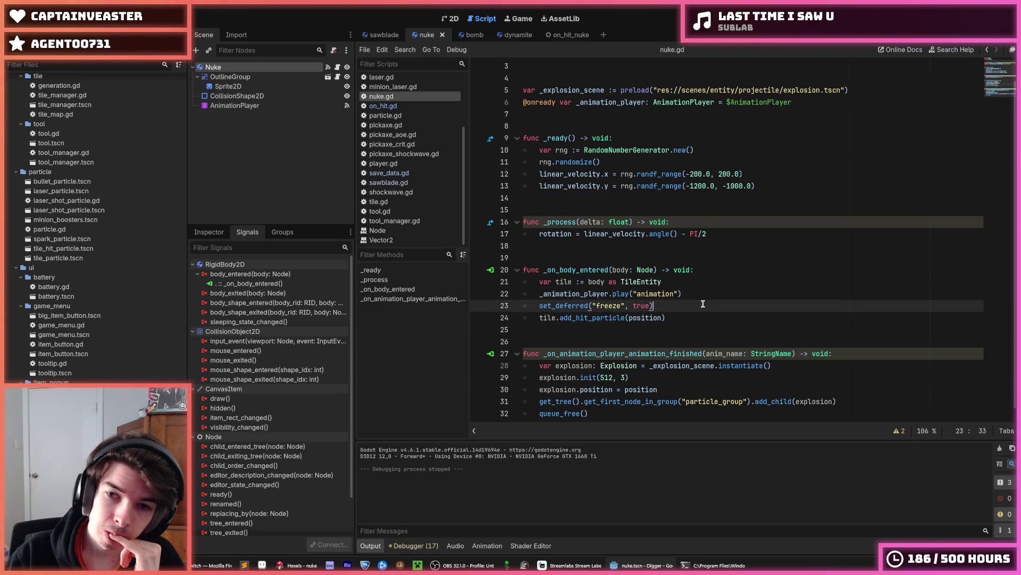
left_click(703, 301)
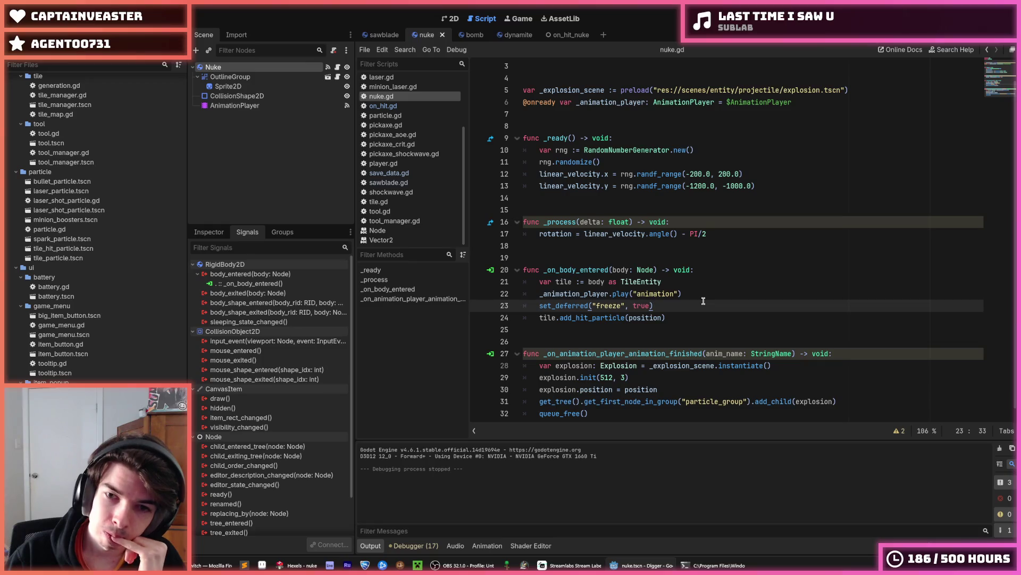
left_click(708, 287)
left_click(701, 294)
left_click(694, 303)
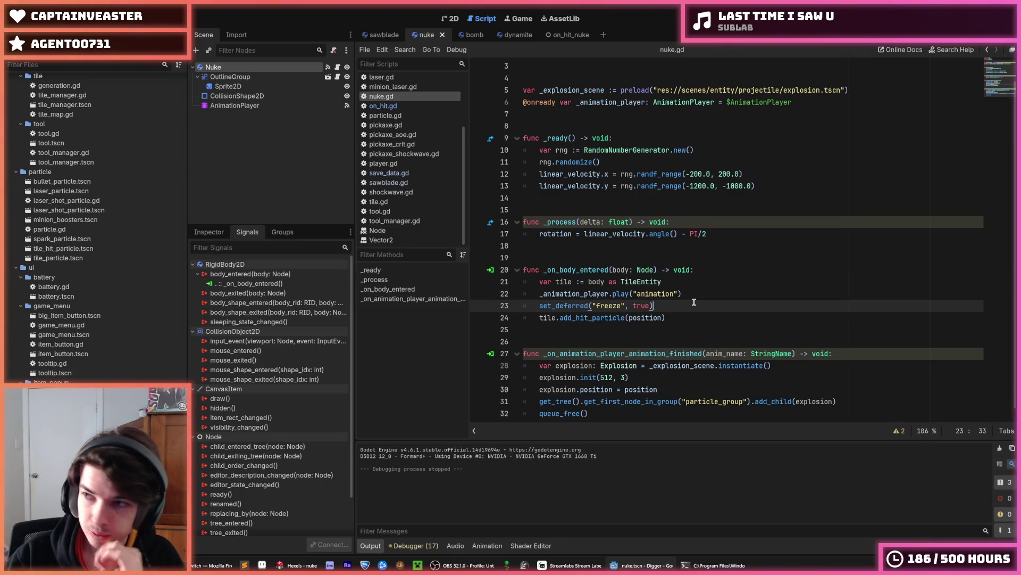
left_click(682, 280)
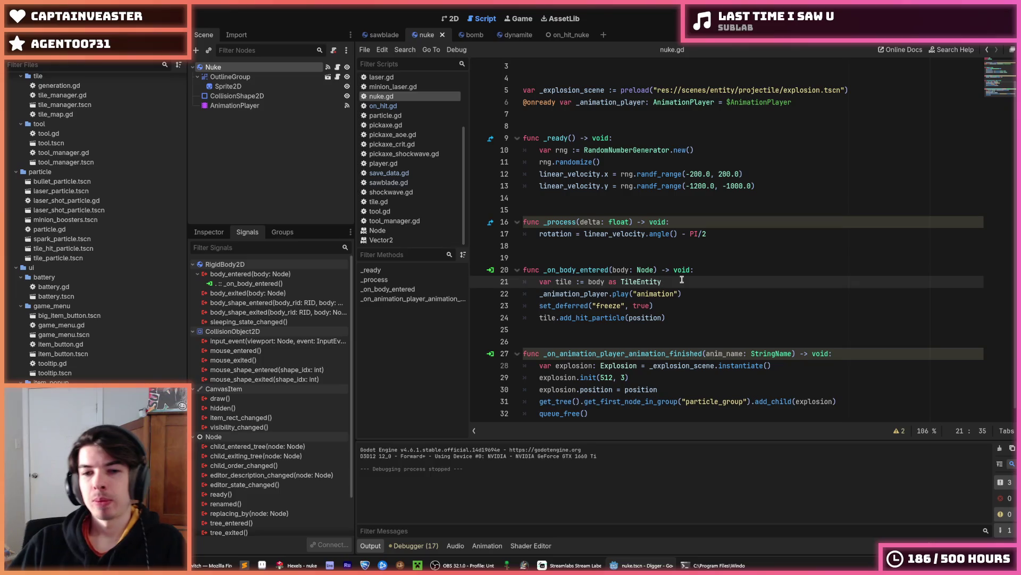
scroll(685, 275, "down", 1)
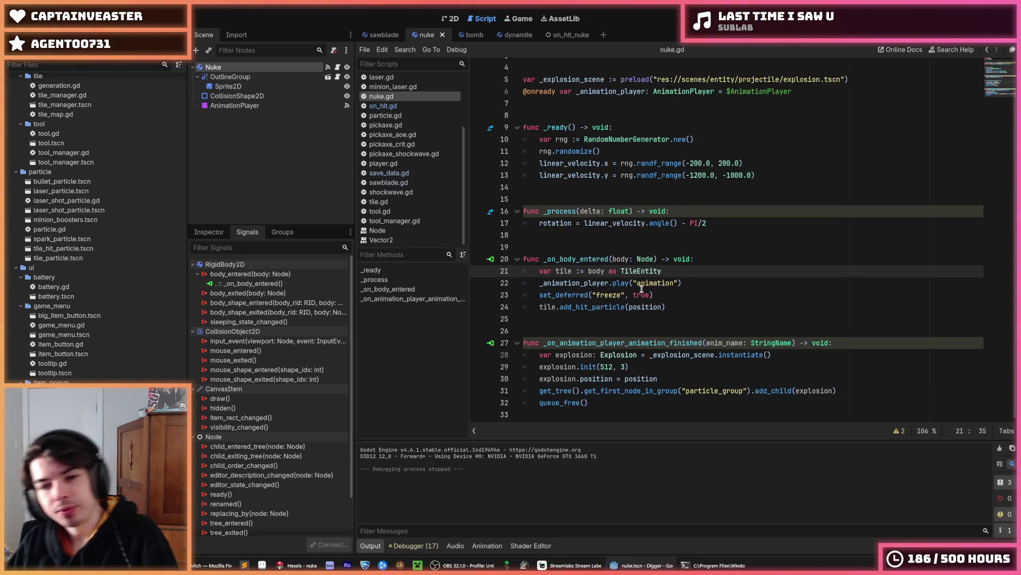
left_click(658, 282)
left_click(758, 173)
key("Up")
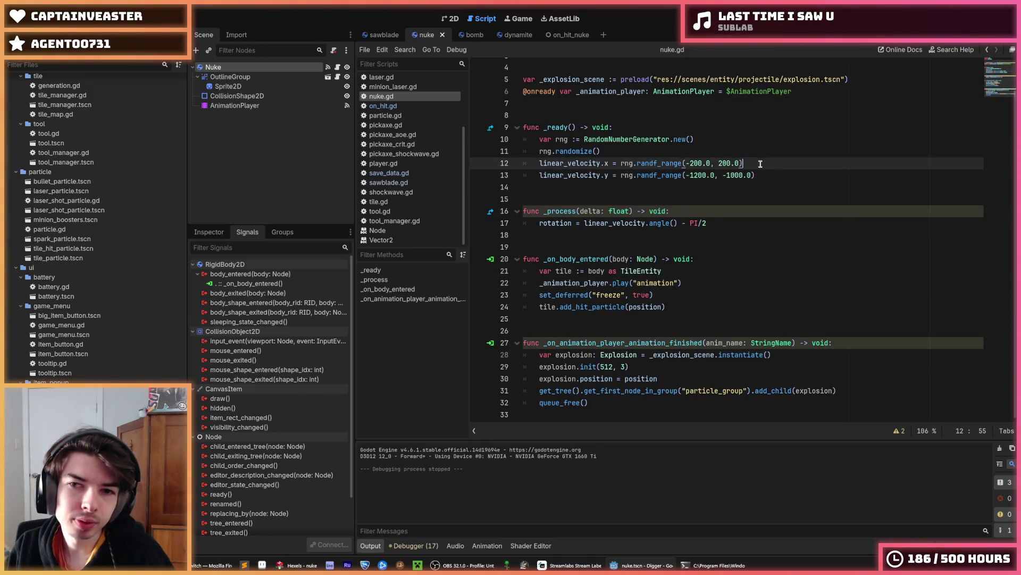
scroll(711, 178, "up", 3)
Select the Nuke root node and turn off its rough physics material setting.
left_click(448, 19)
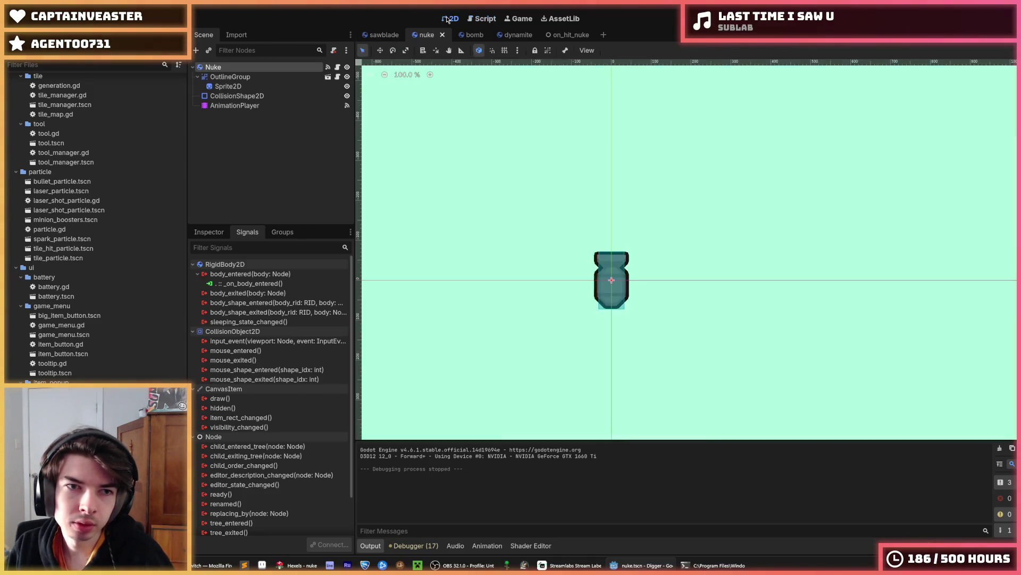
left_click(226, 77)
left_click(228, 86)
left_click(224, 79)
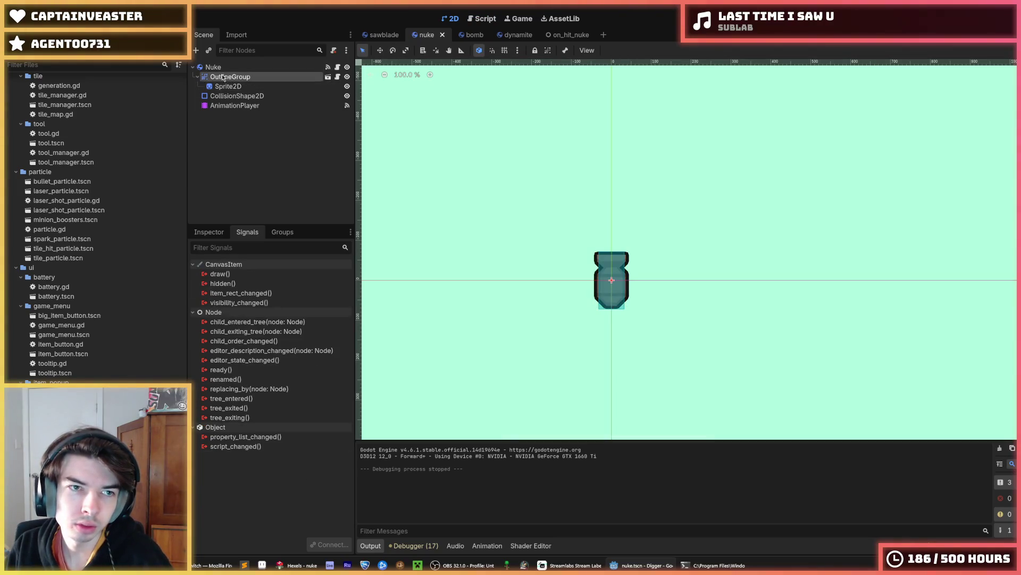
left_click(215, 68)
left_click(204, 232)
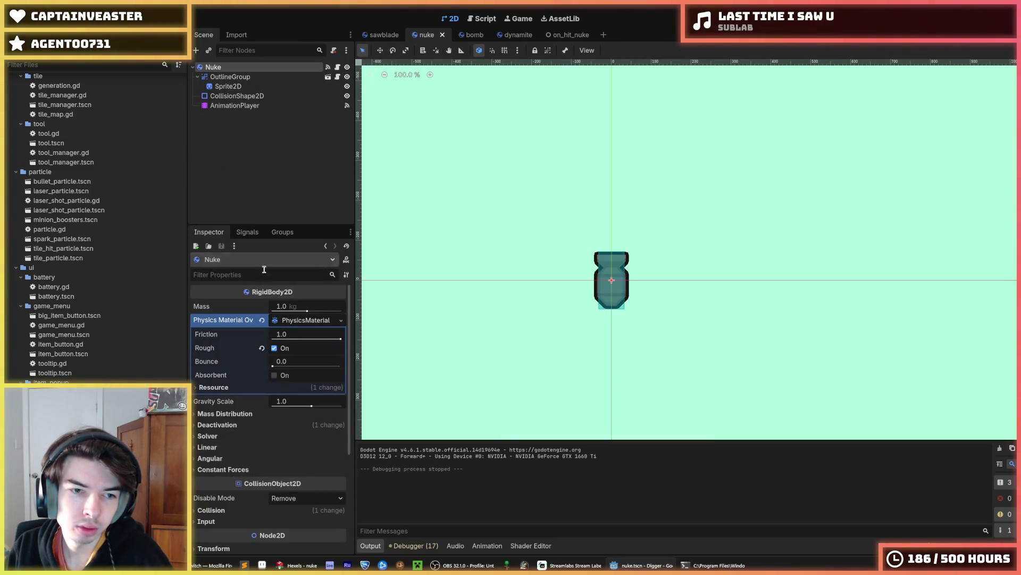
left_click(274, 349)
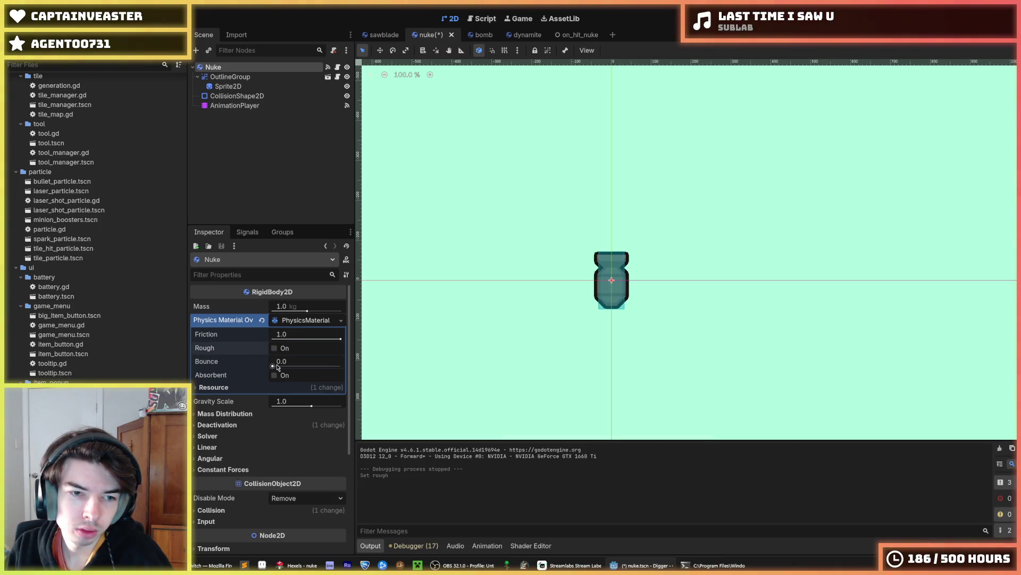
Inspect the Mass Distribution, Deactivation, Solver, Linear, Angular and Constant Forces property groups.
left_click(225, 414)
left_click(225, 414)
left_click(218, 425)
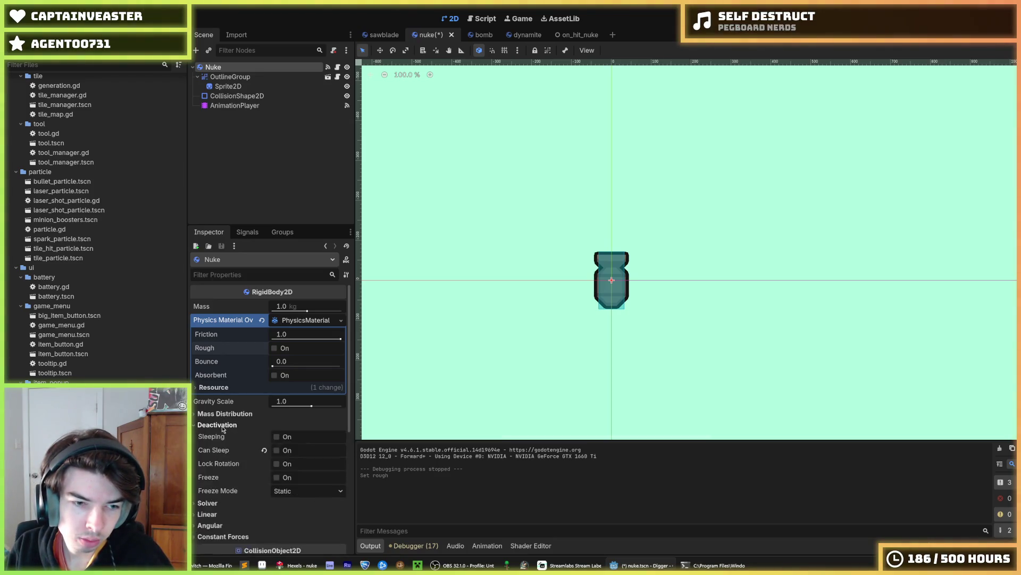
left_click(221, 425)
left_click(213, 437)
left_click(213, 437)
left_click(215, 447)
left_click(215, 447)
left_click(213, 448)
left_click(213, 448)
left_click(214, 448)
left_click(214, 447)
left_click(211, 457)
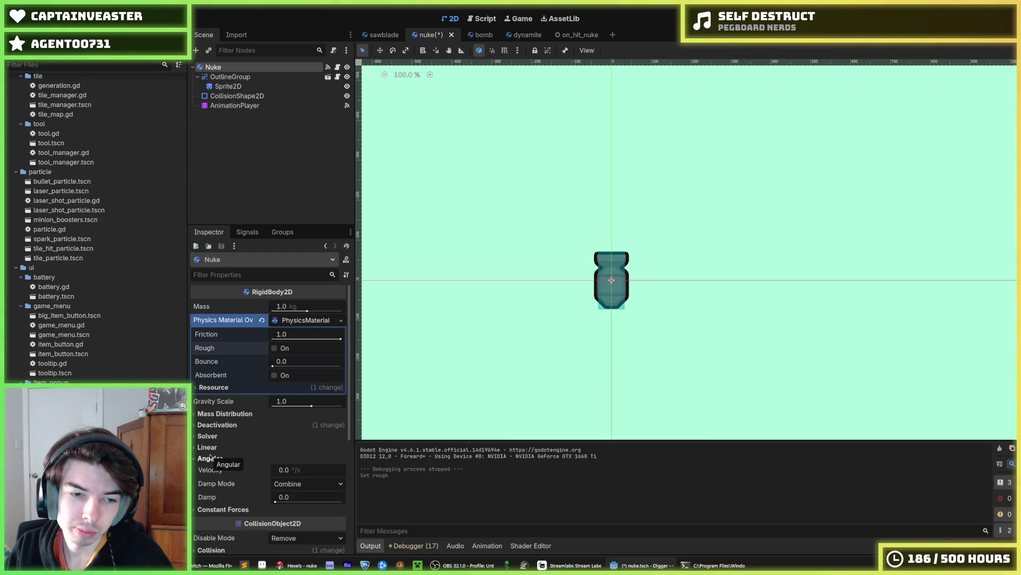
left_click(210, 457)
left_click(215, 469)
left_click(214, 470)
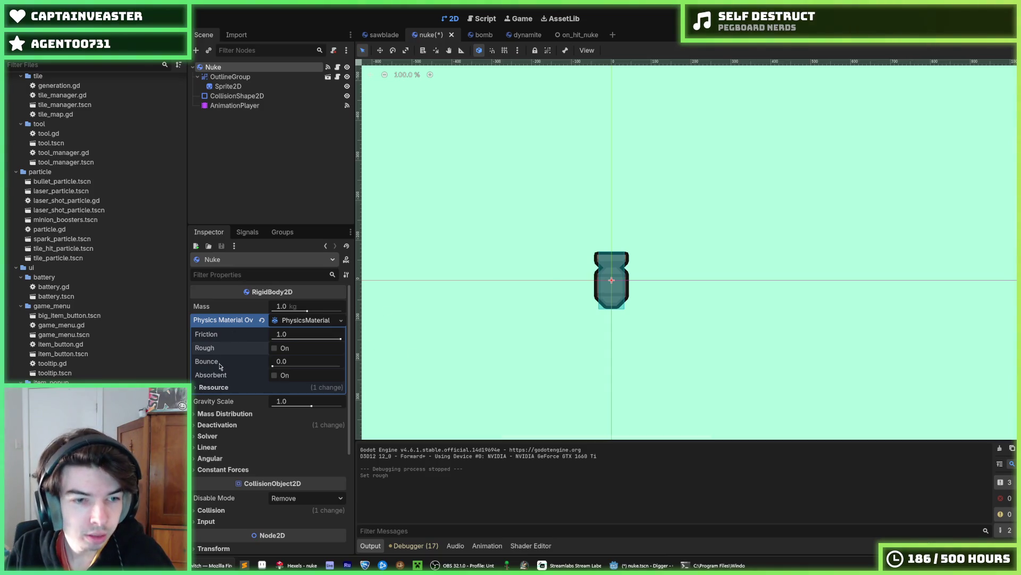
Check Mass Distribution and collision layer settings, then select the nuke's AnimationPlayer.
mouse_move(220, 366)
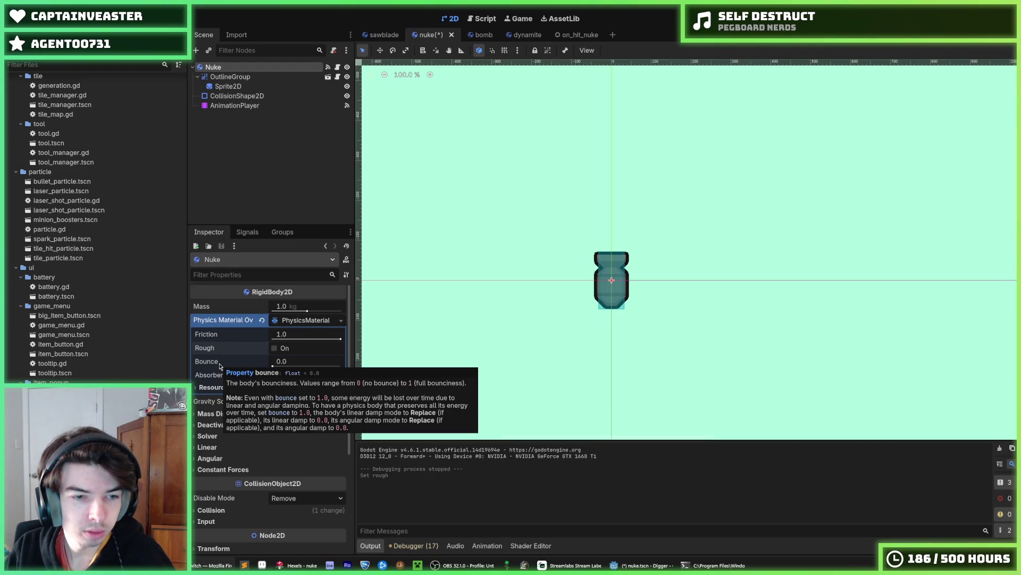
left_click(211, 414)
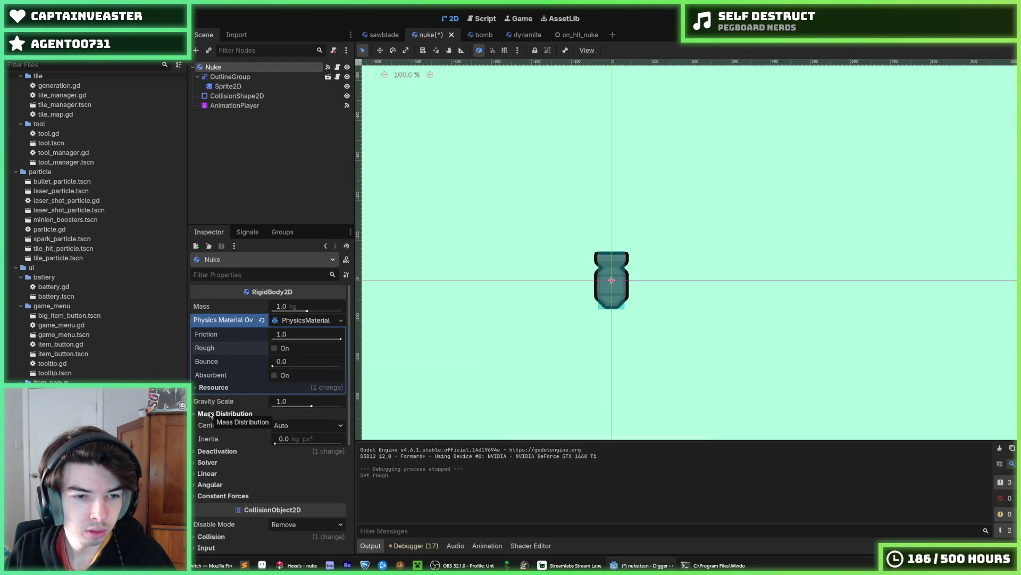
left_click(211, 414)
scroll(212, 405, "down", 3)
left_click(213, 353)
left_click(212, 352)
scroll(226, 346, "up", 3)
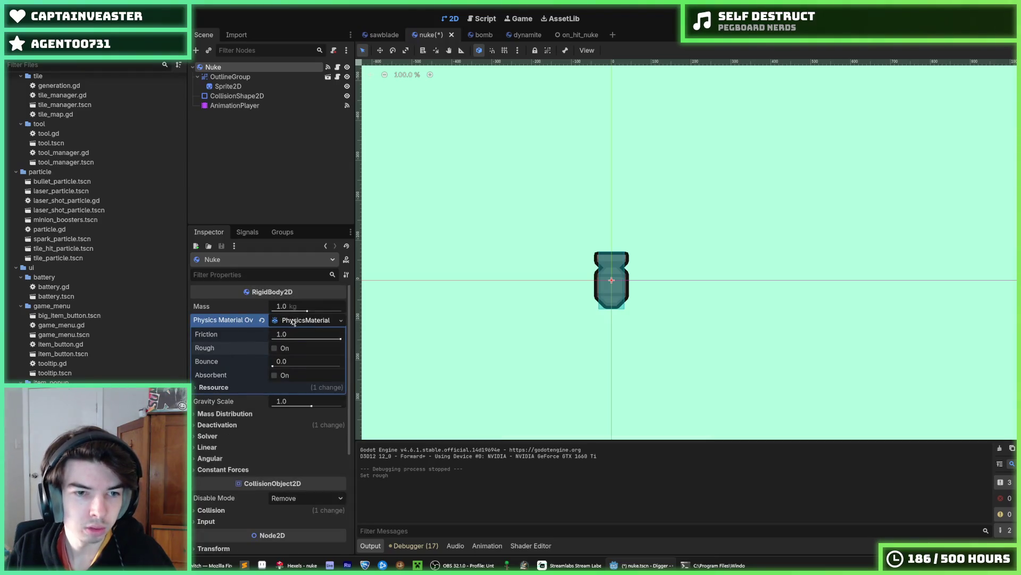
left_click(234, 105)
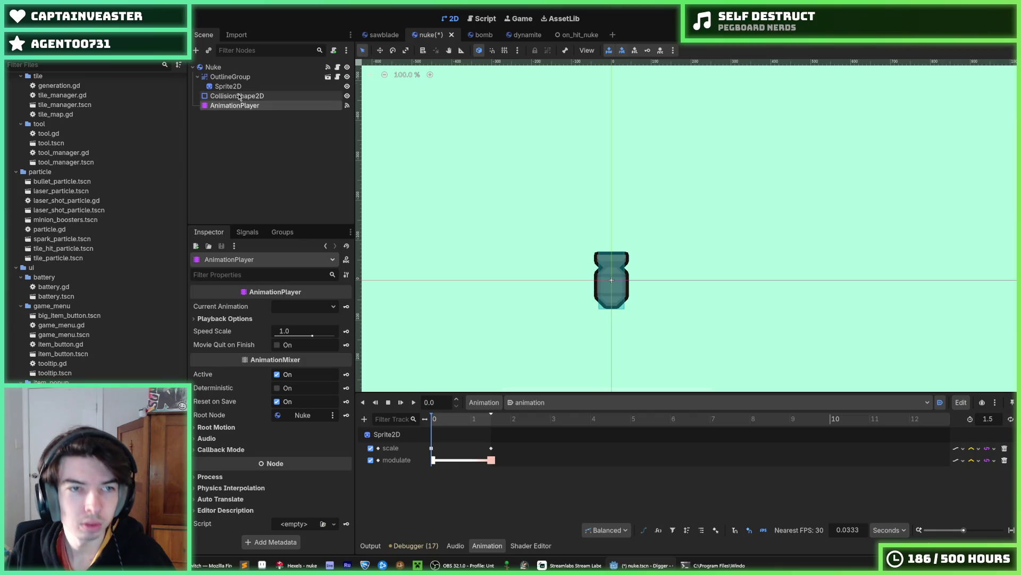
Drag the CollisionShape2D's Size y from 144 down to about 81.77 px, then run the game.
left_click(240, 97)
scroll(555, 296, "up", 9)
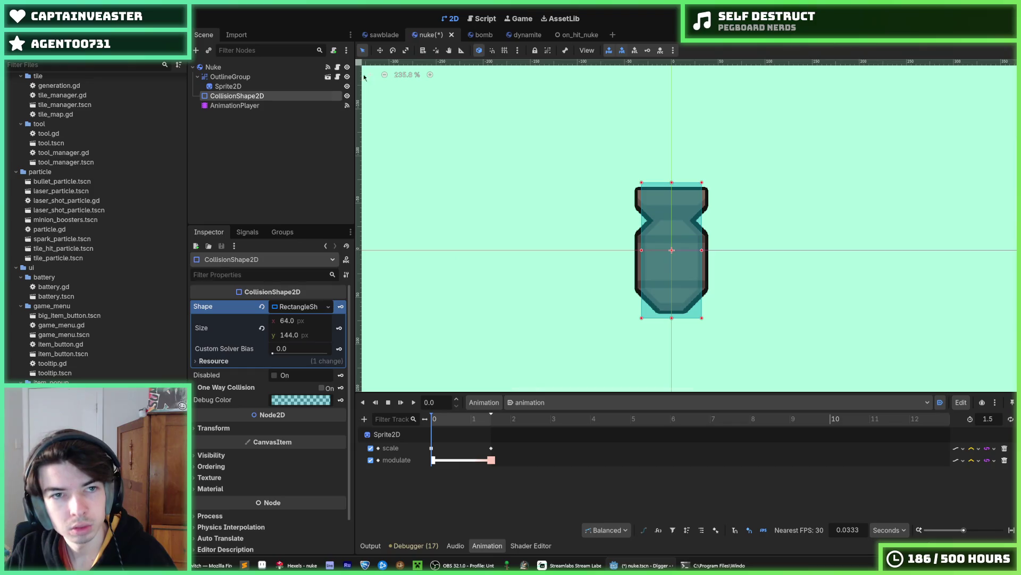
mouse_move(371, 44)
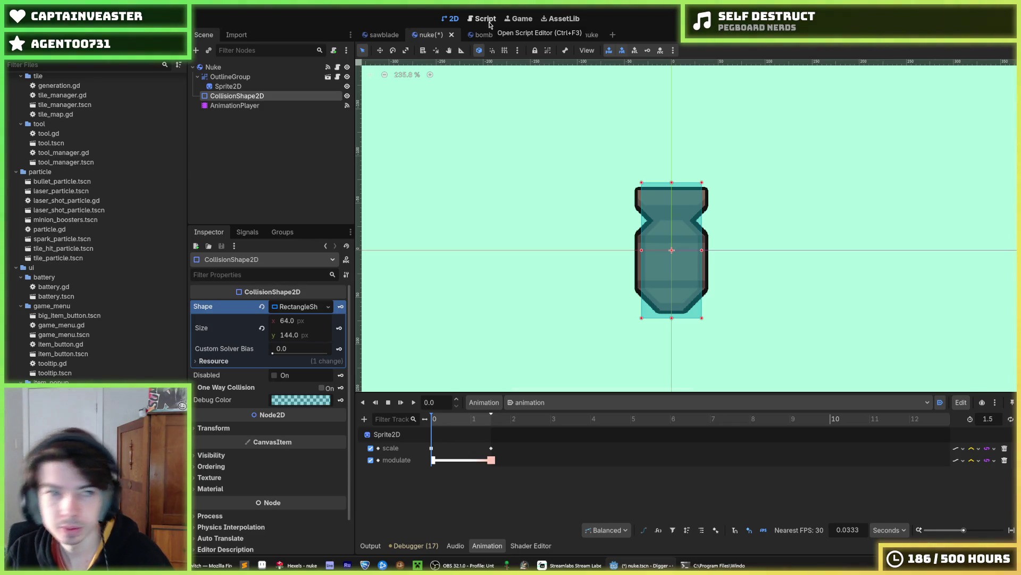
left_click_drag(306, 334, 261, 334)
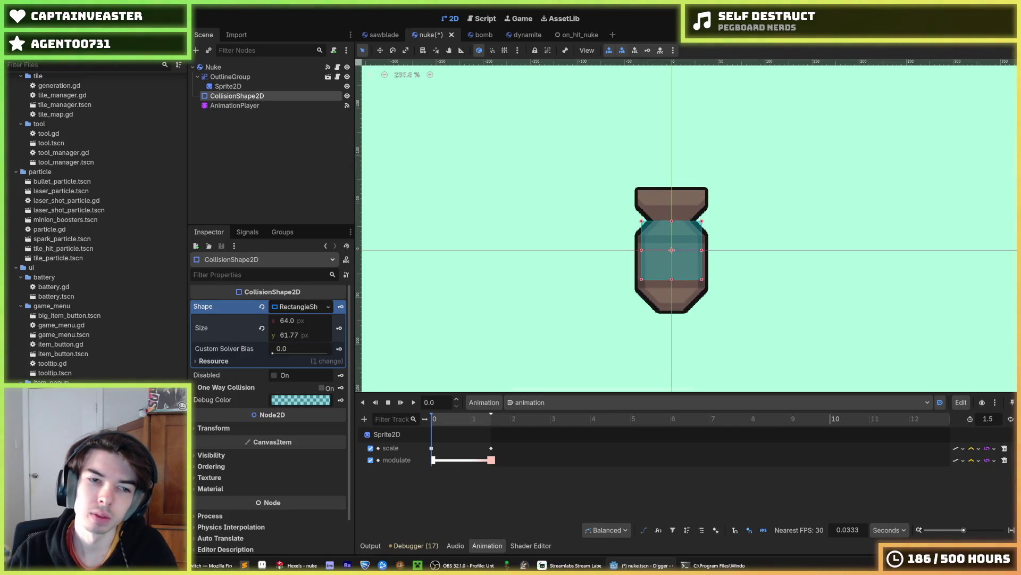
key("Return")
key("F5")
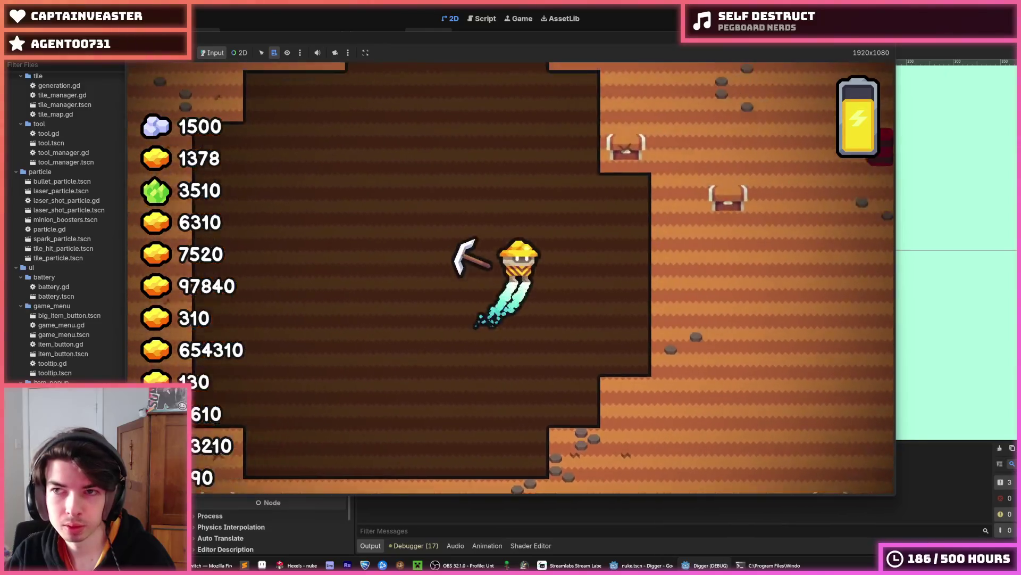
Stop the playtest and select the nuke's AnimationPlayer.
key("F8")
left_click(249, 106)
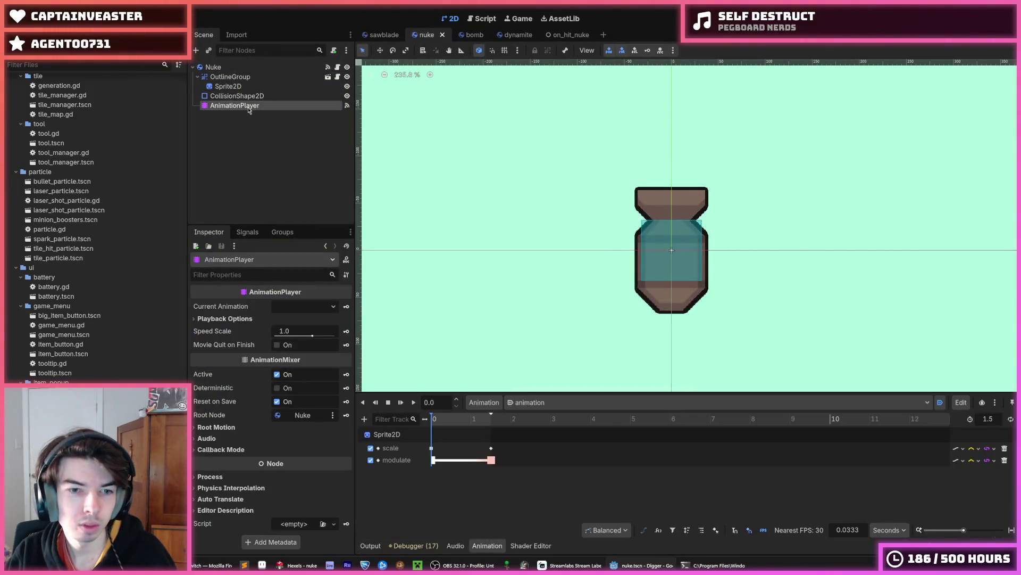
Set the animation length to 0.5 s and move the modulate and scale end keys to 0.5.
left_click(491, 460)
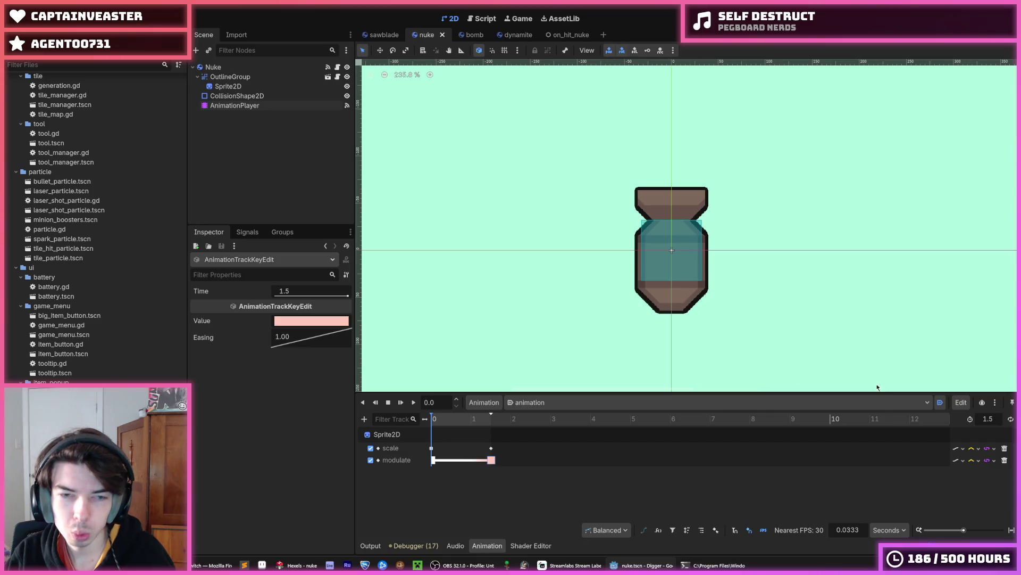
type("0.5")
key("Return")
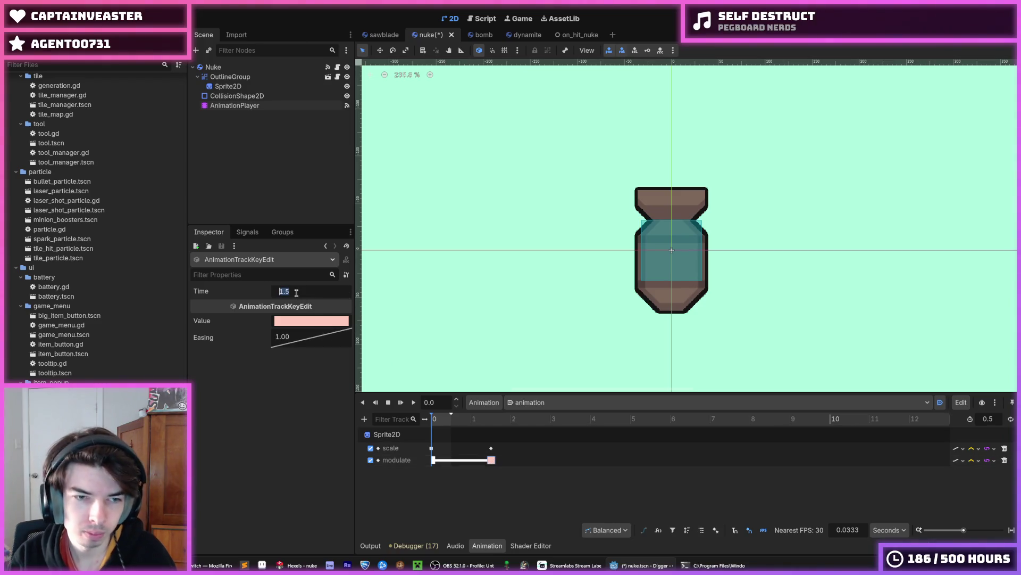
key("Return")
key("ctrl+s")
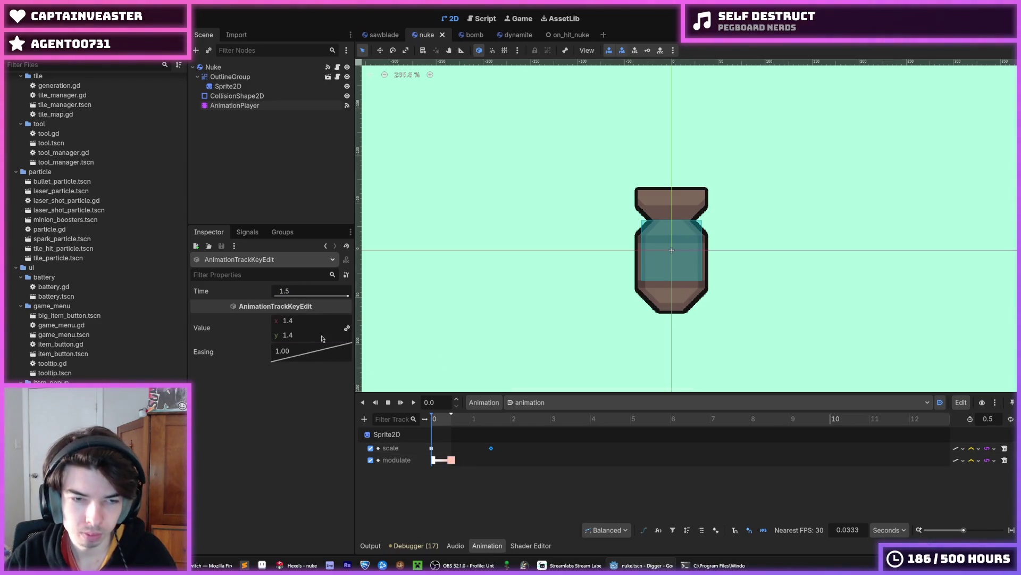
key("Return")
key("ctrl+s")
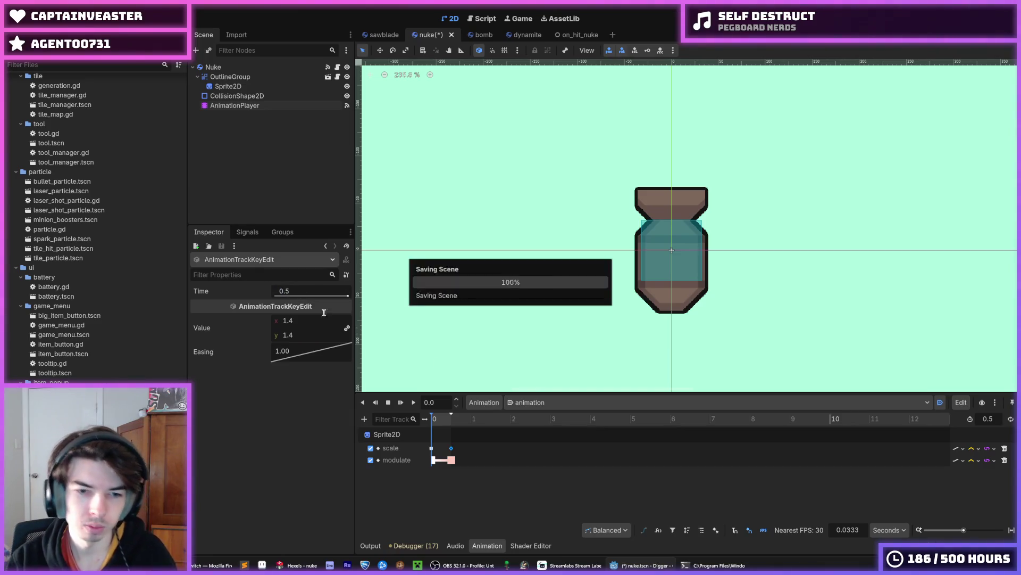
Give the 0.0 modulate and scale keys easing 5, save, preview, and run the scene.
left_click(452, 459)
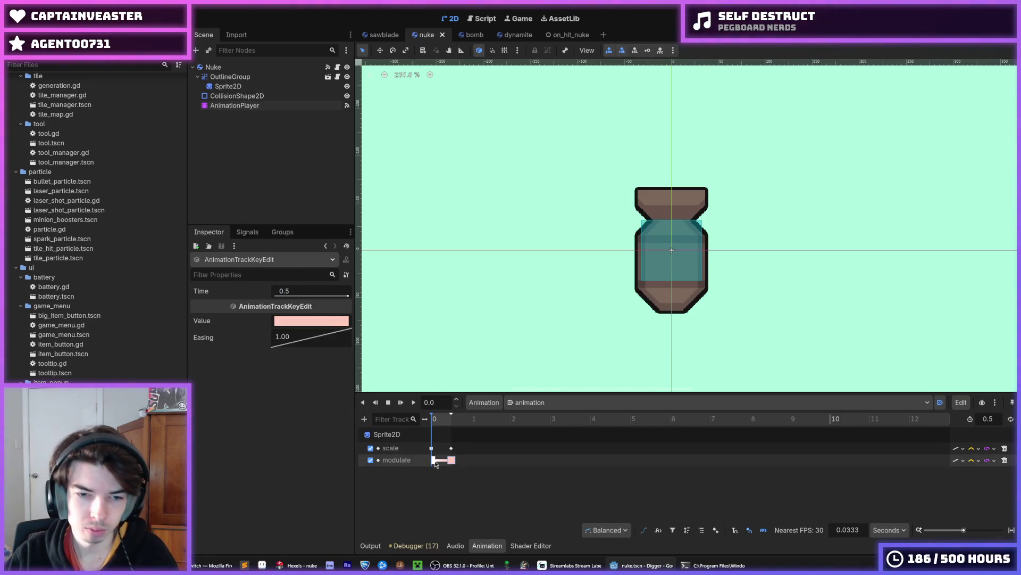
left_click(434, 460)
left_click(299, 335)
type("5")
key("Return")
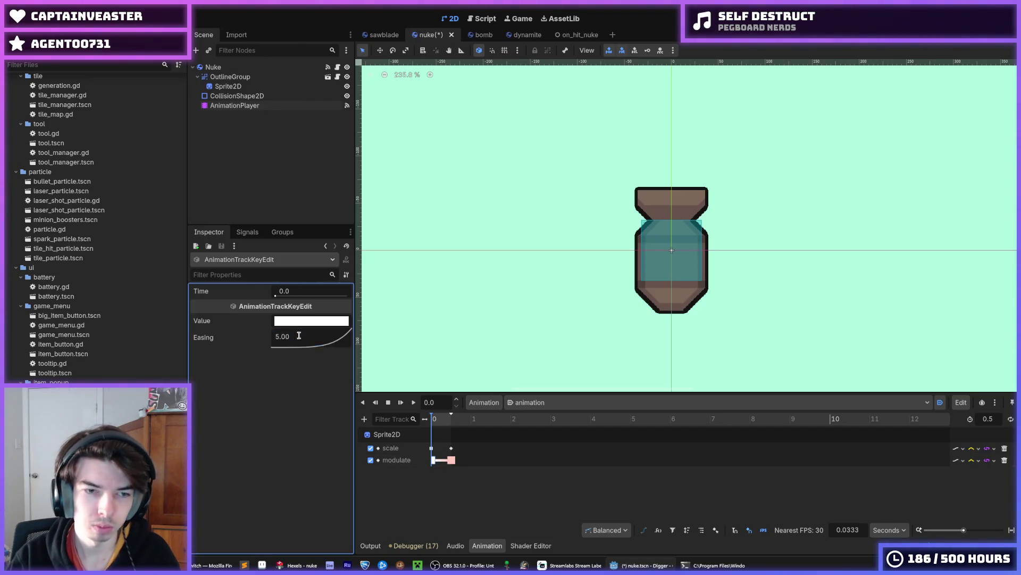
left_click(431, 448)
left_click(300, 349)
type("5")
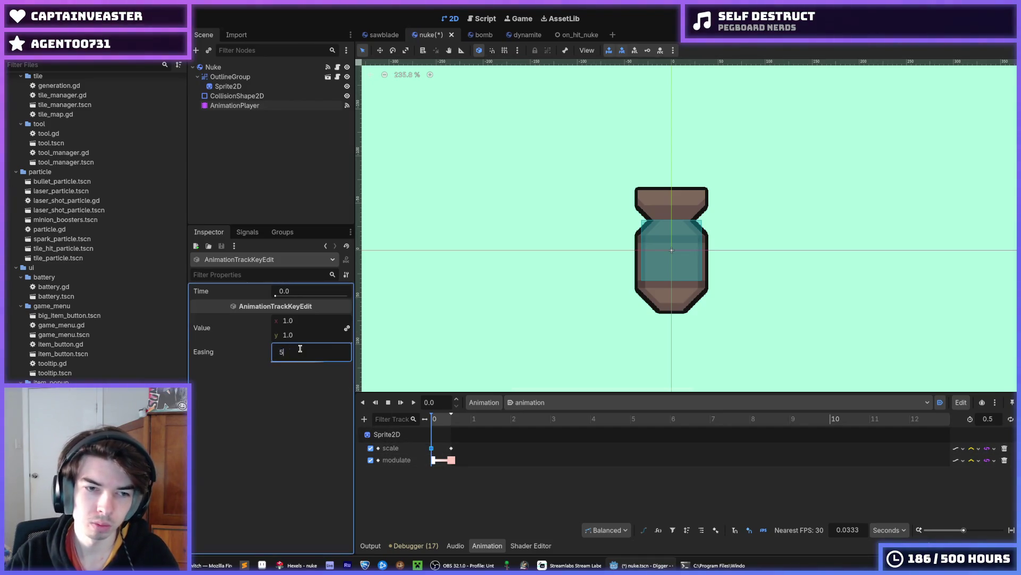
key("ctrl+s")
left_click(414, 403)
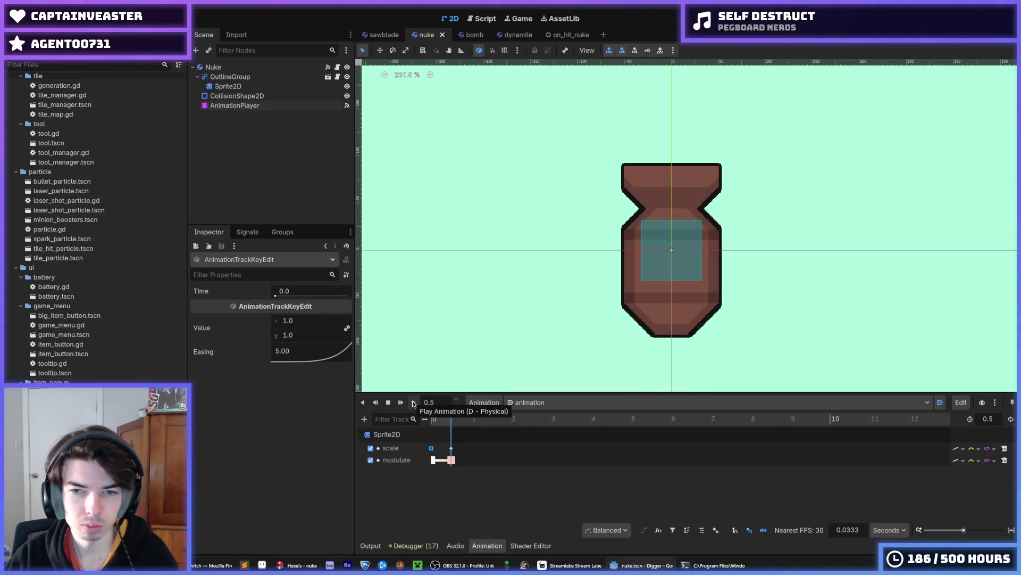
key("F6")
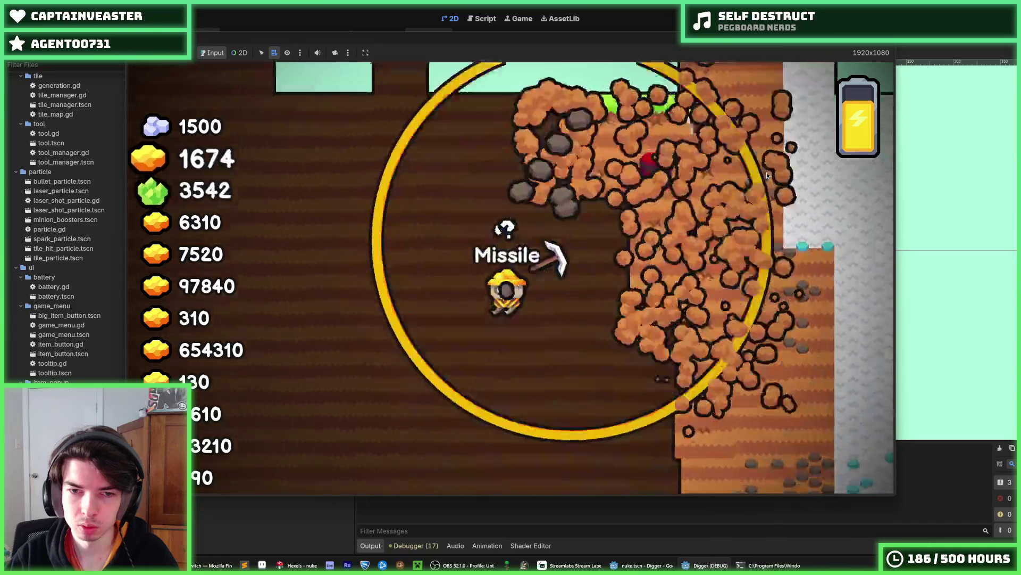
Stop the running game with F8 and save the nuke scene with Ctrl+S.
key("F8")
key("ctrl+s")
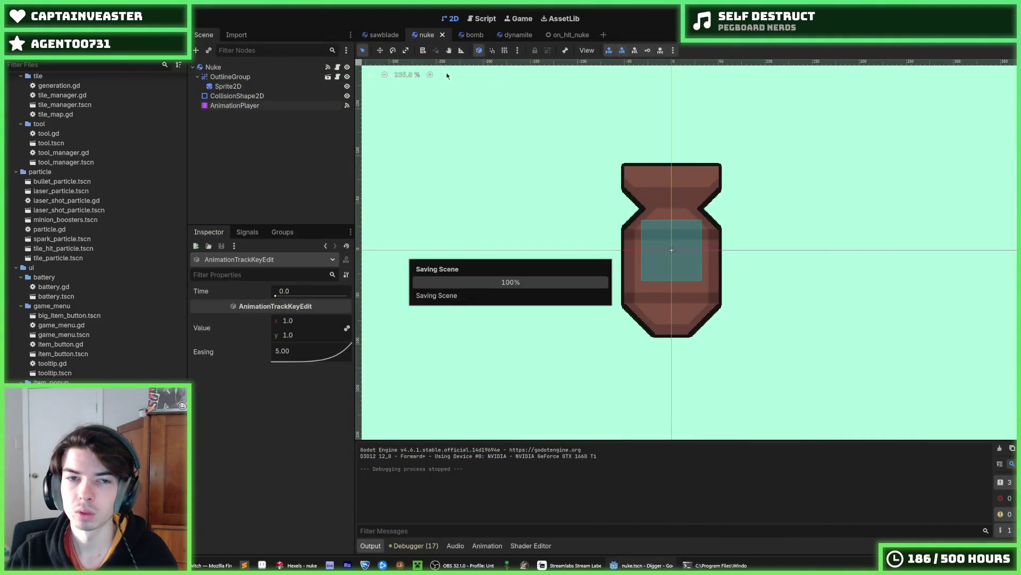
Open nuke.gd and select the _on_body_entered line and its function name.
left_click(472, 18)
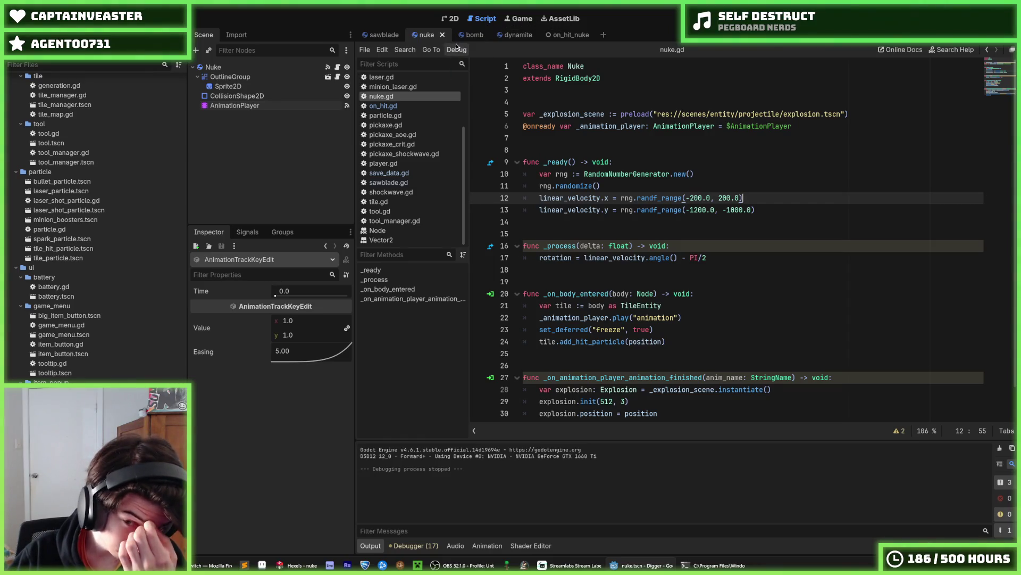
double_click(568, 294)
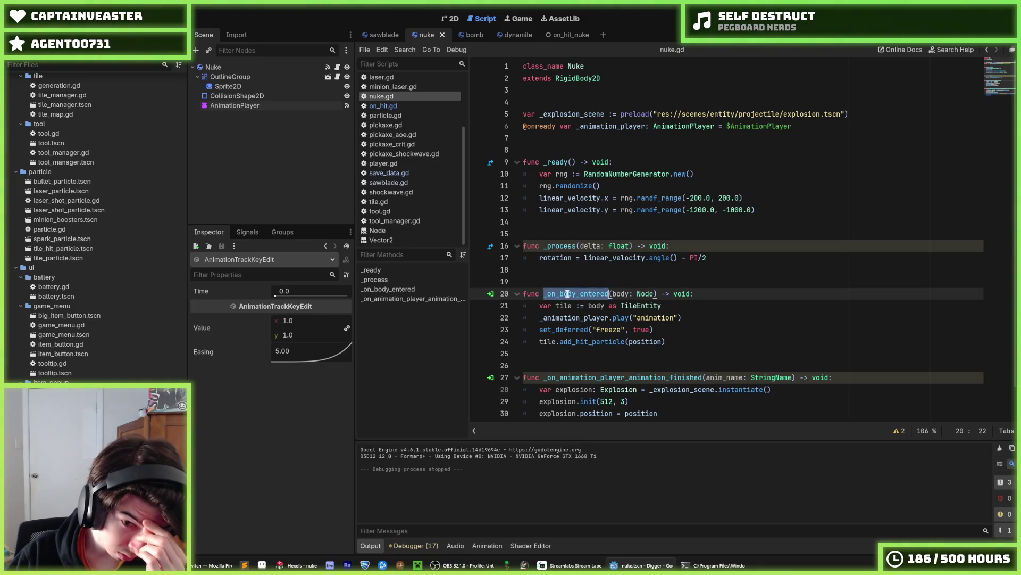
left_click(568, 293)
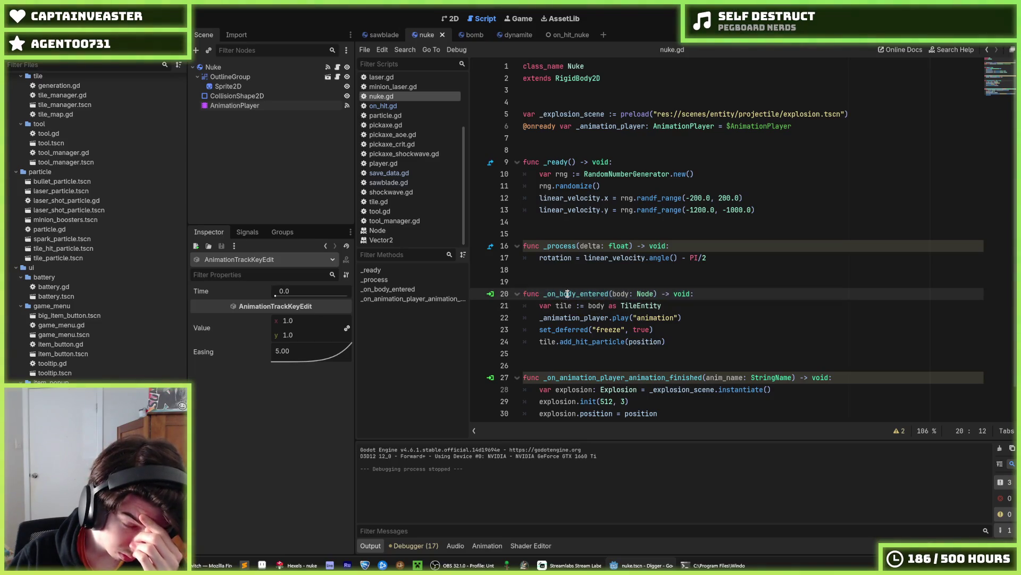
triple_click(568, 293)
triple_click(568, 294)
left_click(568, 293)
left_click(567, 294)
triple_click(568, 294)
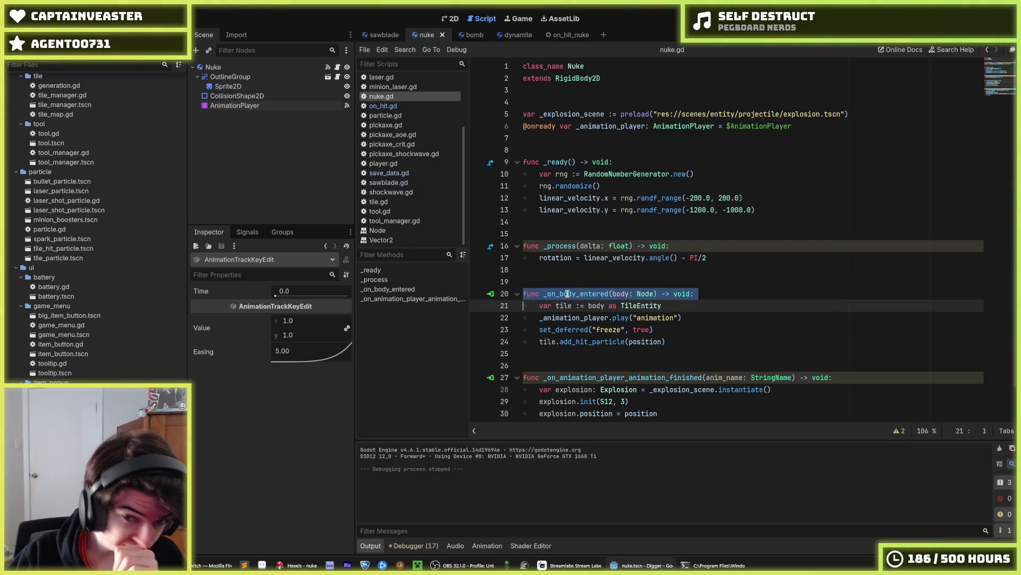
double_click(568, 294)
double_click(567, 293)
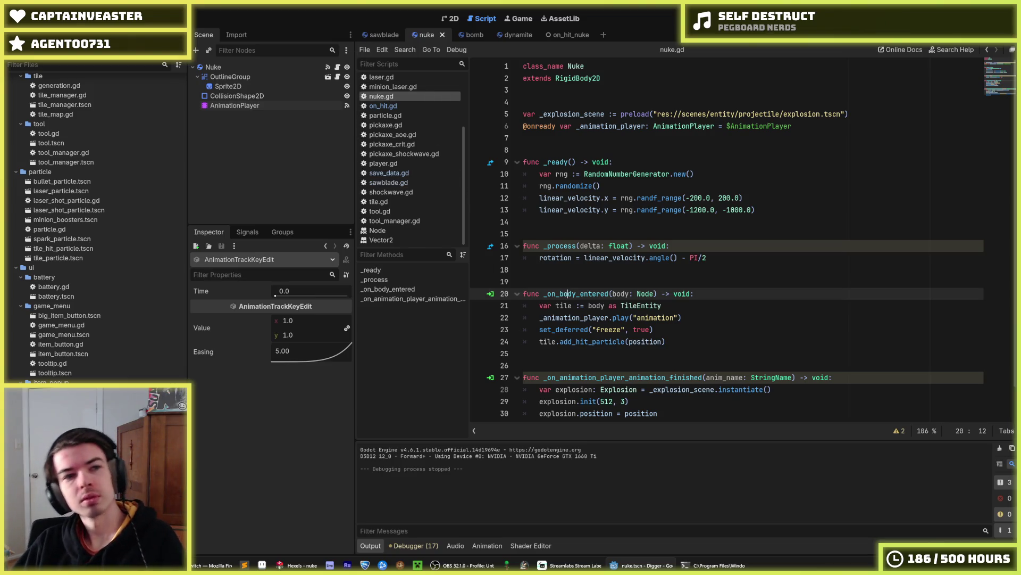
Browse the Project menu, then dismiss the debug options.
left_click(42, 18)
mouse_move(72, 18)
left_click(660, 161)
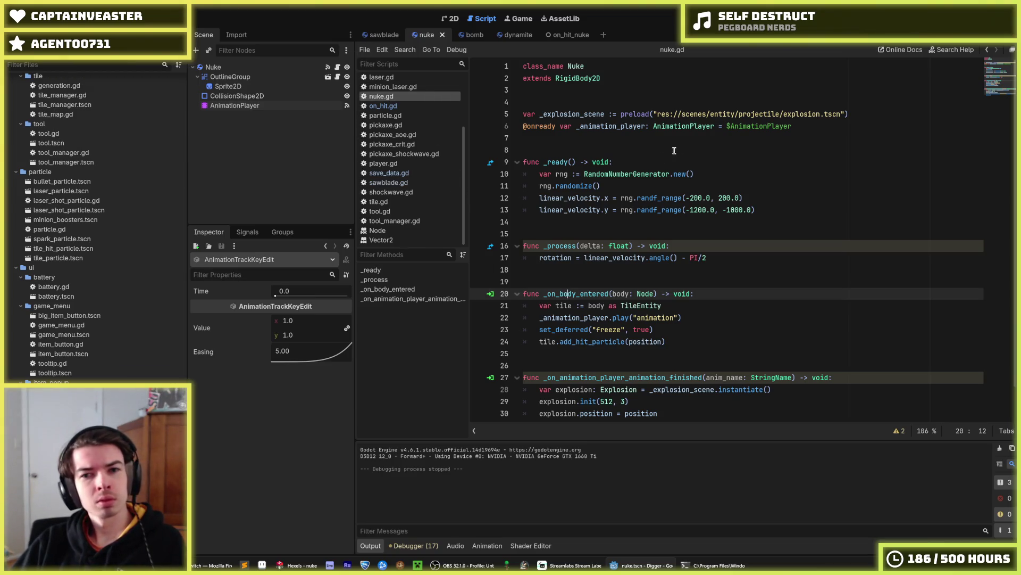
left_click(638, 150)
key("F5")
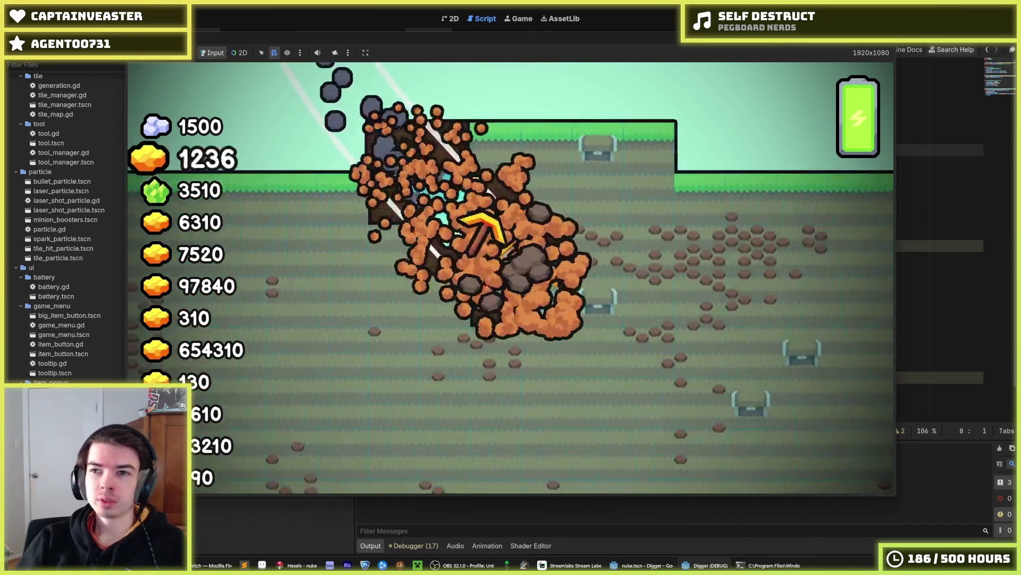
key("F8")
left_click(234, 106)
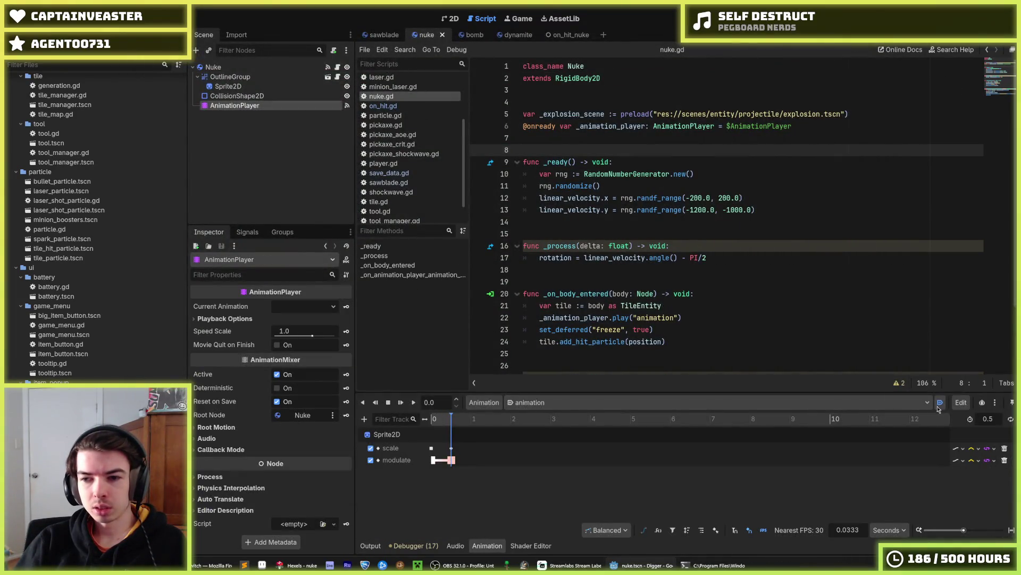
key("ctrl+s")
left_click(711, 174)
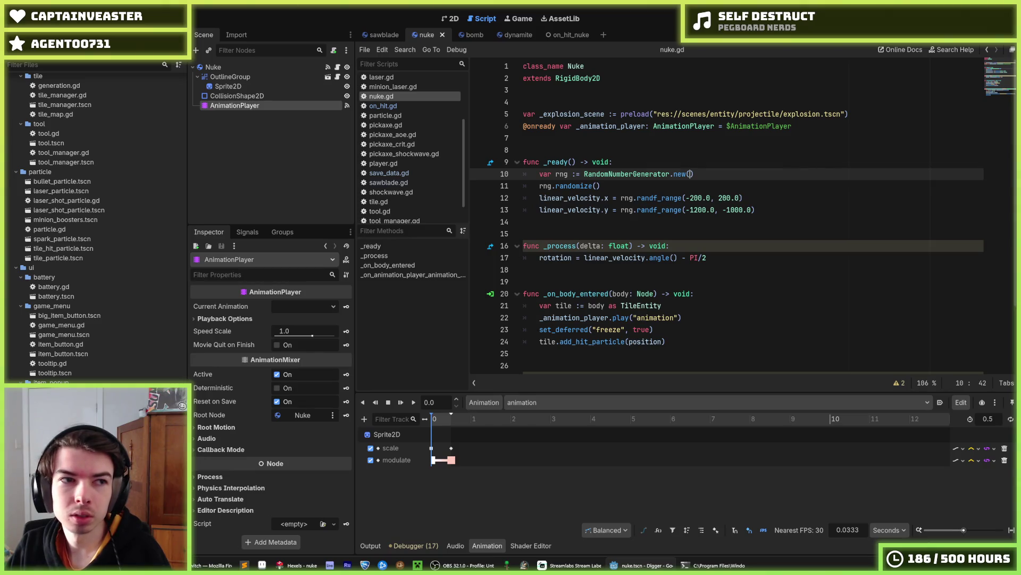
key("F5")
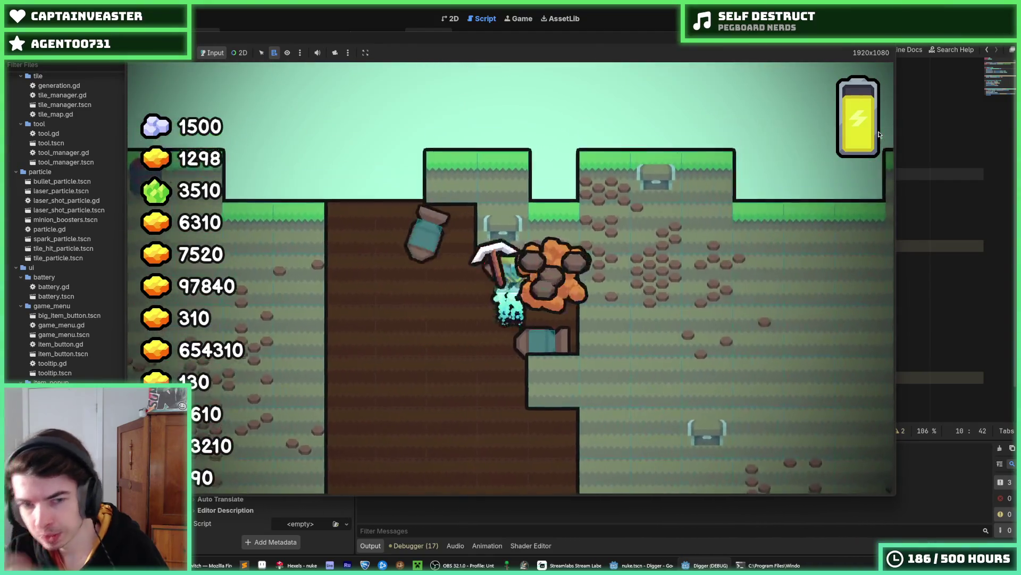
key("alt+F4")
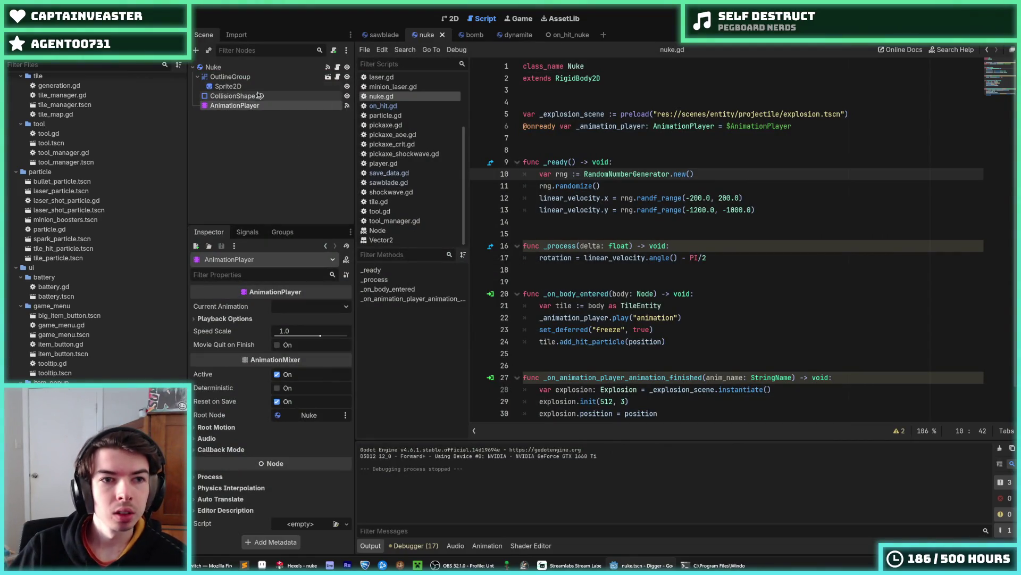
Select the Nuke root body, expand its Deactivation settings, and highlight _on_body_entered on line 20.
left_click(234, 68)
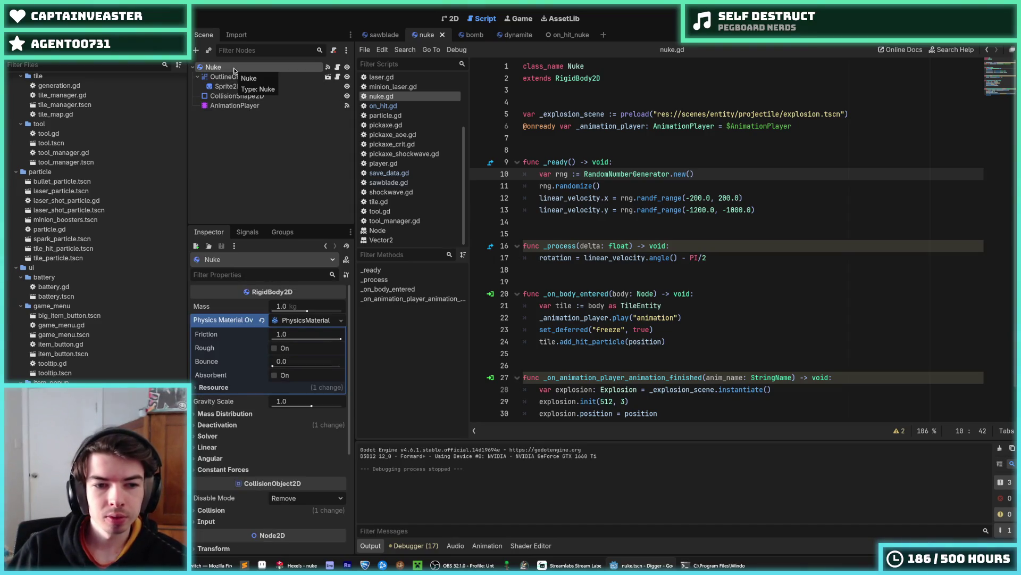
left_click(234, 424)
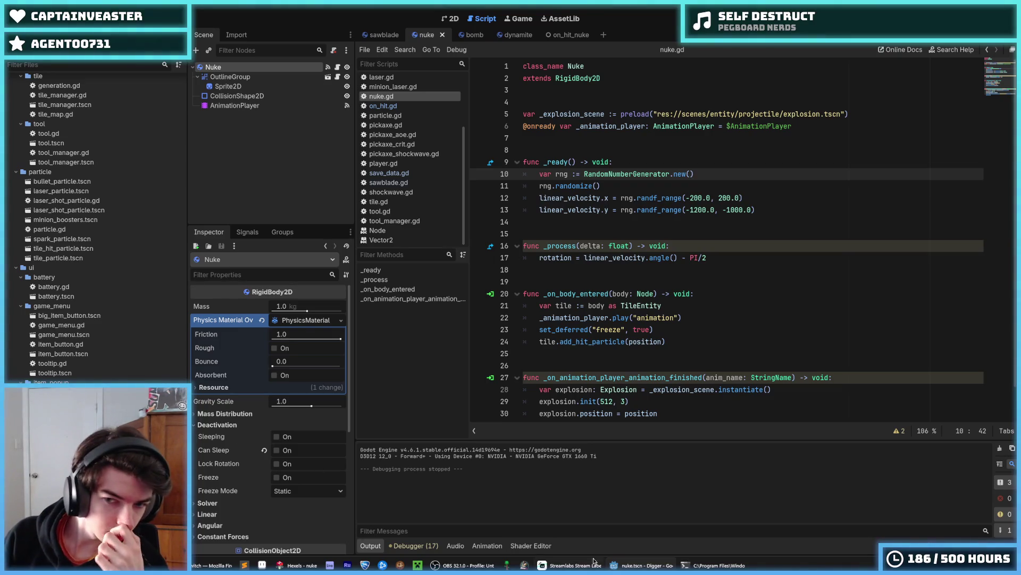
double_click(586, 294)
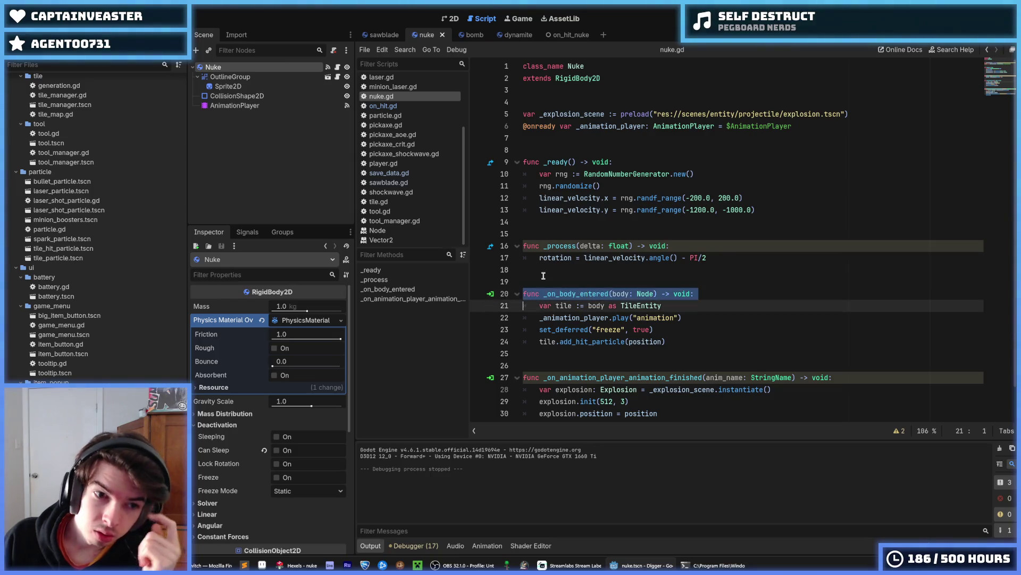
left_click(665, 198)
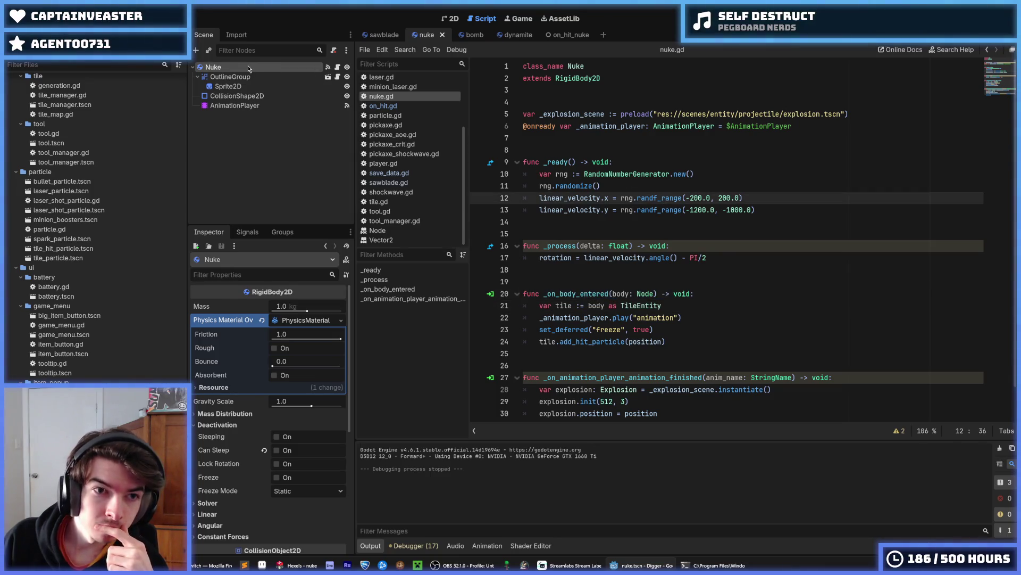
Show the Nuke's Signals and inspect body_entered's connection to the _on_body_entered handler.
left_click(246, 231)
left_click(250, 274)
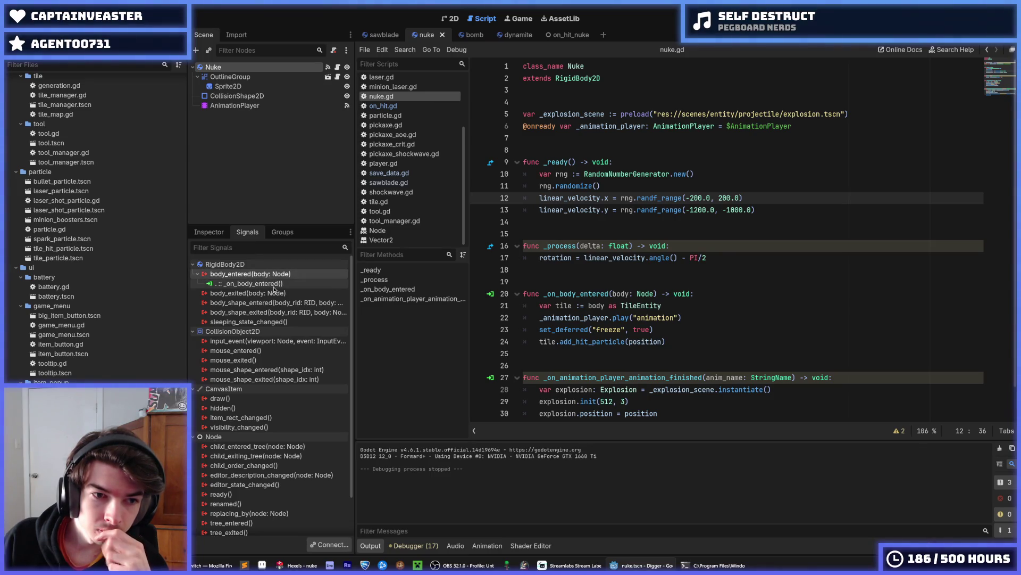
left_click(622, 257)
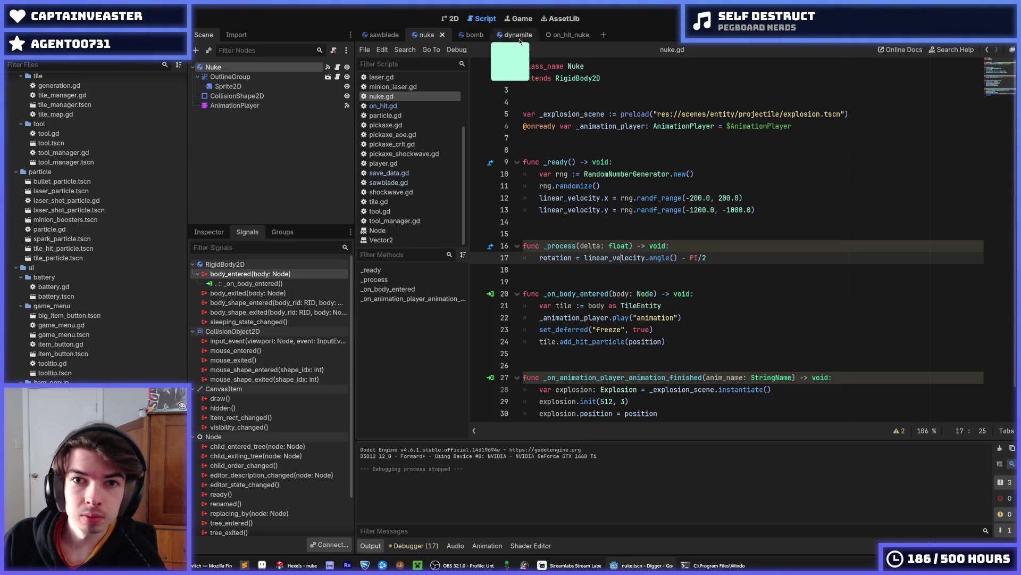
Compare sawblade.gd with nuke.gd and type '2D' into the nuke's body parameter type.
left_click(374, 36)
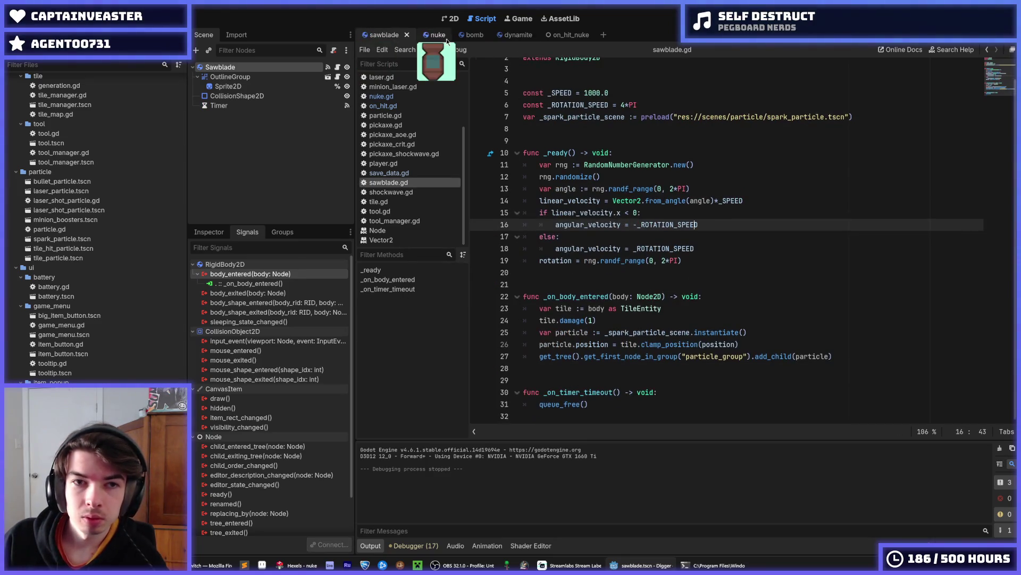
left_click(430, 35)
left_click(376, 35)
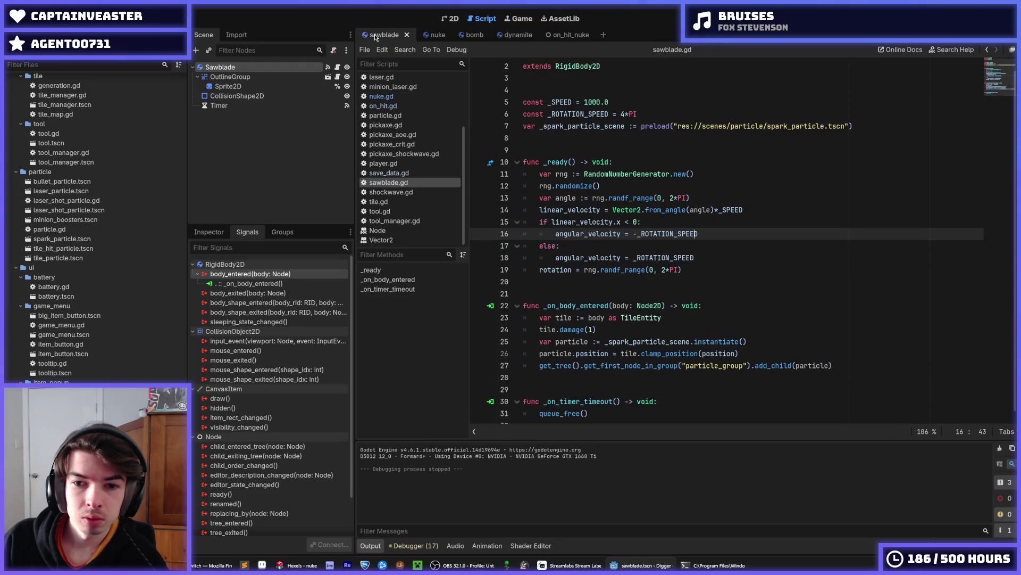
left_click(431, 37)
left_click(655, 294)
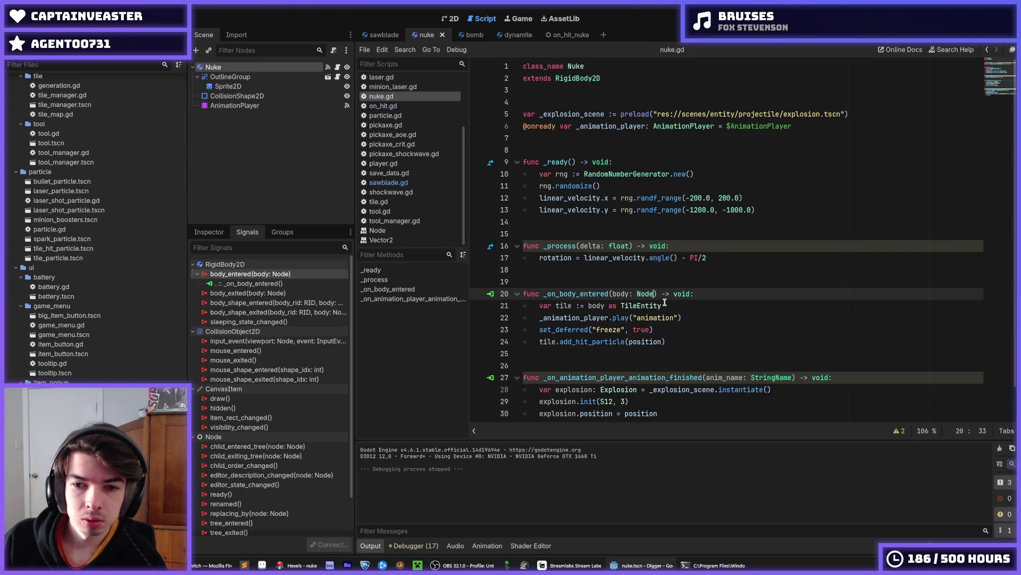
type("2D")
left_click(594, 294)
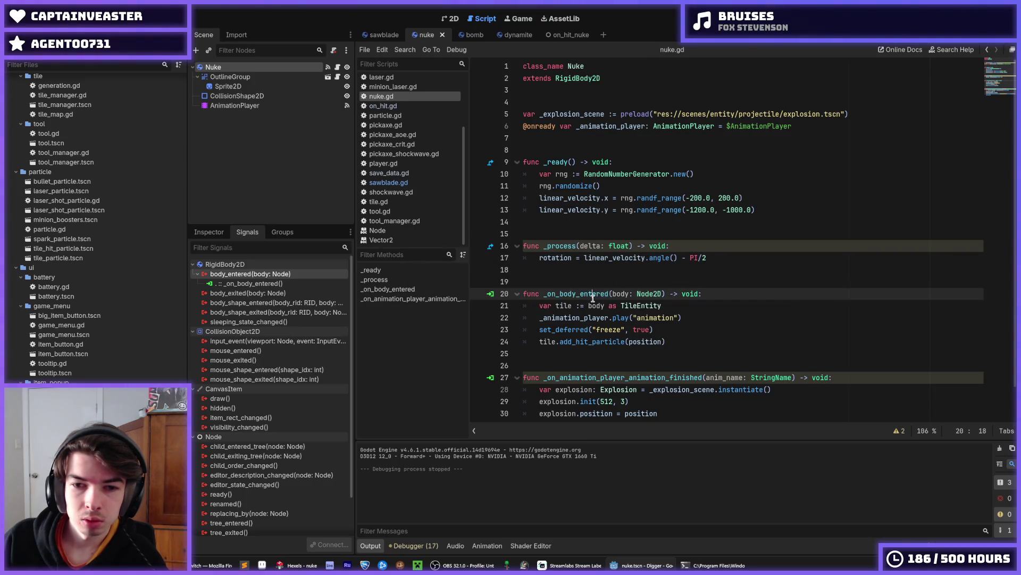
Edit the sawblade's body parameter type on line 22, then show its physics properties.
left_click(375, 37)
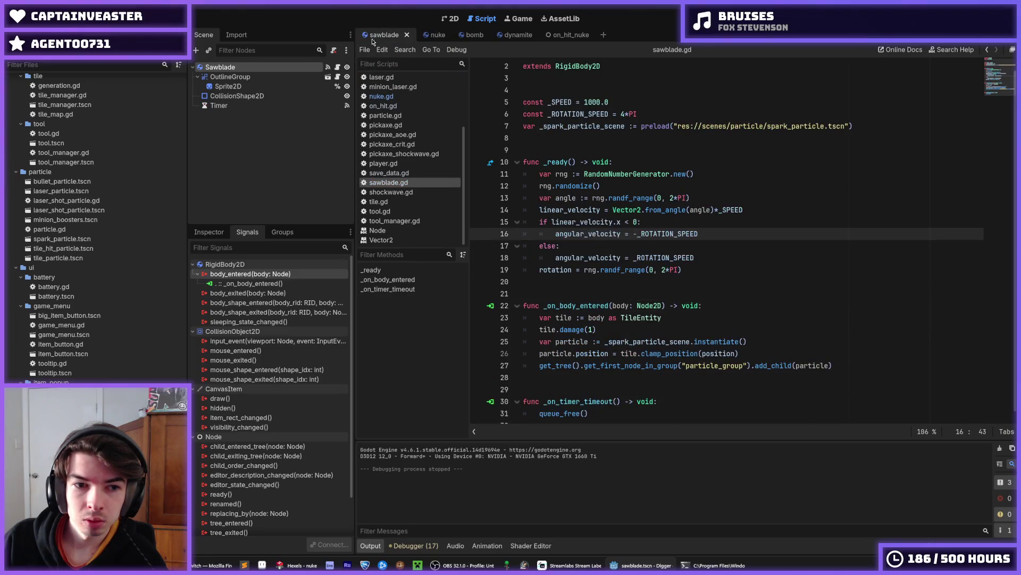
left_click(436, 35)
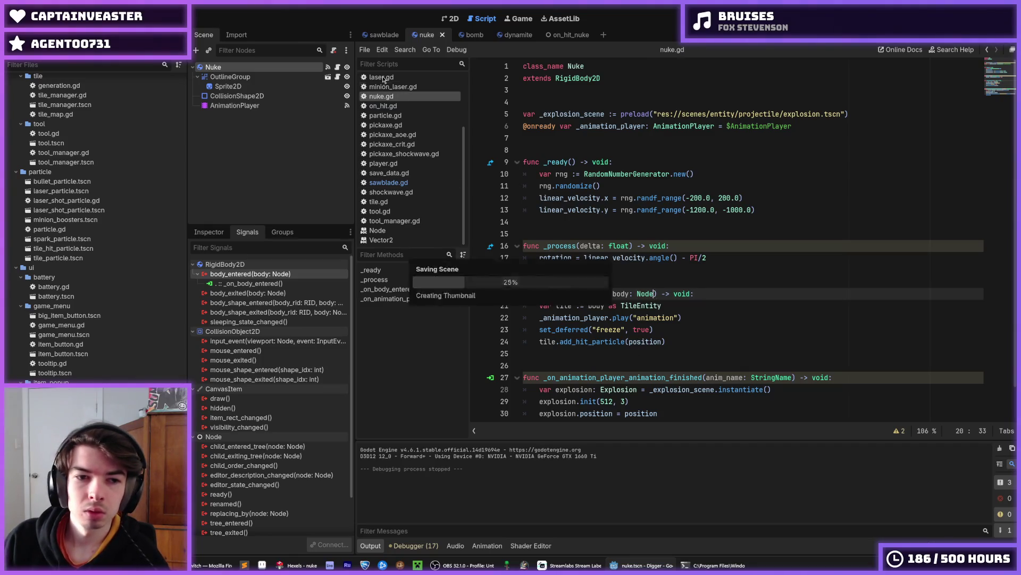
left_click(378, 36)
left_click(662, 306)
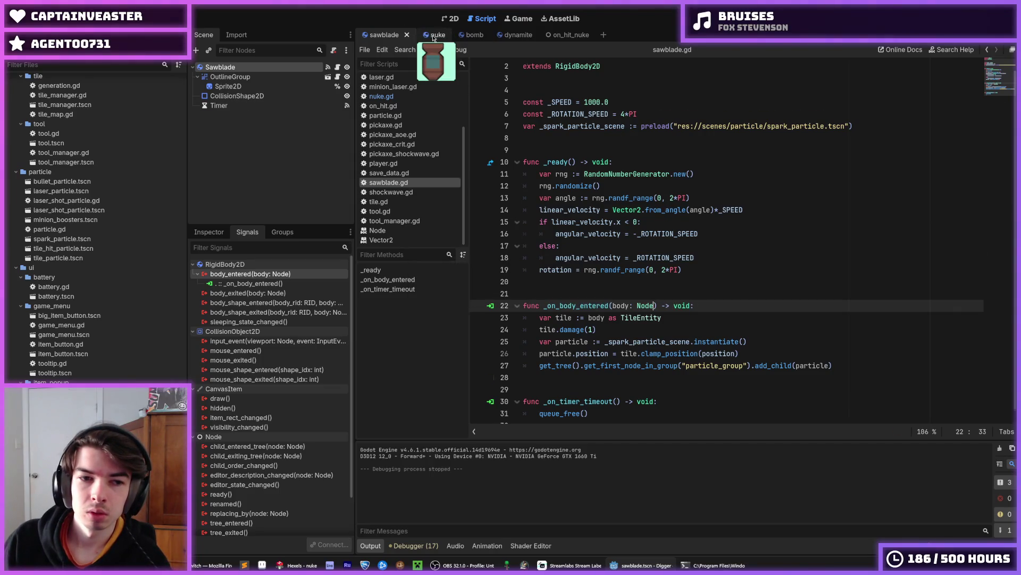
left_click(434, 35)
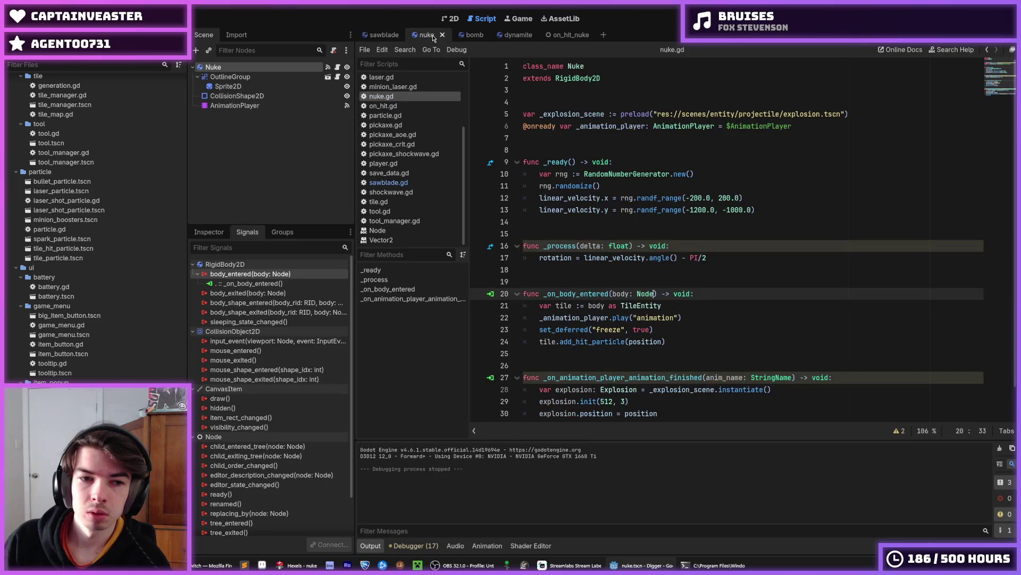
left_click(382, 36)
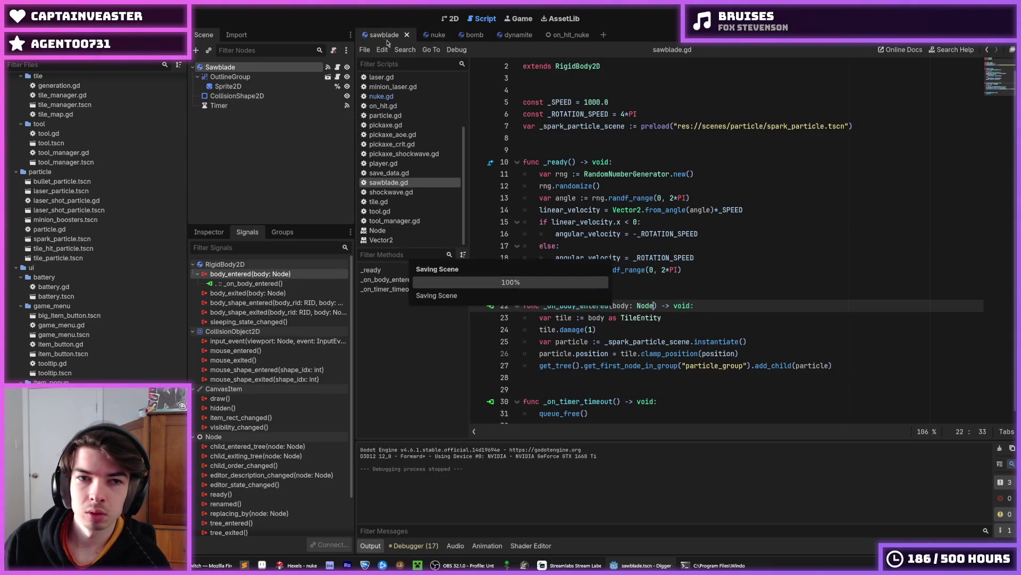
left_click(221, 237)
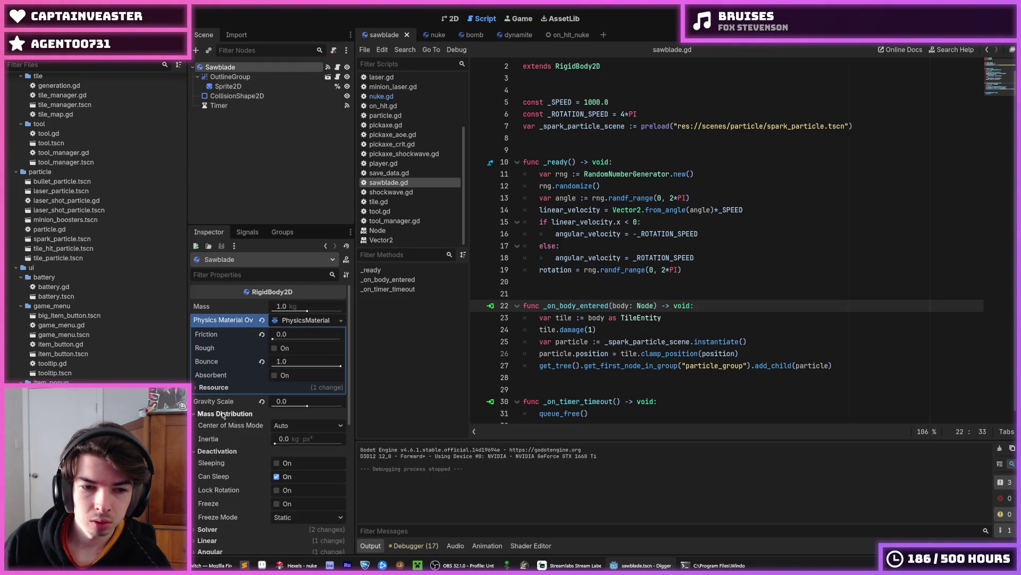
In the nuke scene, toggle Can Sleep and expand the collision layers and masks.
left_click(432, 35)
left_click(276, 451)
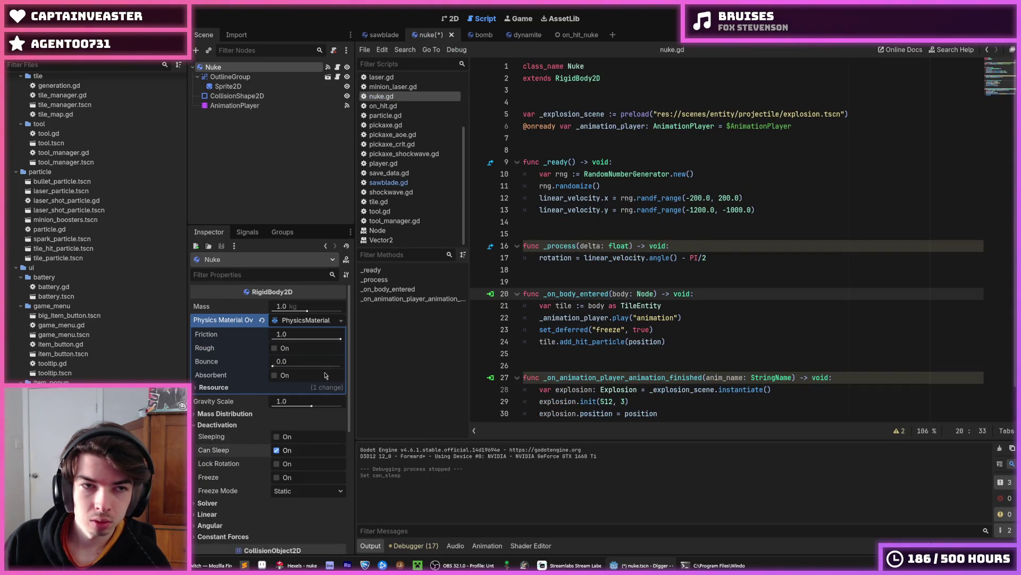
scroll(271, 342, "down", 5)
scroll(271, 341, "up", 3)
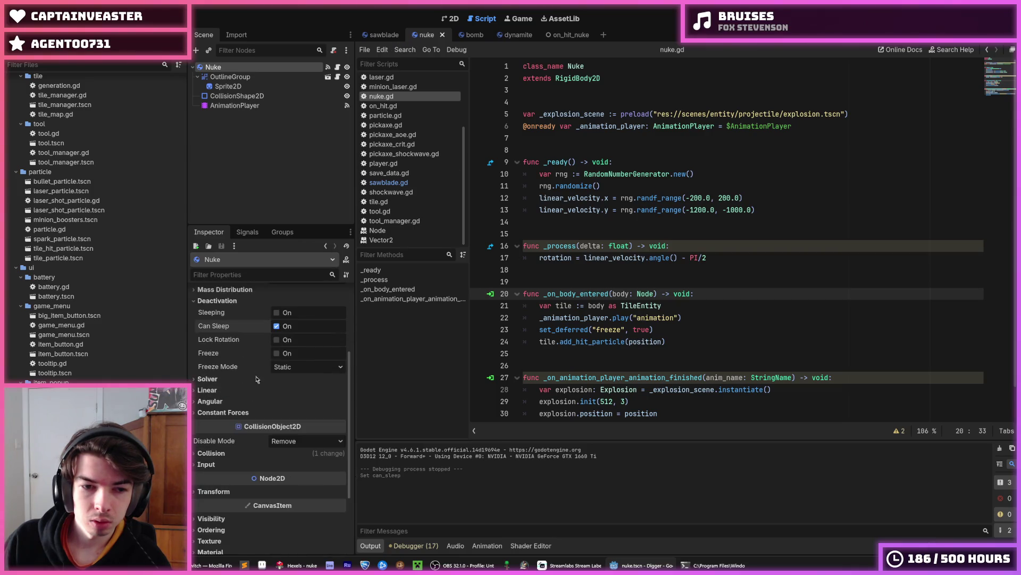
left_click(223, 456)
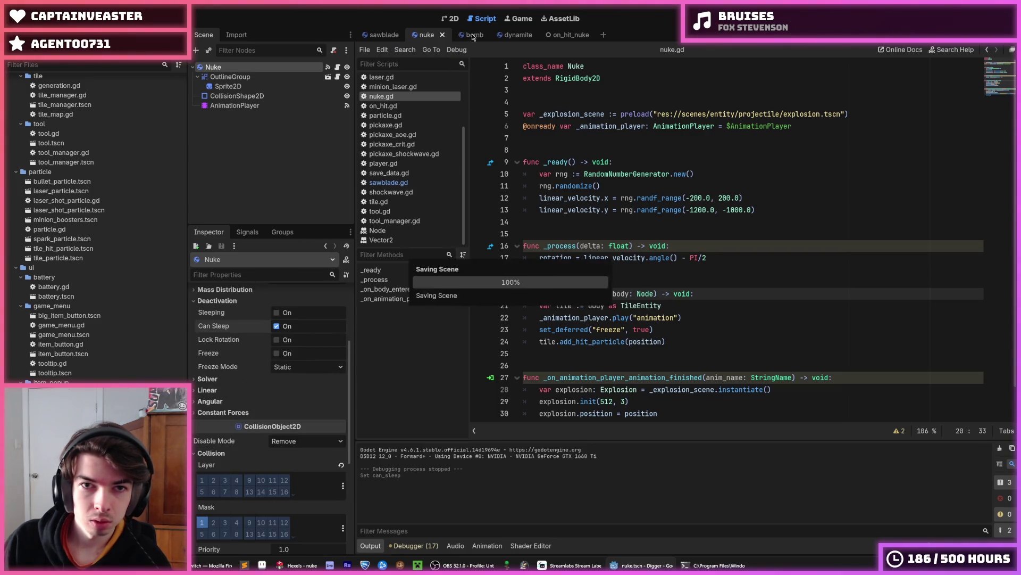
Inspect the sawblade's Linear and Solver physics settings for comparison.
left_click(375, 35)
scroll(231, 381, "down", 3)
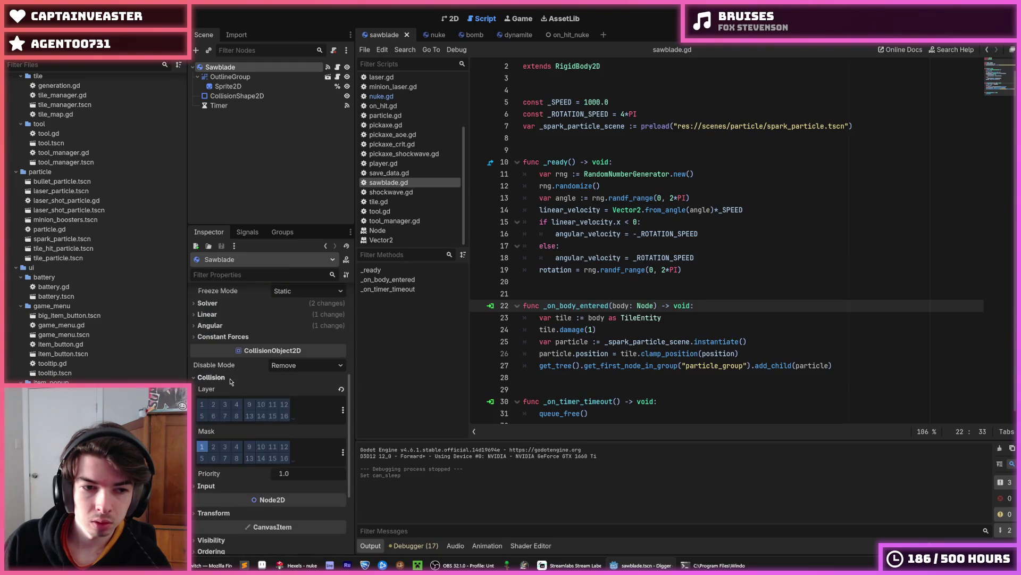
scroll(227, 372, "up", 6)
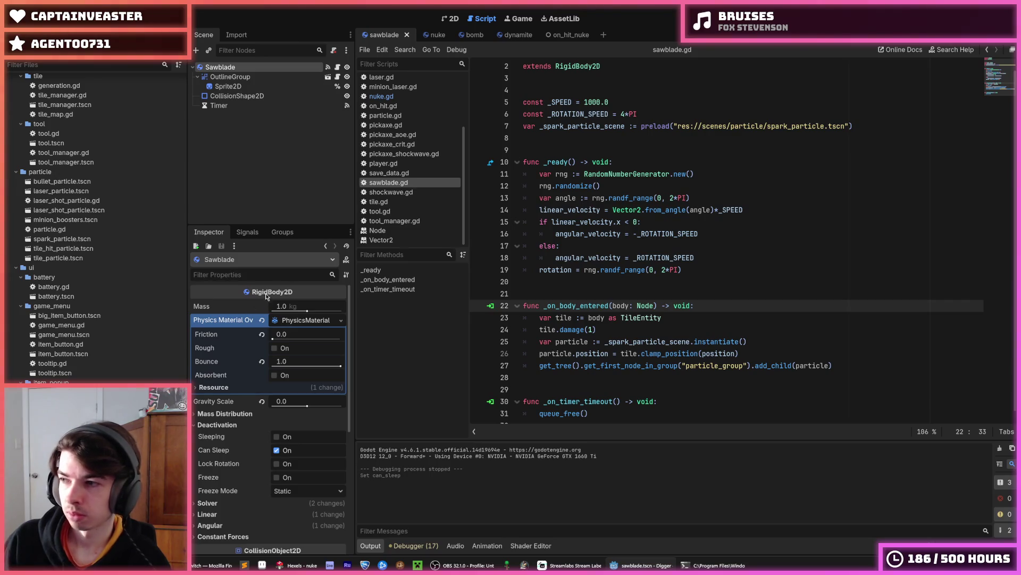
scroll(254, 379, "down", 3)
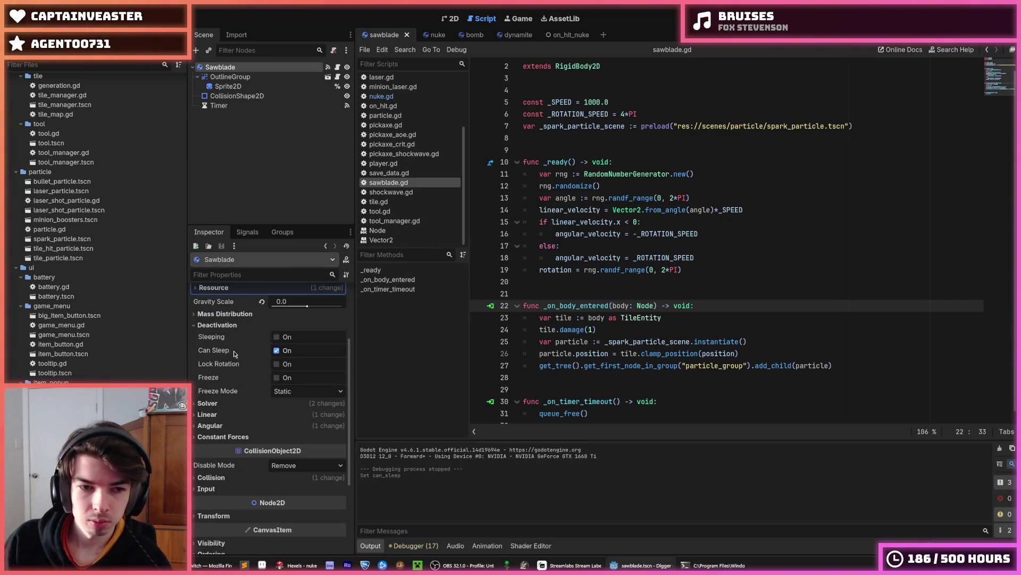
scroll(229, 330, "up", 1)
scroll(226, 314, "down", 1)
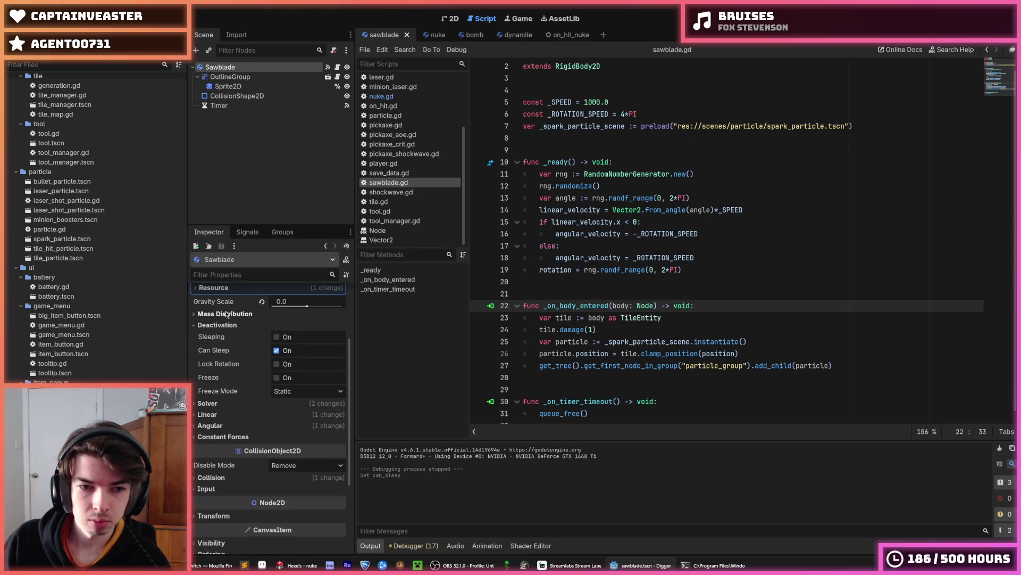
left_click(211, 415)
left_click(213, 415)
left_click(223, 404)
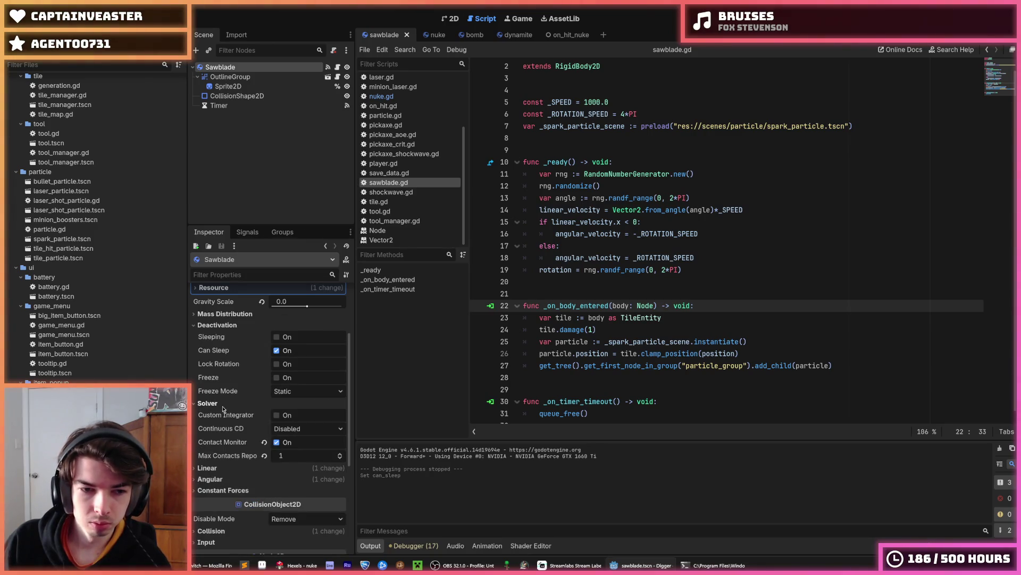
left_click(223, 408)
scroll(233, 346, "up", 2)
Turn off Can Sleep on the Nuke body and save the nuke scene.
left_click(436, 35)
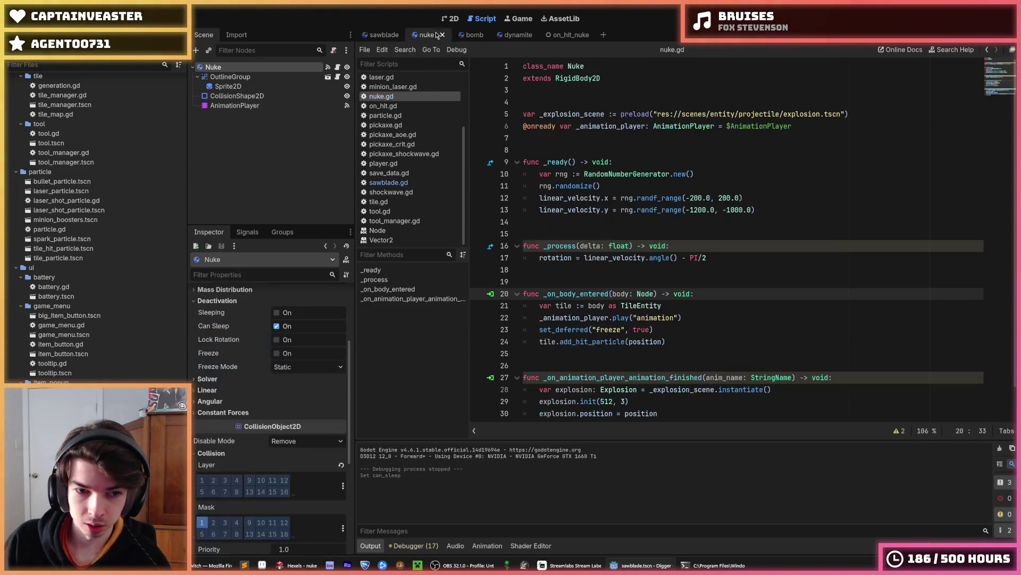
left_click(276, 326)
scroll(269, 362, "up", 5)
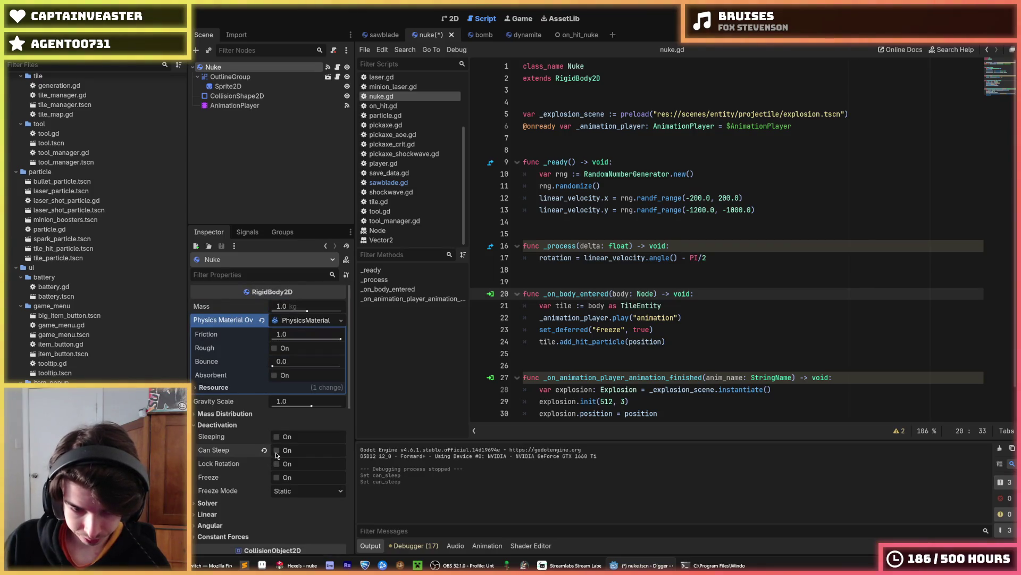
key("ctrl+s")
Browse the Nuke's Deactivation, Solver and Mass Distribution sections, toggling Can Sleep again.
left_click(218, 424)
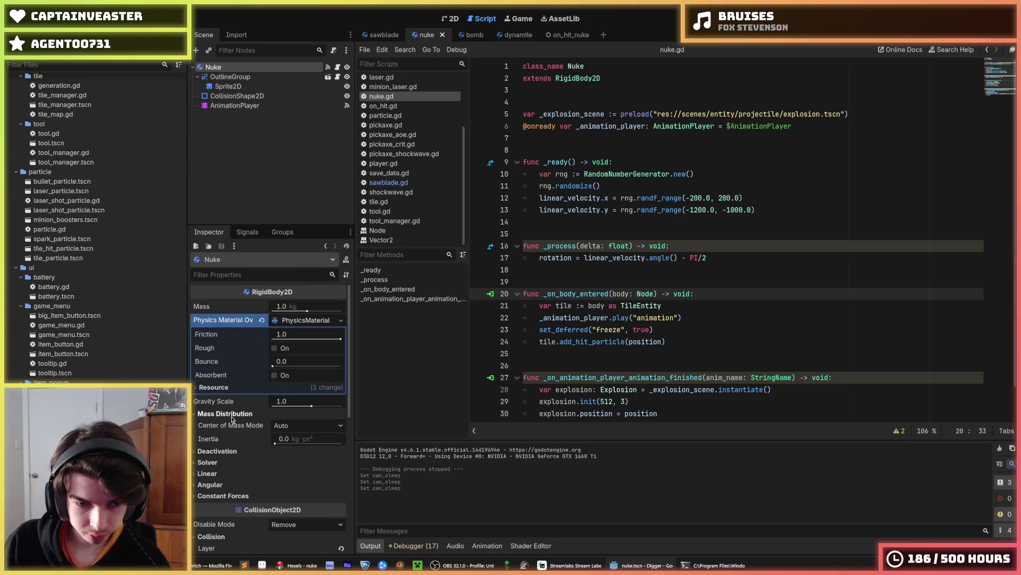
left_click(218, 425)
left_click(218, 424)
left_click(215, 436)
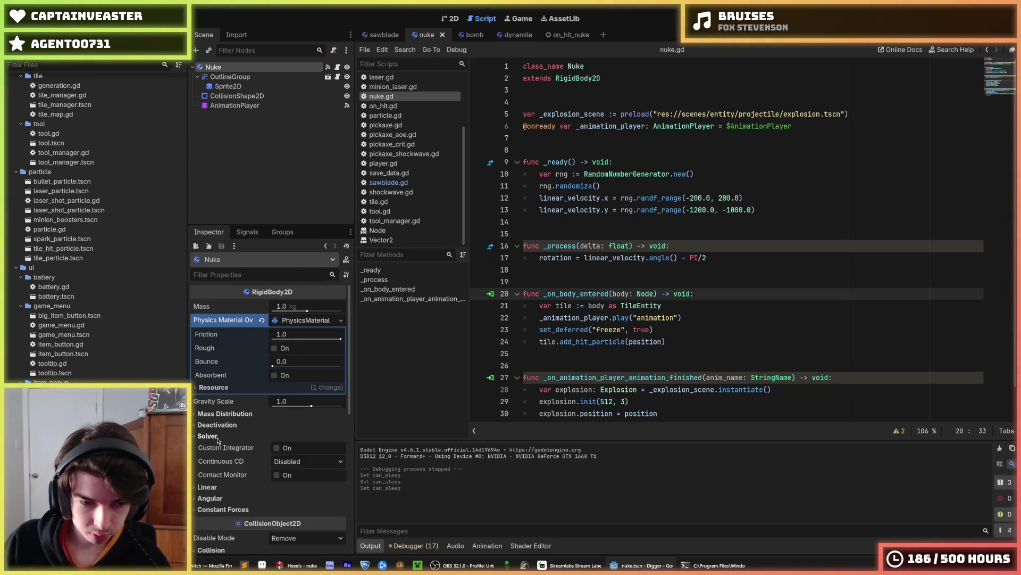
left_click(215, 436)
left_click(219, 414)
left_click(219, 414)
left_click(218, 414)
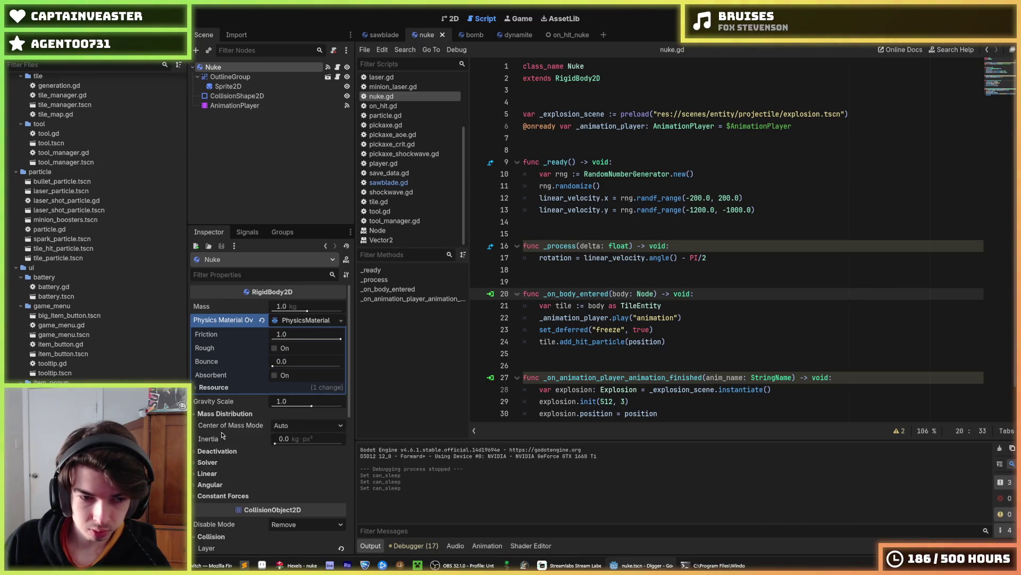
left_click(223, 451)
left_click(277, 476)
left_click(218, 451)
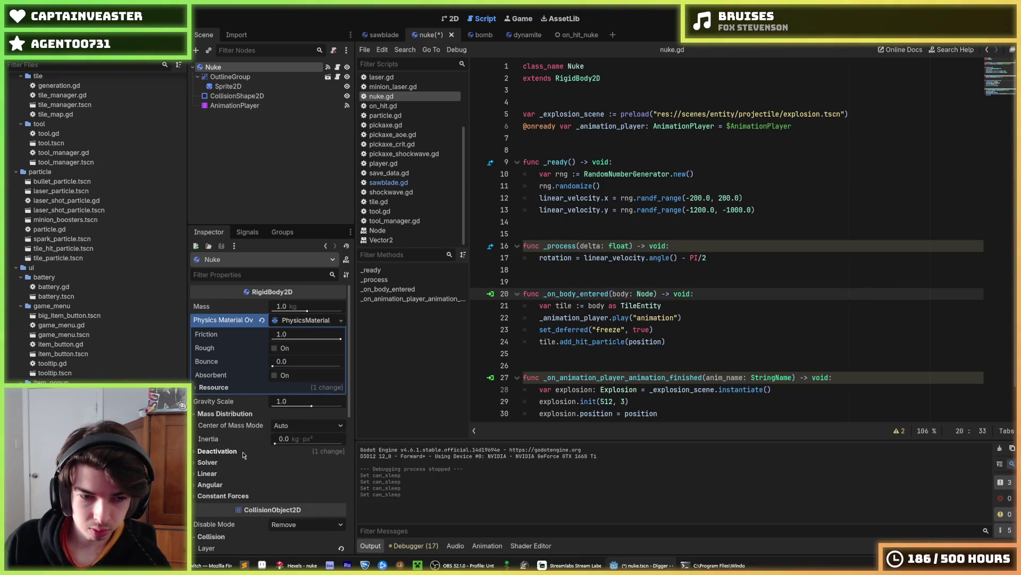
left_click(218, 414)
Expand the Nuke's Solver section and enable Contact Monitor.
left_click(226, 469)
left_click(225, 470)
left_click(225, 469)
left_click(225, 469)
left_click(211, 458)
left_click(211, 458)
left_click(210, 447)
left_click(210, 447)
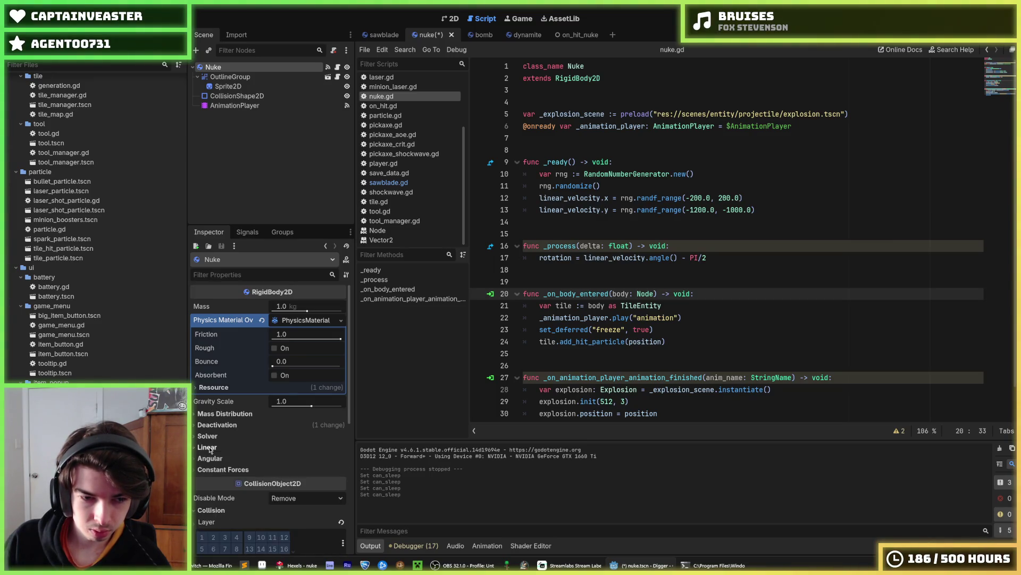
left_click(210, 441)
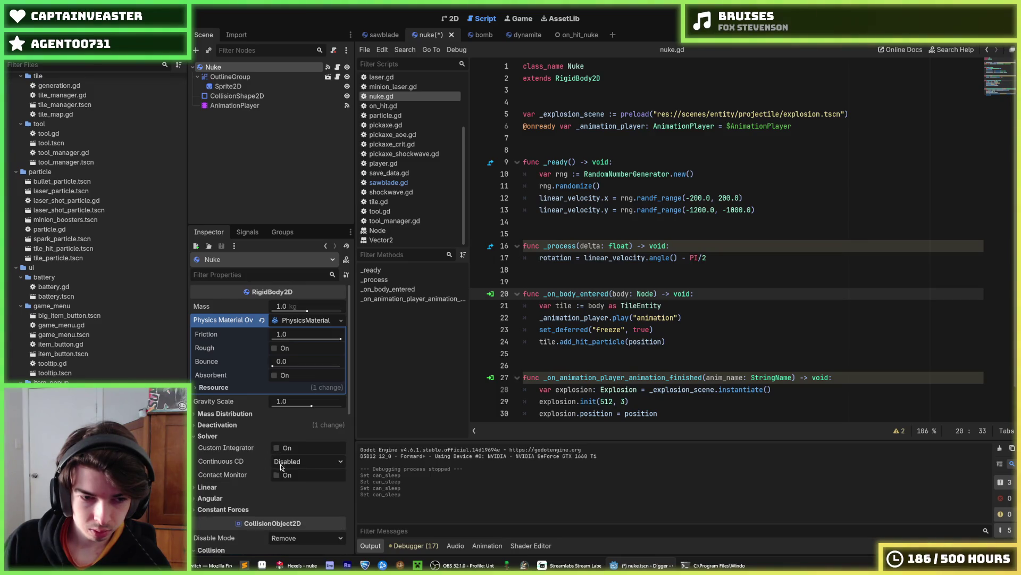
left_click(276, 474)
Run and stop the game, then place the cursor at the end of the _process header in nuke.gd.
key("F5")
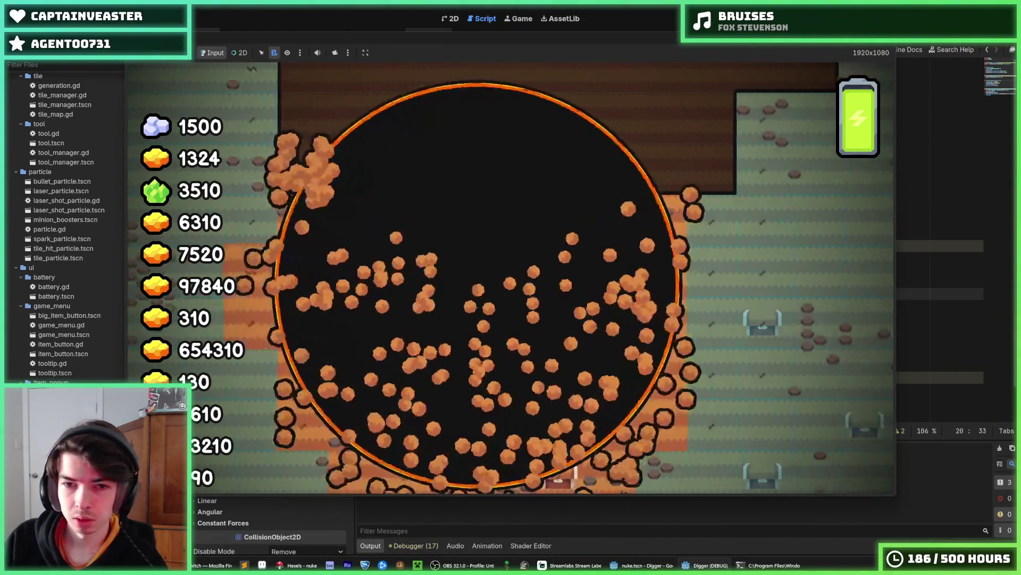
key("F5")
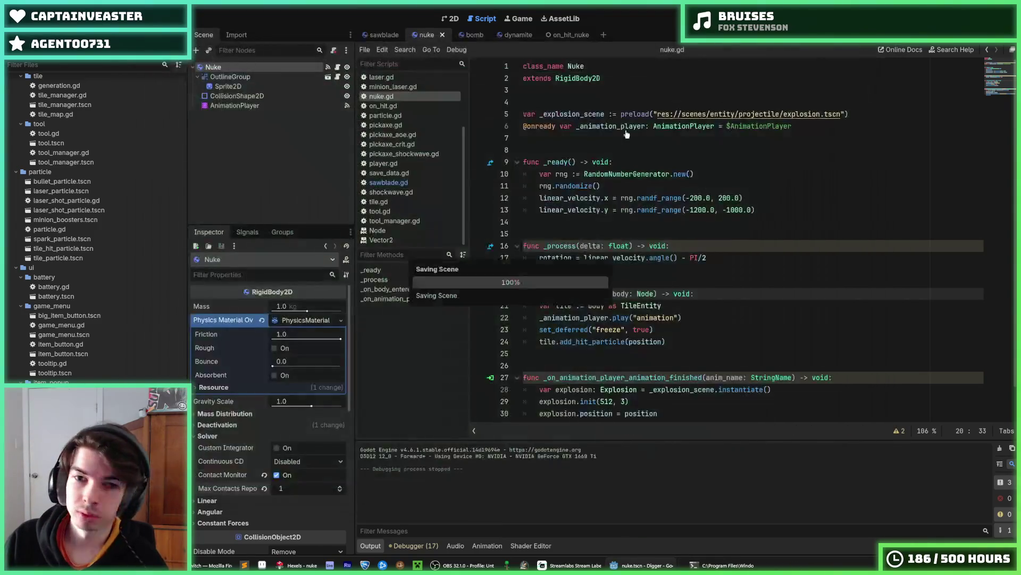
left_click(43, 19)
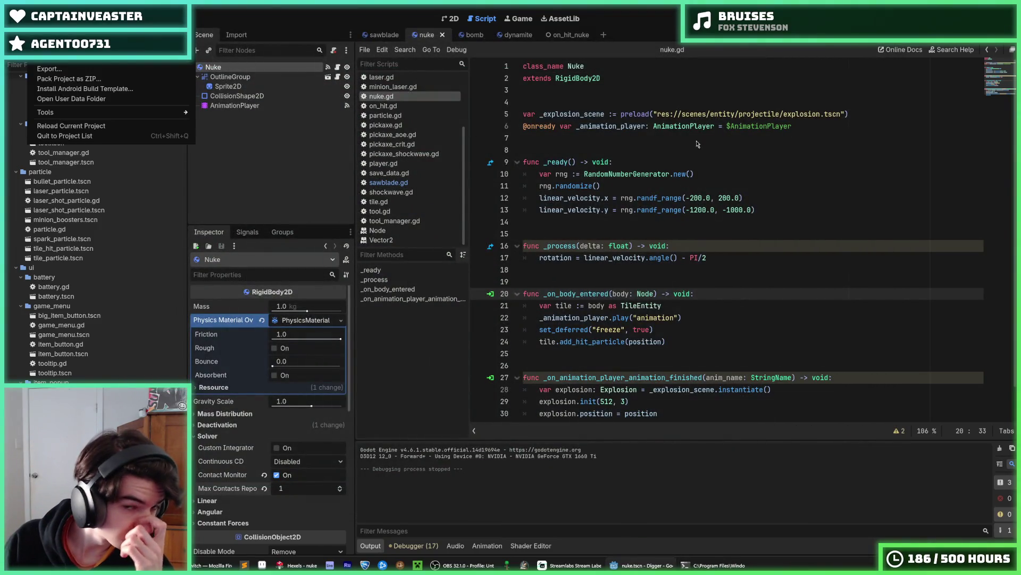
left_click(704, 209)
left_click(715, 242)
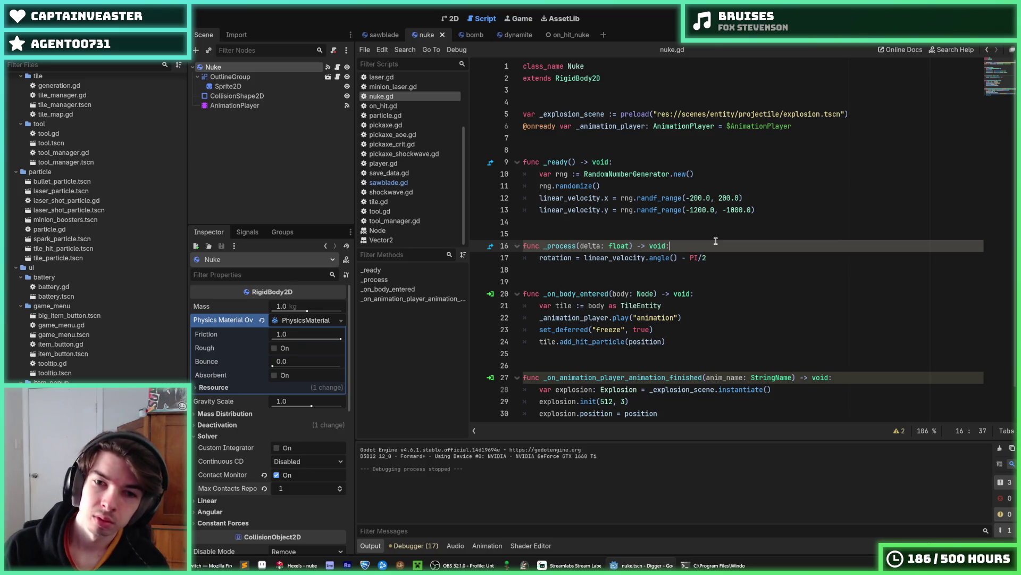
Add 'if linear_velocity > 0:' in _process and indent the rotation line beneath it.
key("Return")
type("if")
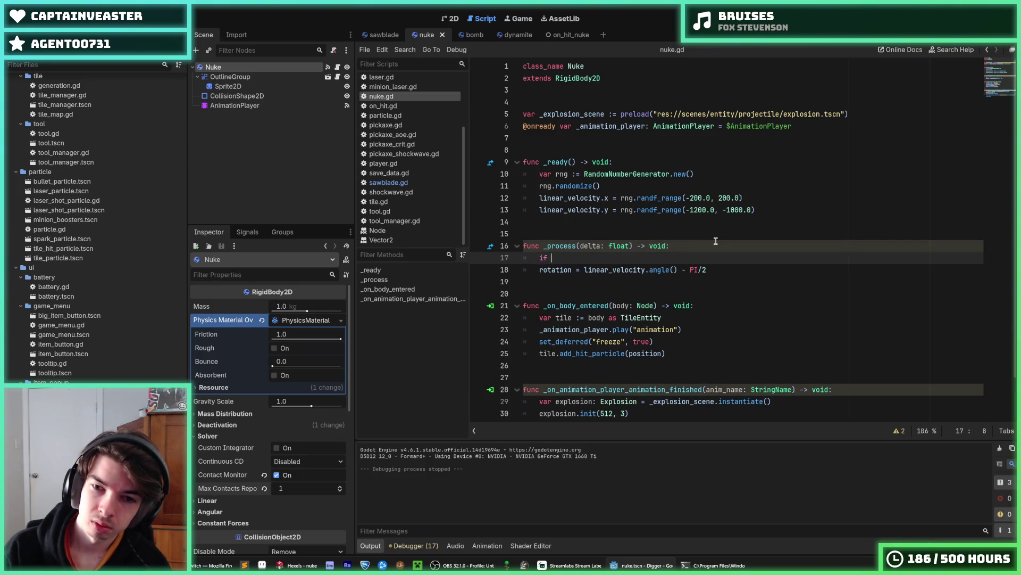
key("BackSpace")
key("BackSpace")
key("BackSpace")
type("not")
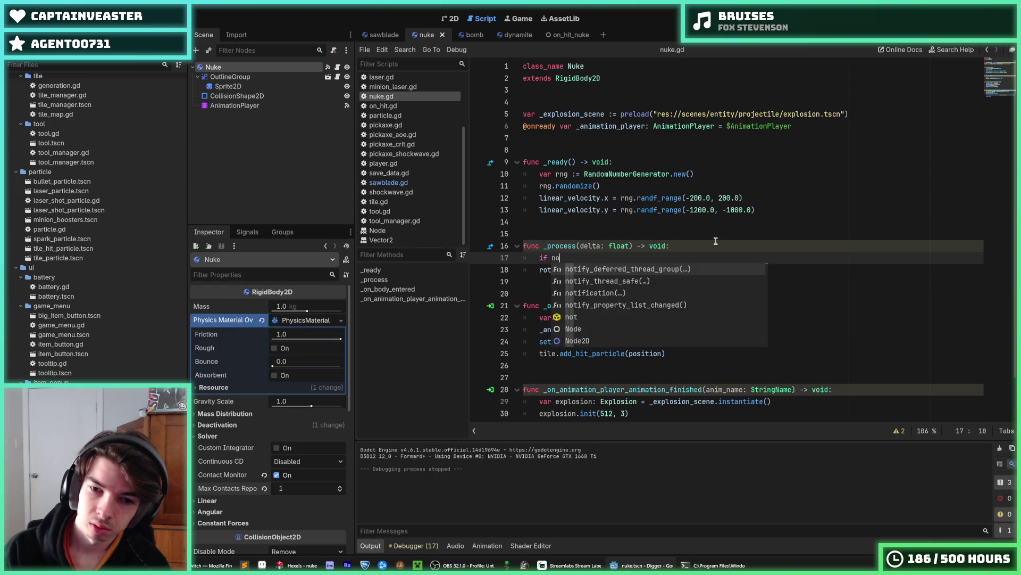
key("BackSpace")
key("BackSpace")
key("BackSpace")
type("linear_")
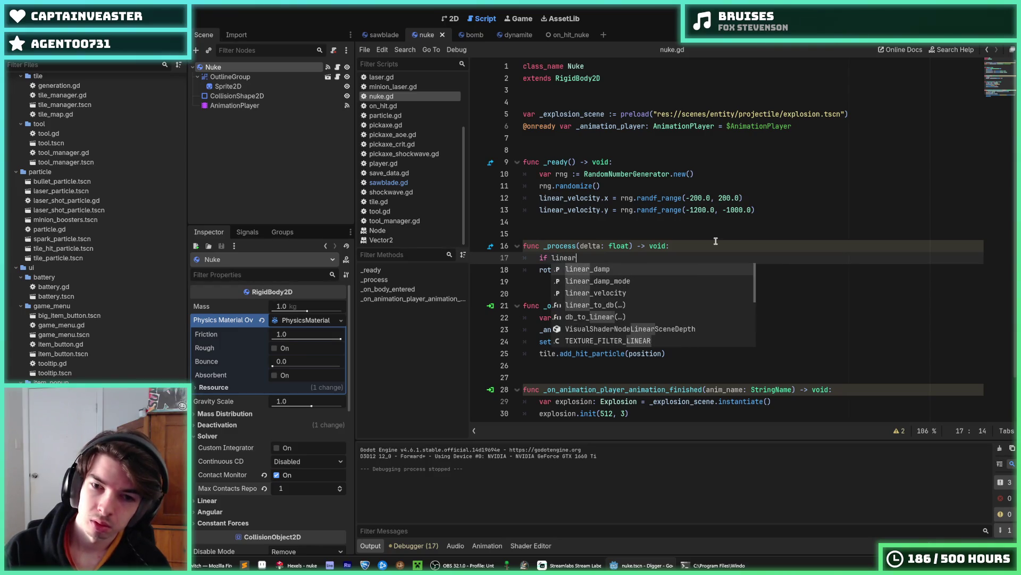
type("veloci")
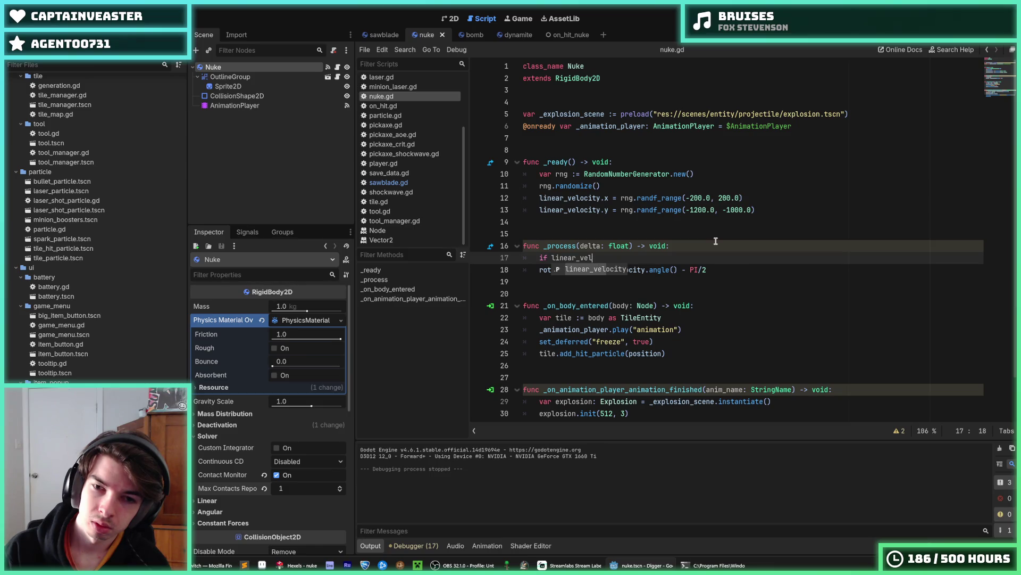
type("ty > 0:")
key("Down")
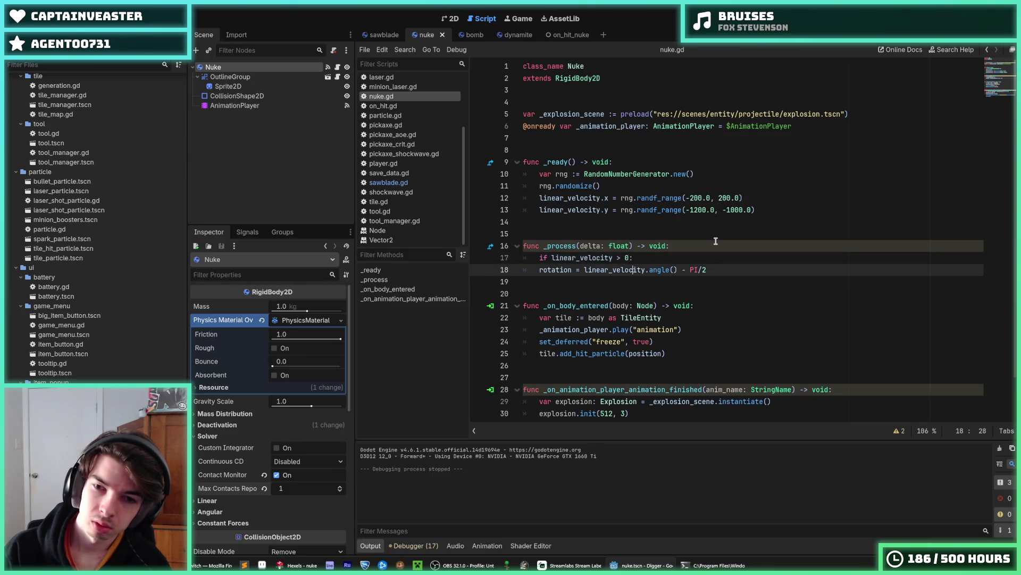
key("Tab")
key("Up")
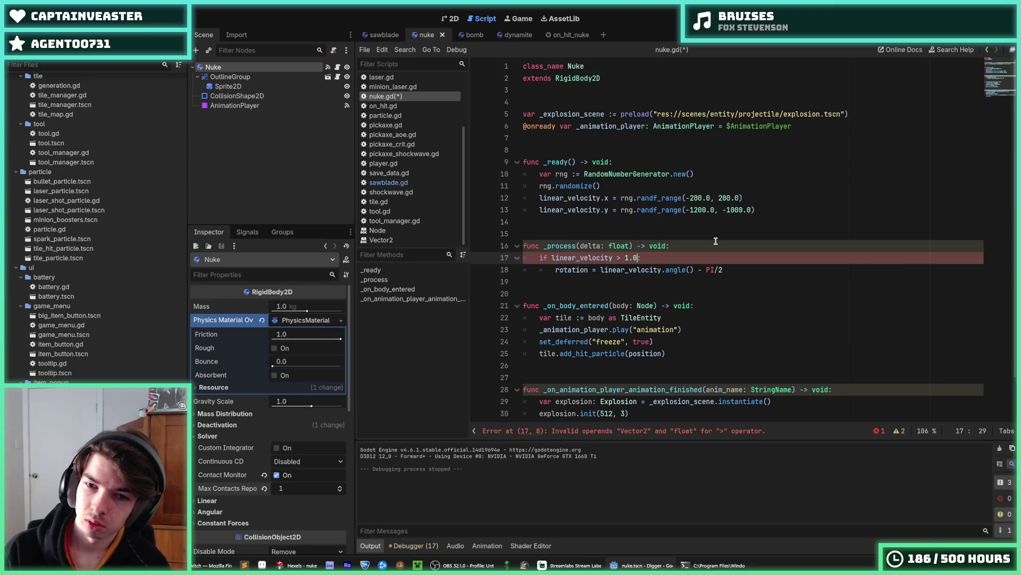
key("Down")
key("Up")
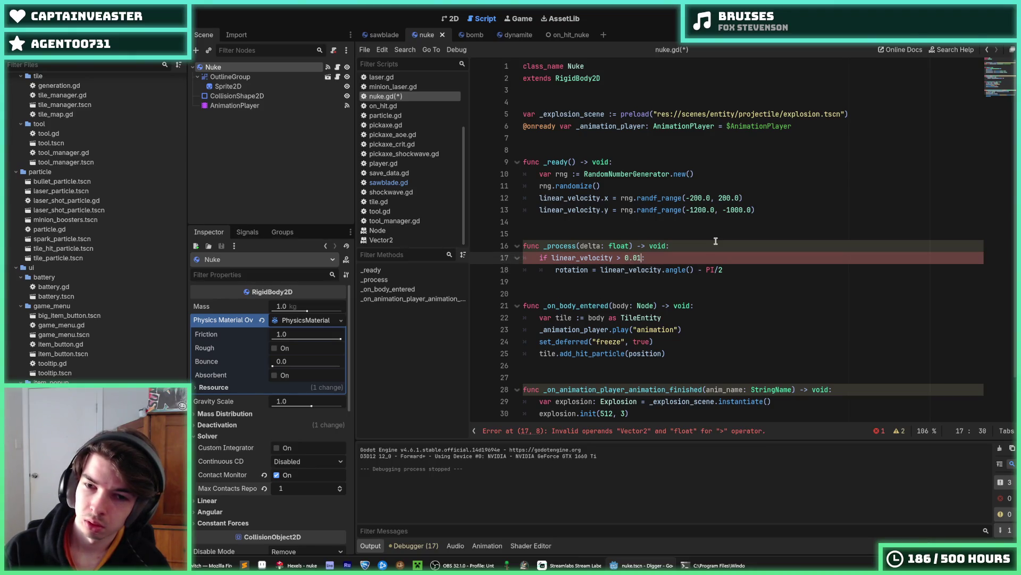
key("Down")
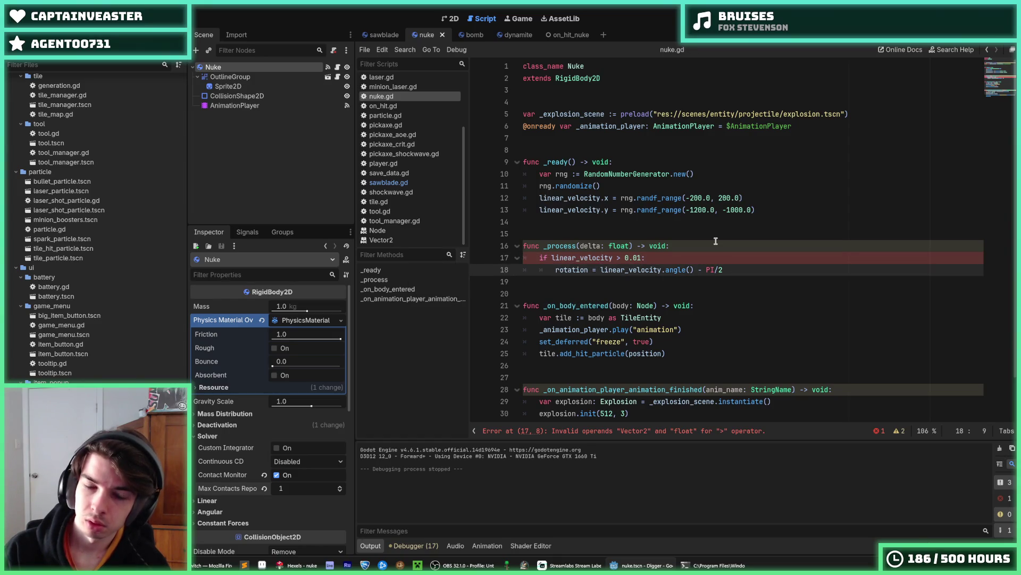
key("Up")
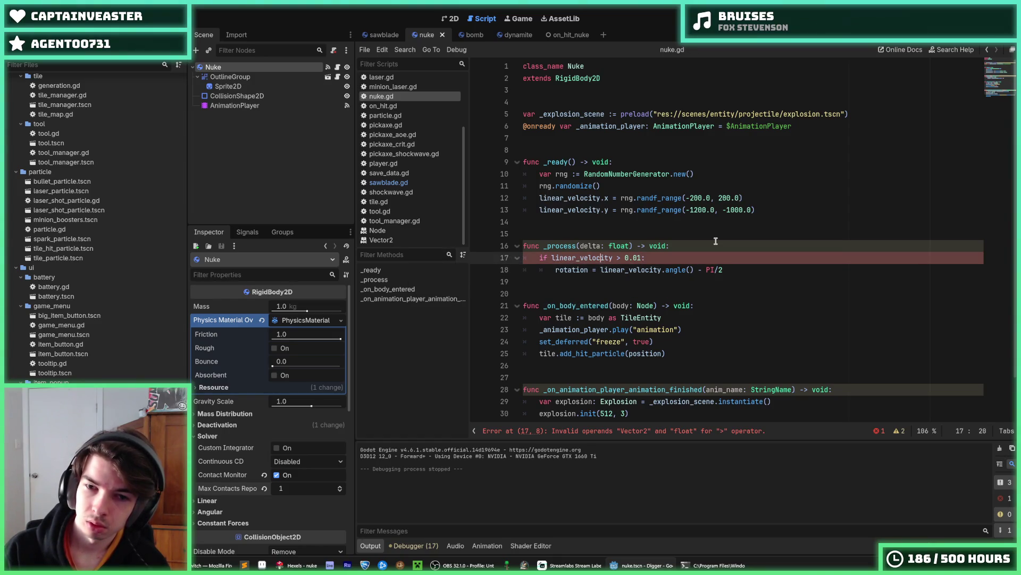
Change the condition to use linear_velocity.length(), save nuke.gd, and run the game.
key("Delete")
type("l")
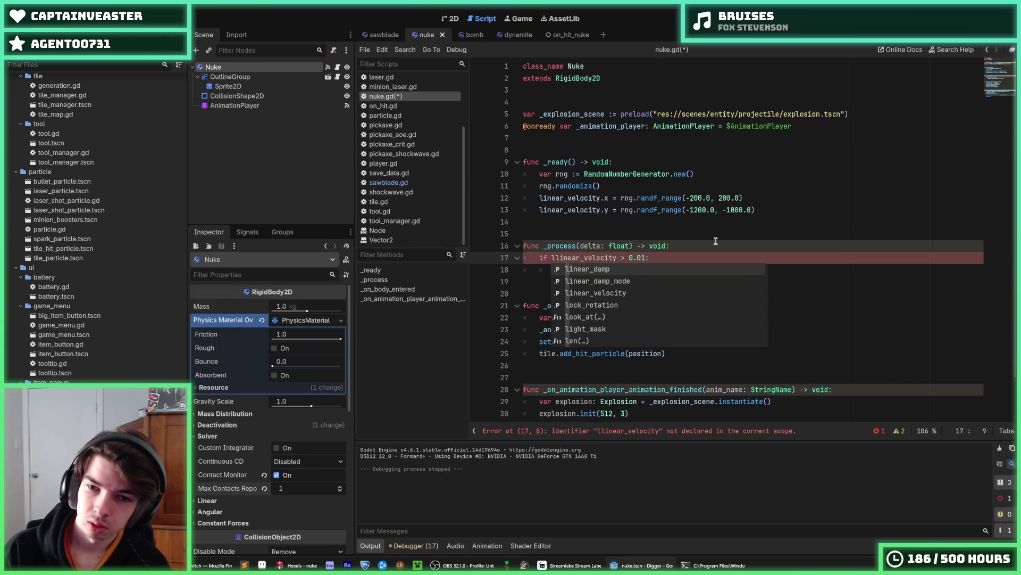
key("Down")
key("Down")
key("Return")
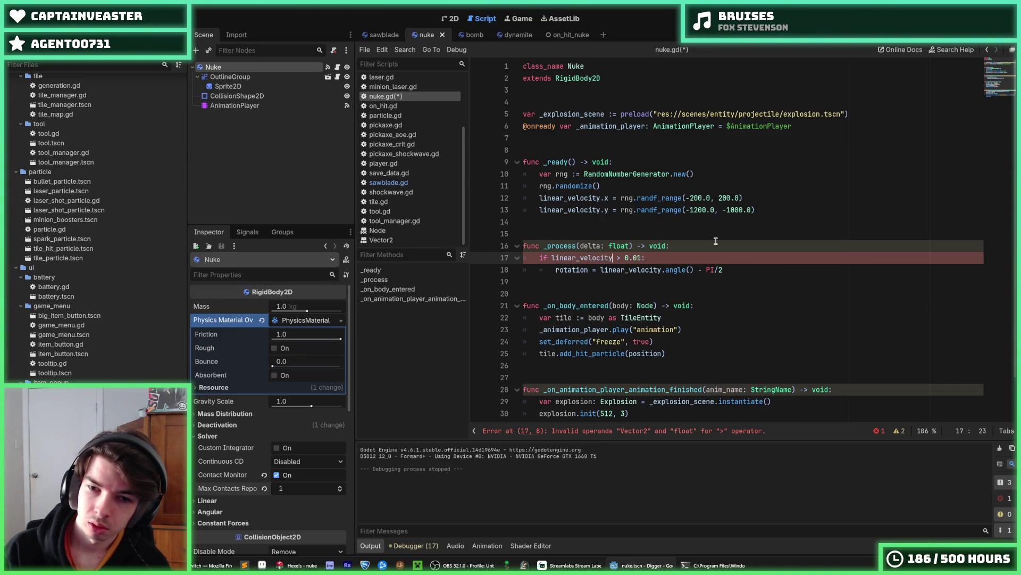
type("ngth(")
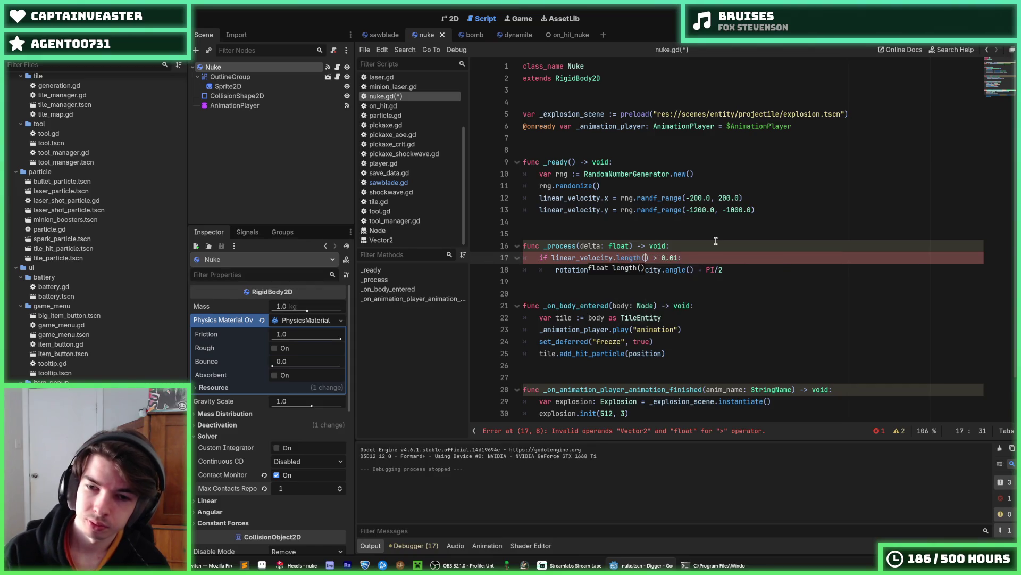
key("Return")
key("End")
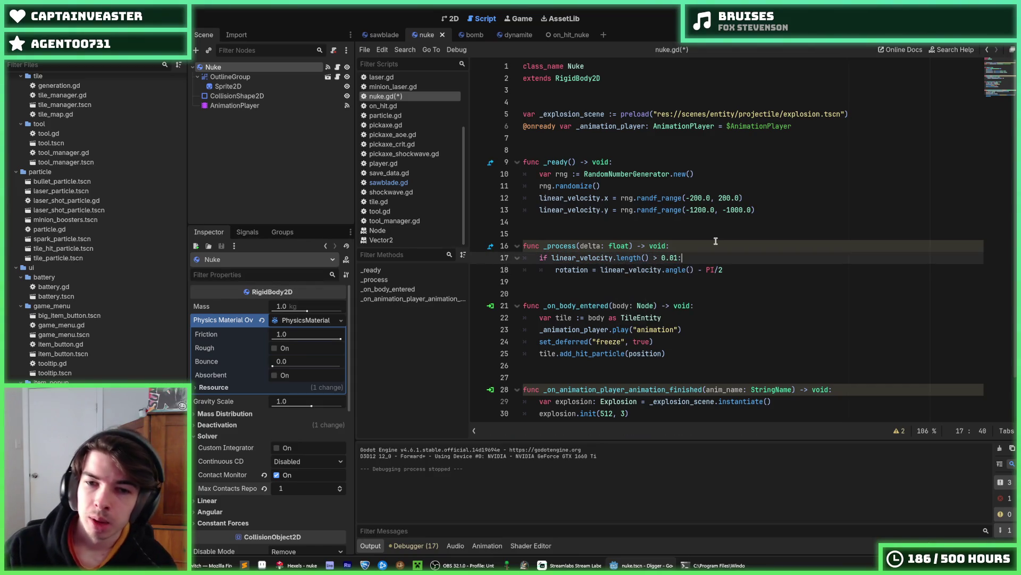
key("Down")
key("Down")
key("Down")
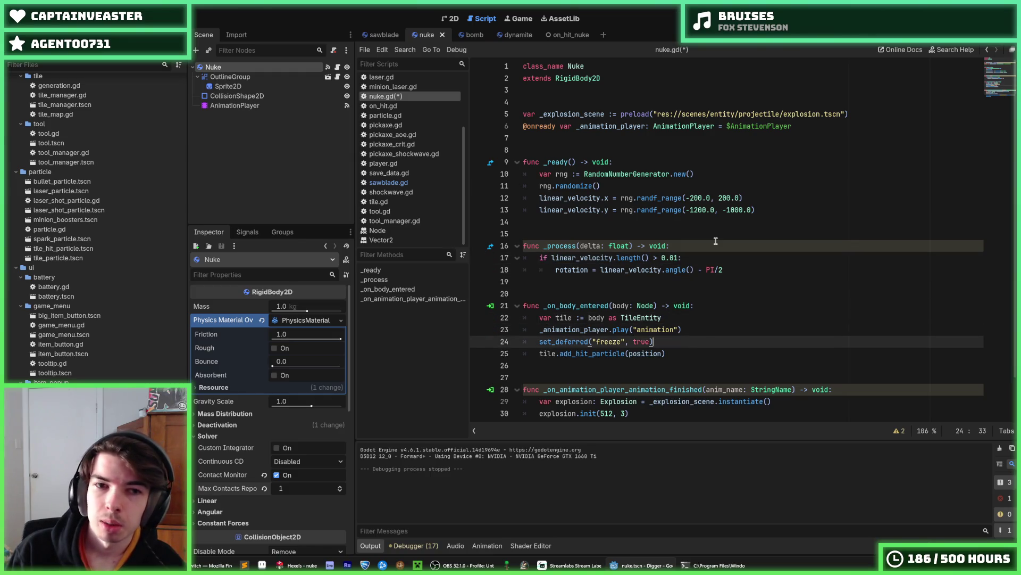
key("ctrl+s")
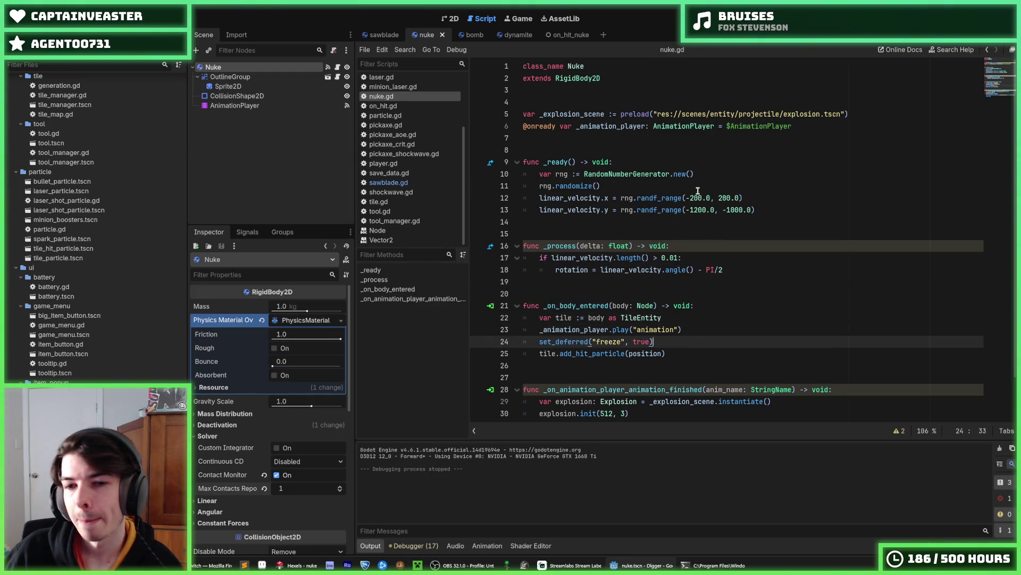
scroll(698, 190, "down", 2)
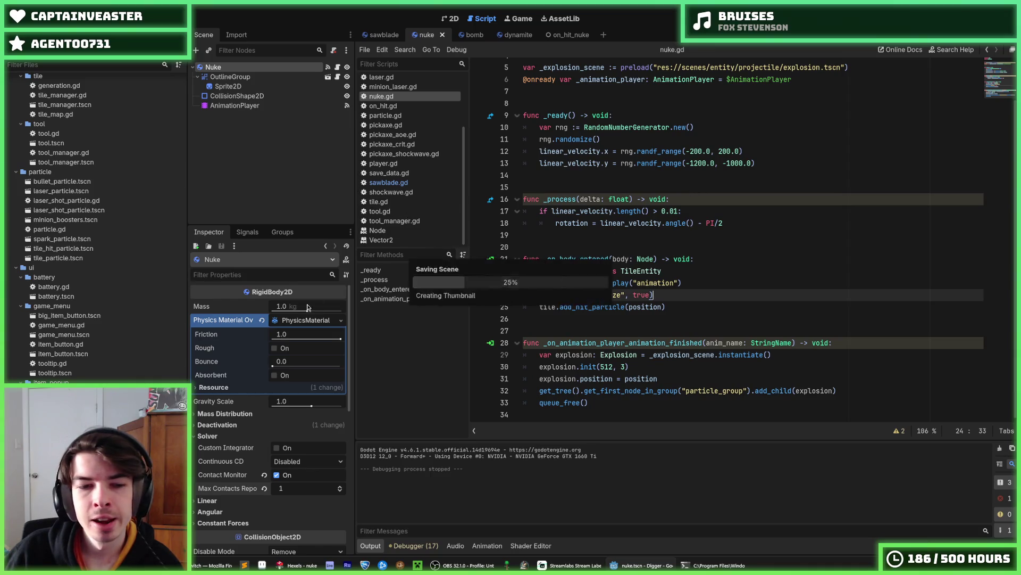
key("F5")
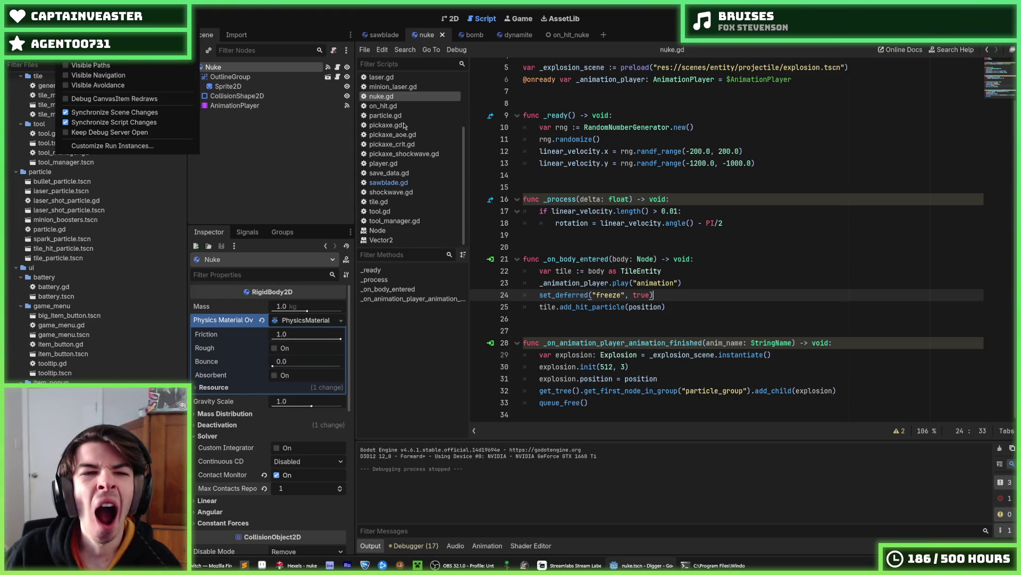
left_click(759, 182)
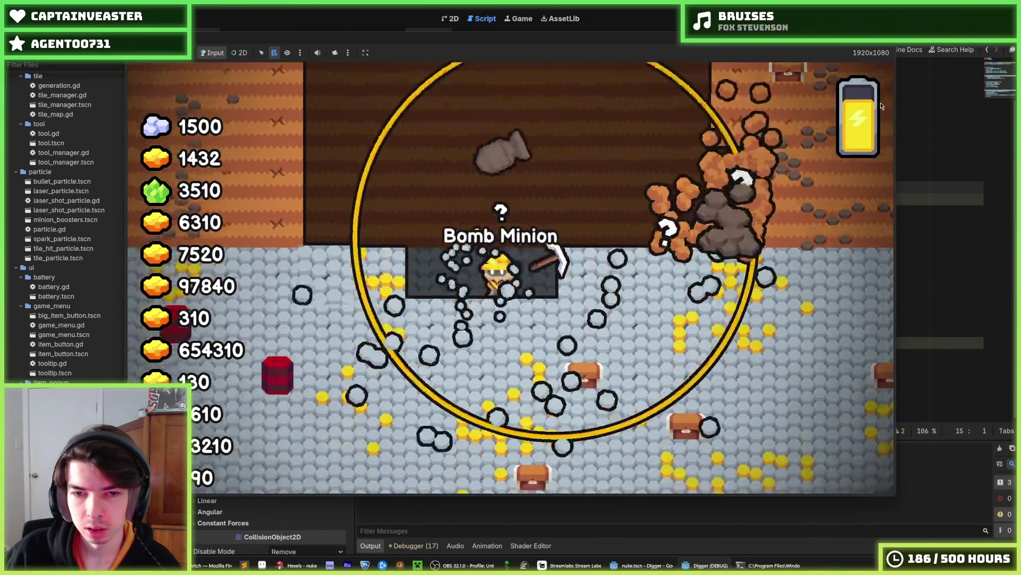
key("F8")
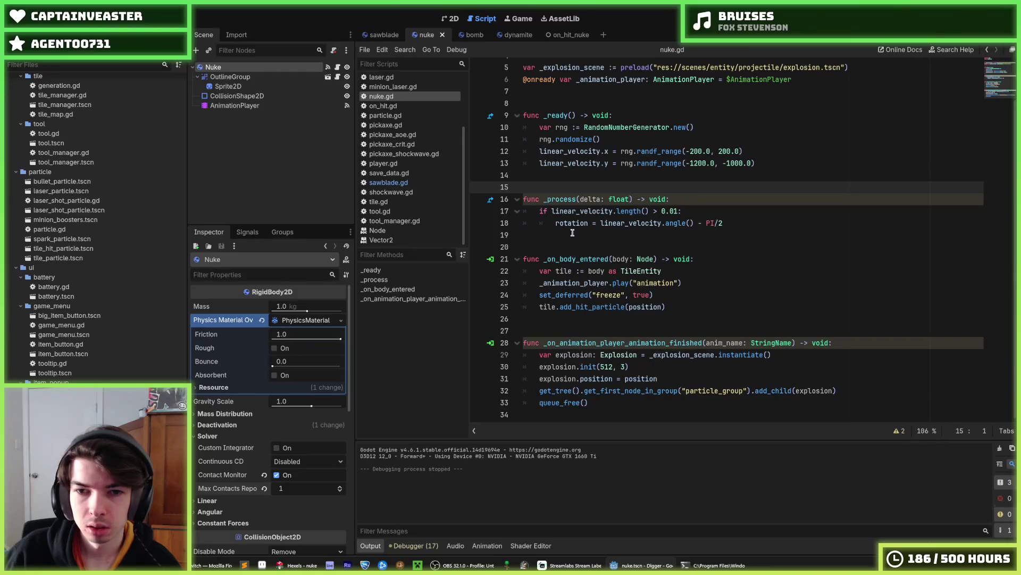
Add a 'not freeze' check before linear_velocity on line 17, save, and test-run the game.
left_click(551, 211)
type("not freeze and")
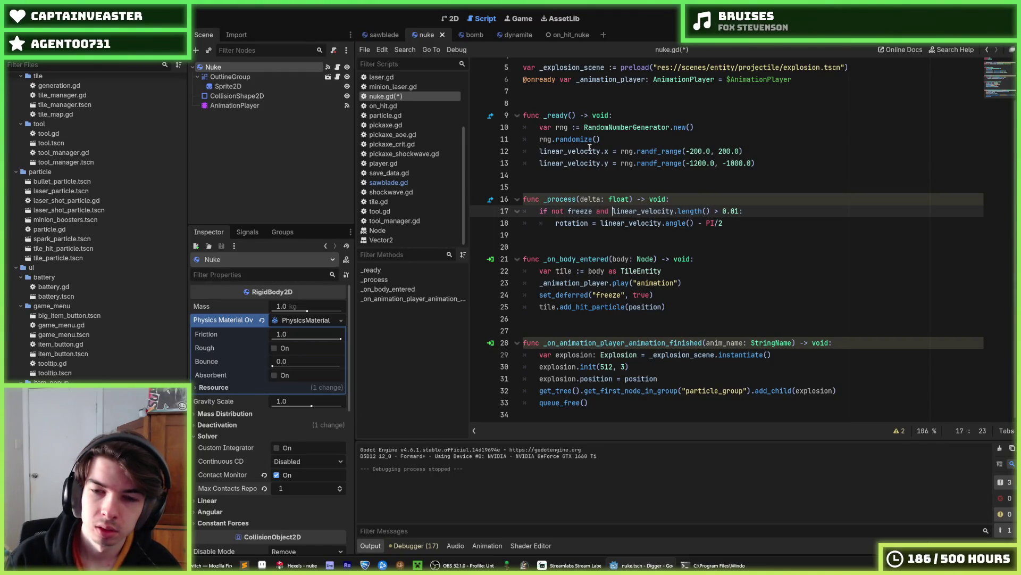
key("ctrl+s")
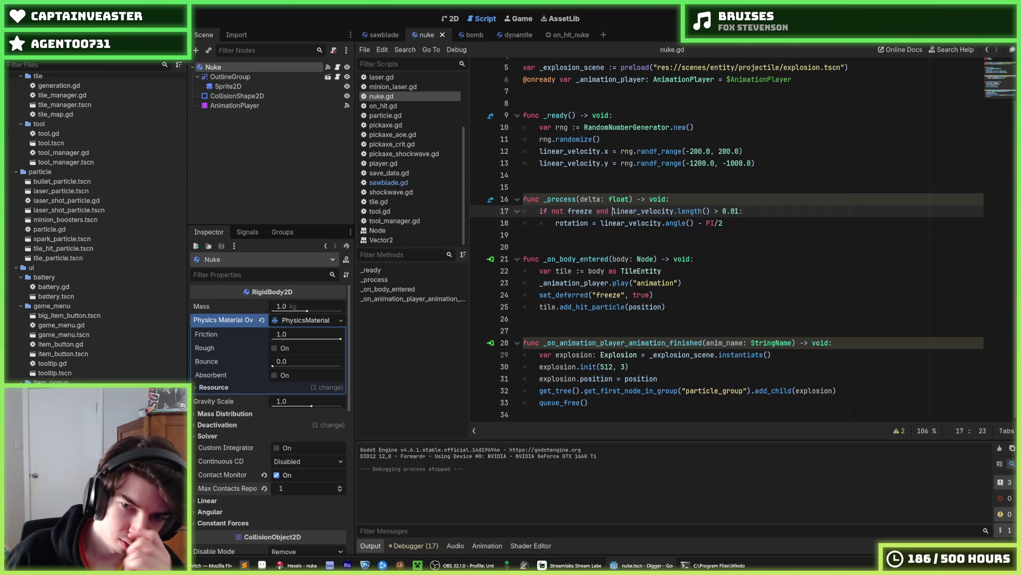
key("F5")
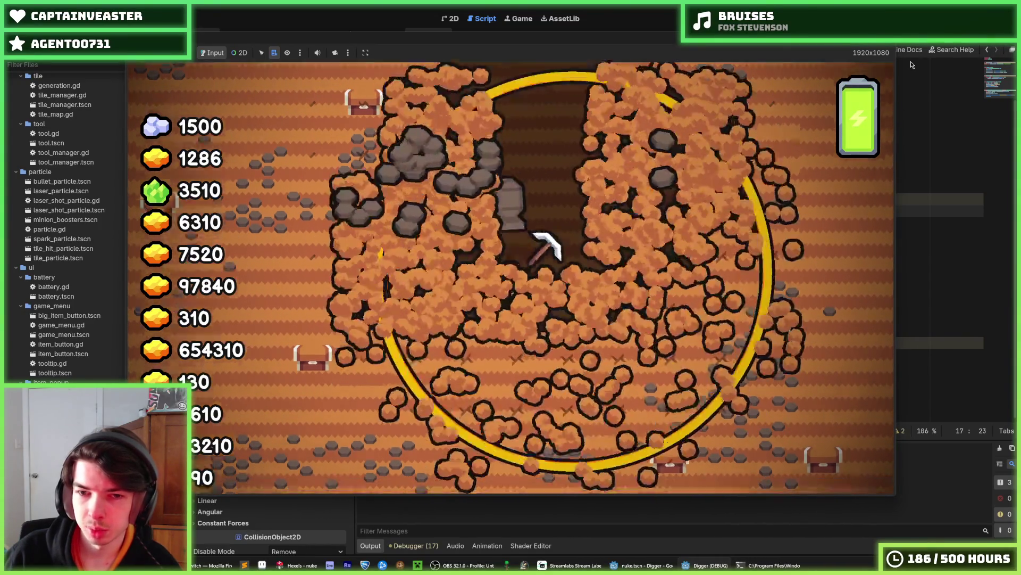
key("alt+Tab")
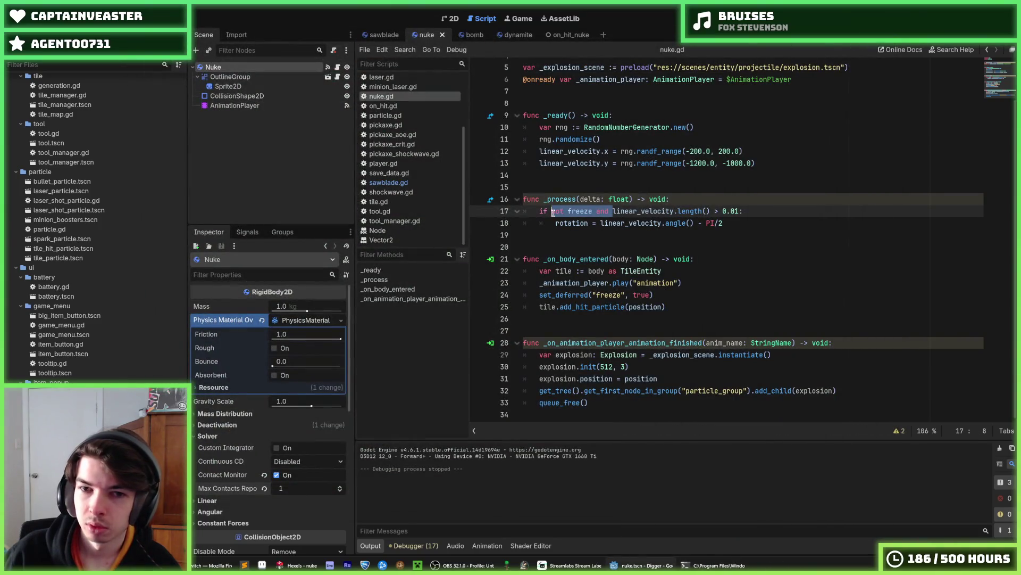
key("BackSpace")
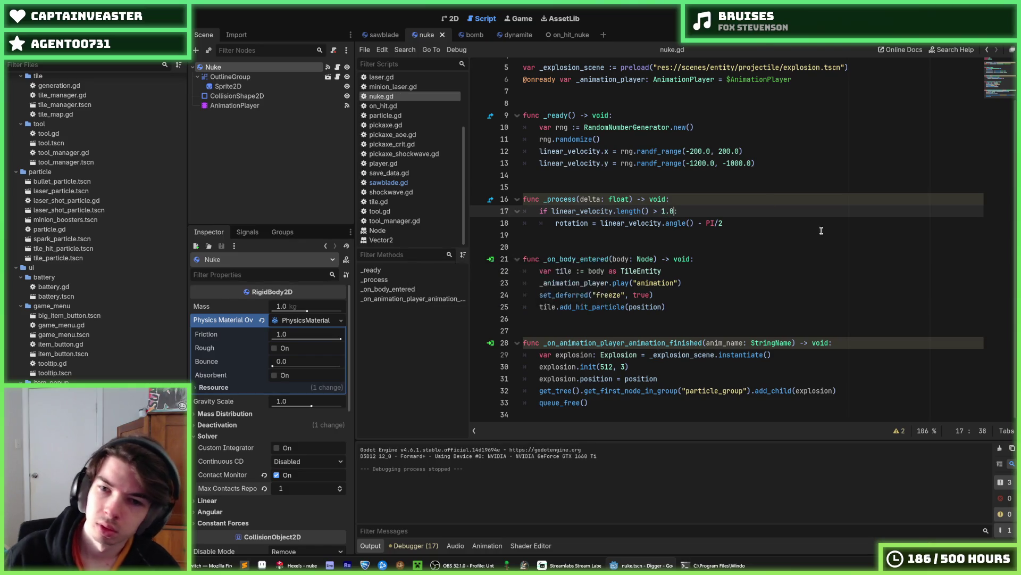
Playtest the nuke with F5 until it blasts a crater, then stop with F8.
key("F5")
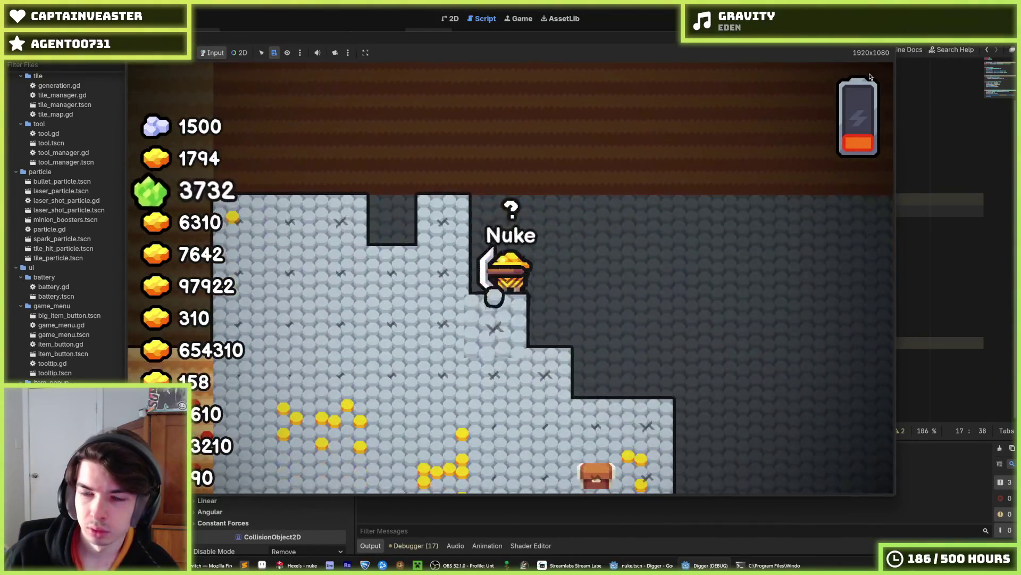
key("F8")
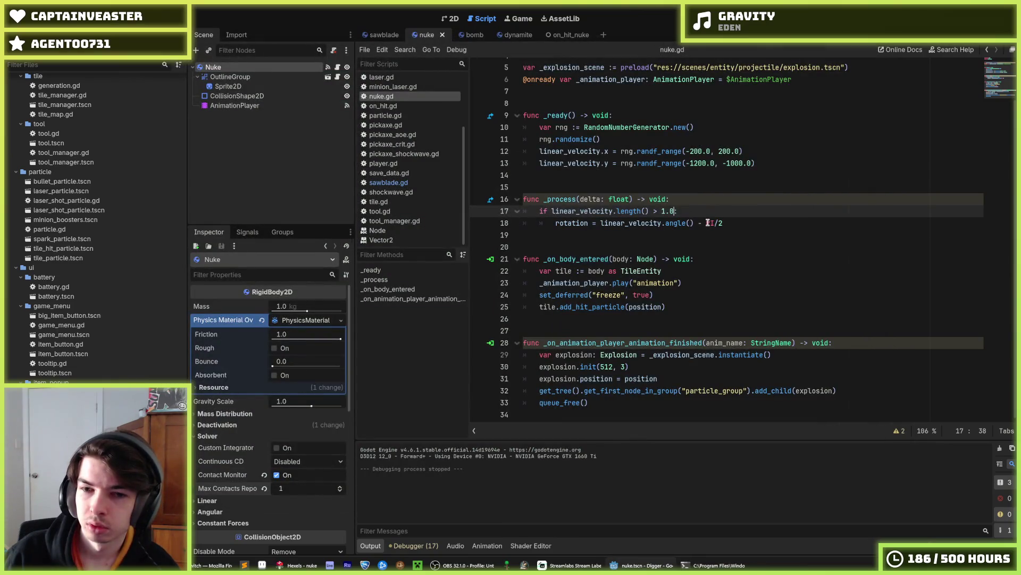
Switch to the scene view, glance at the dynamite scene, and return to the nuke scene.
left_click(692, 200)
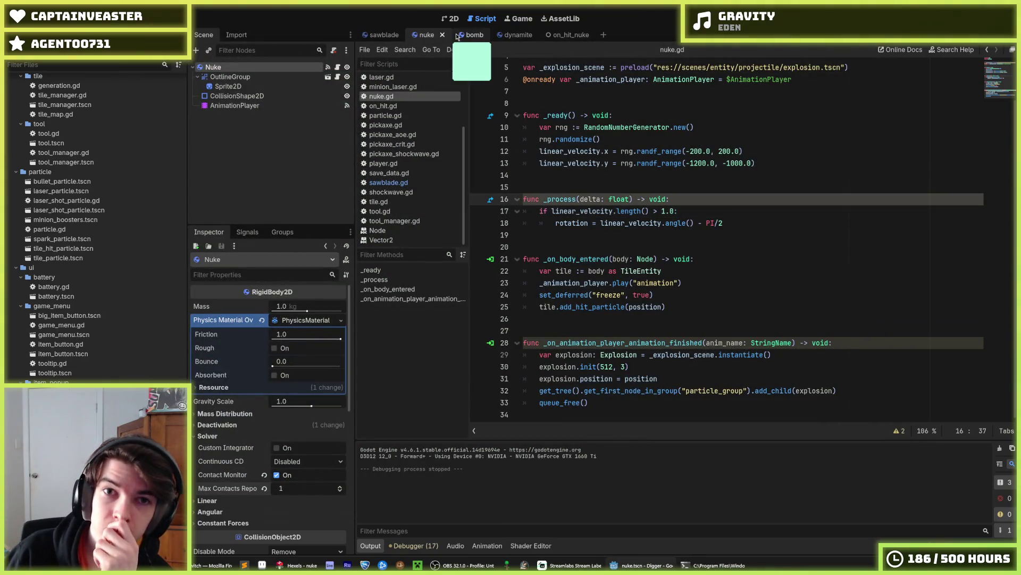
left_click(481, 38)
left_click(509, 35)
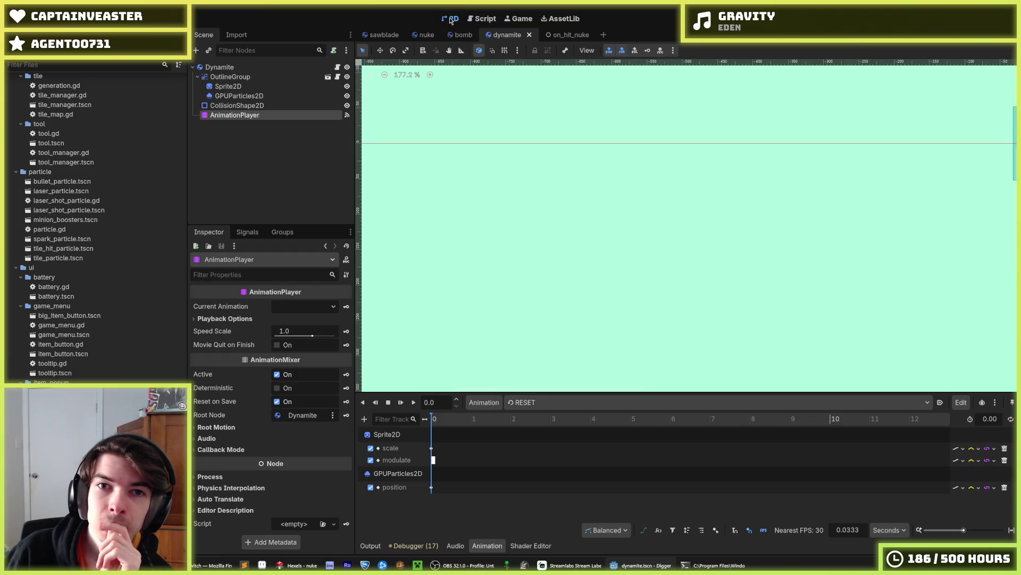
left_click(423, 35)
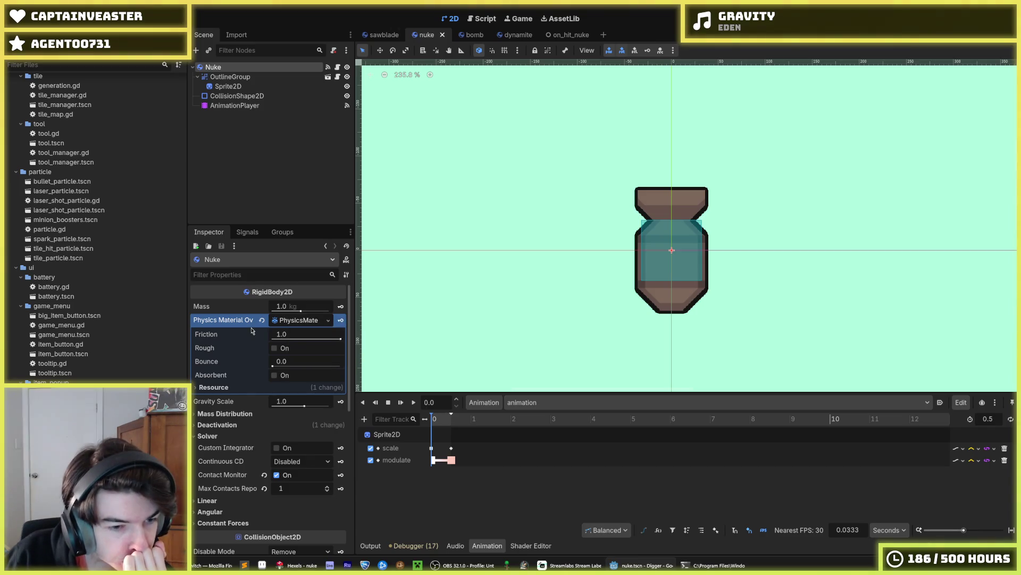
Replace CollisionShape2D's rectangle with a CircleShape2D of radius 44 and save the scene.
left_click(237, 96)
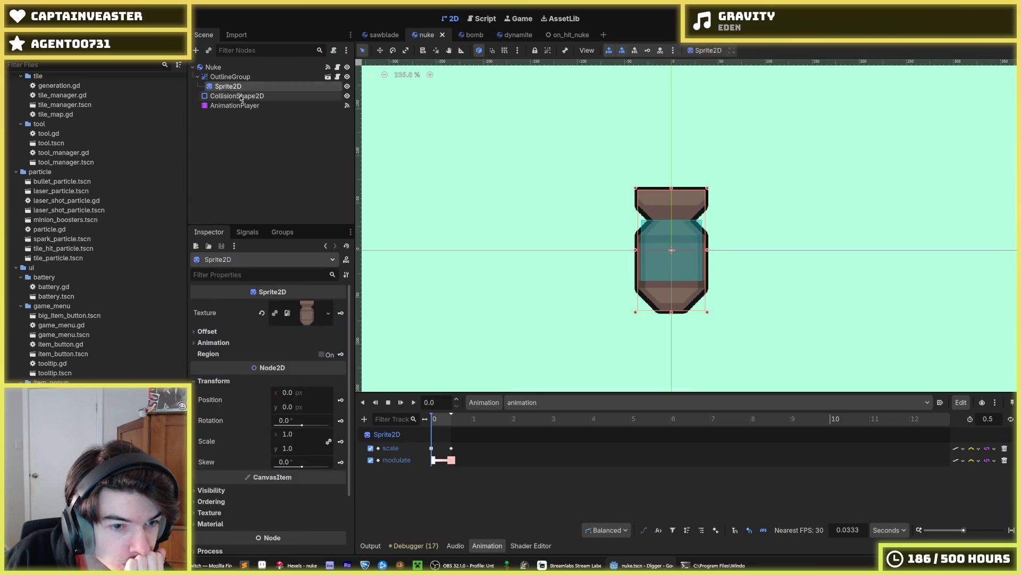
left_click(310, 307)
left_click(264, 307)
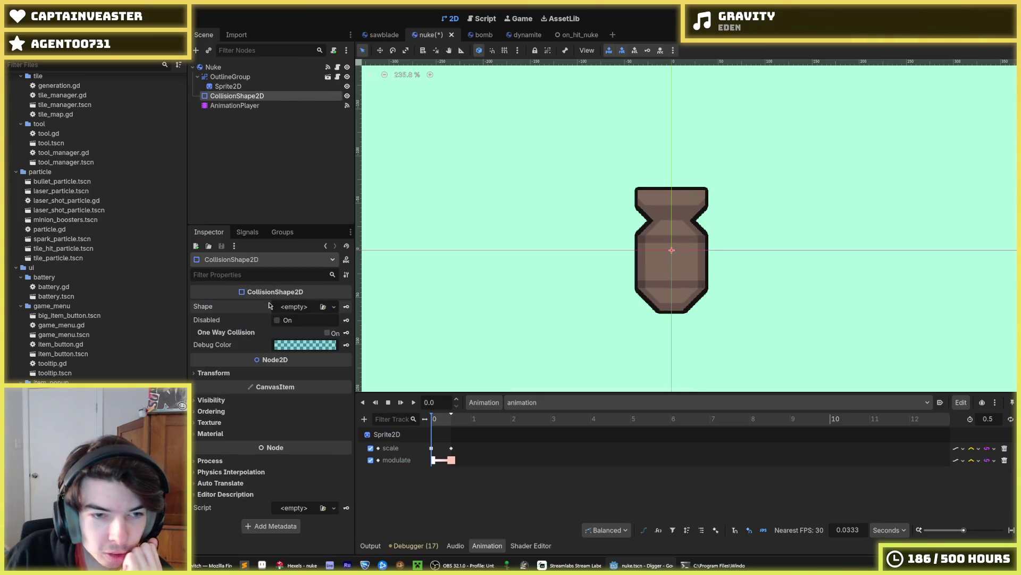
left_click(292, 308)
left_click(296, 361)
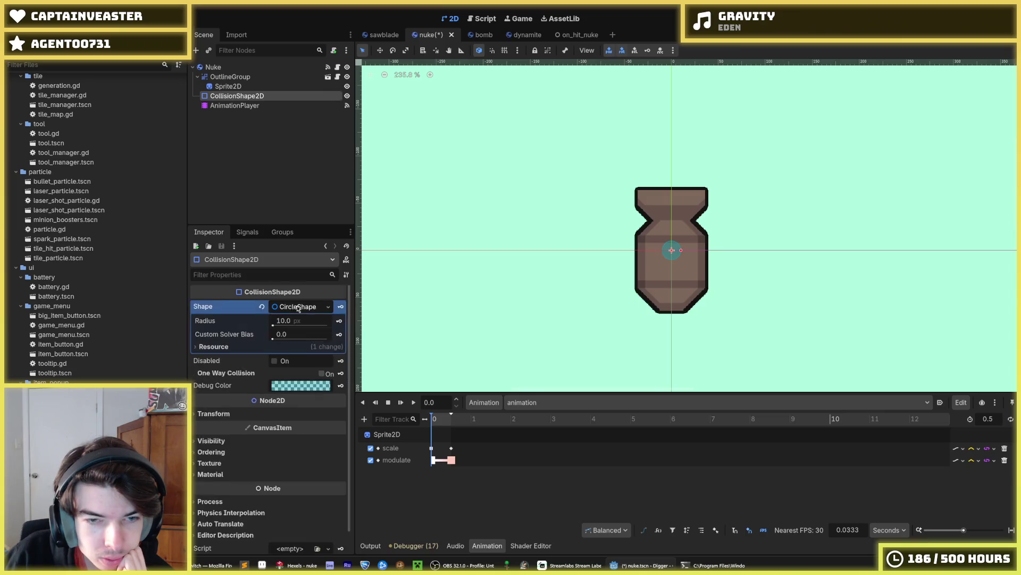
left_click_drag(282, 325, 277, 327)
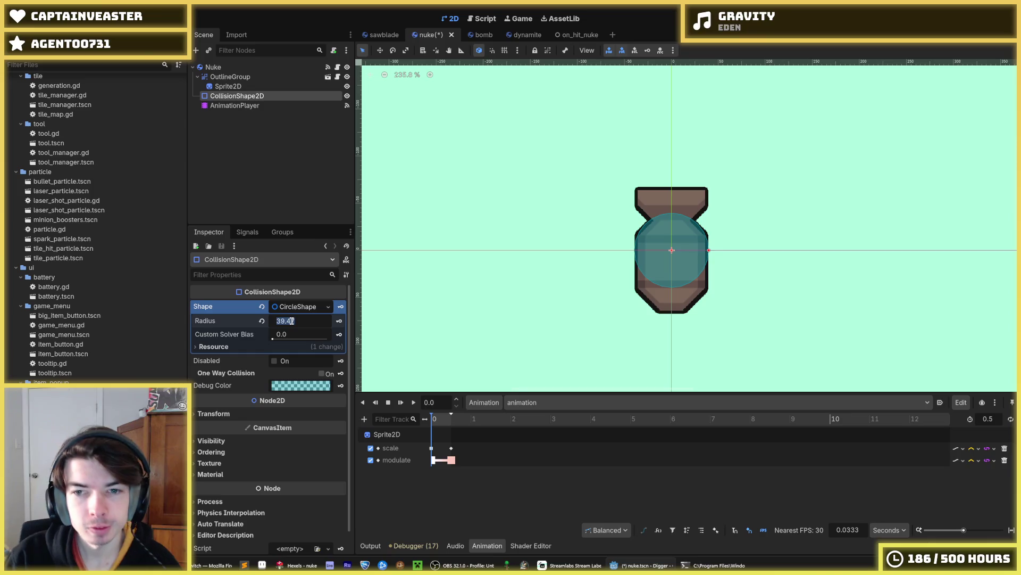
scroll(671, 232, "down", 4)
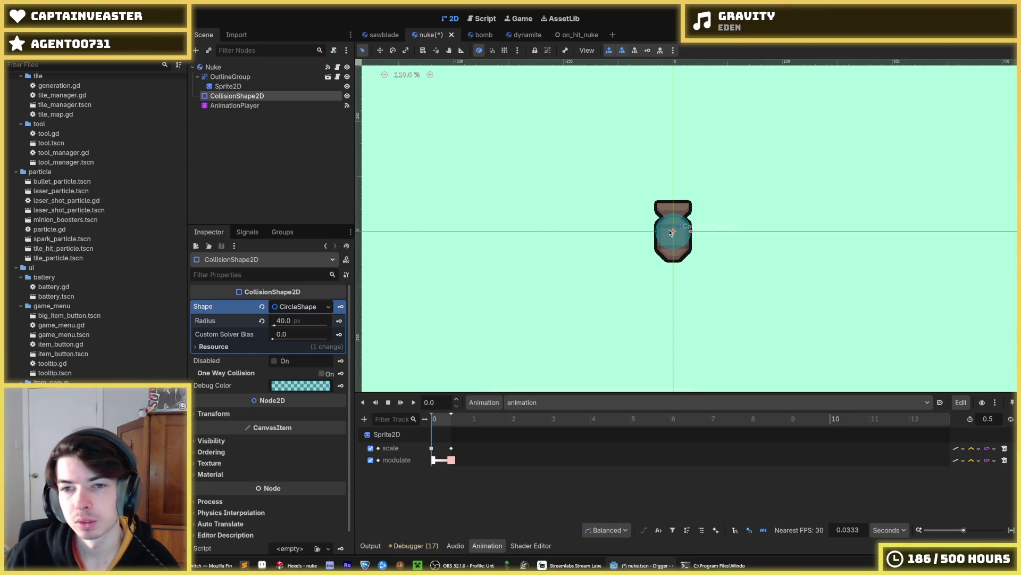
scroll(672, 232, "down", 1)
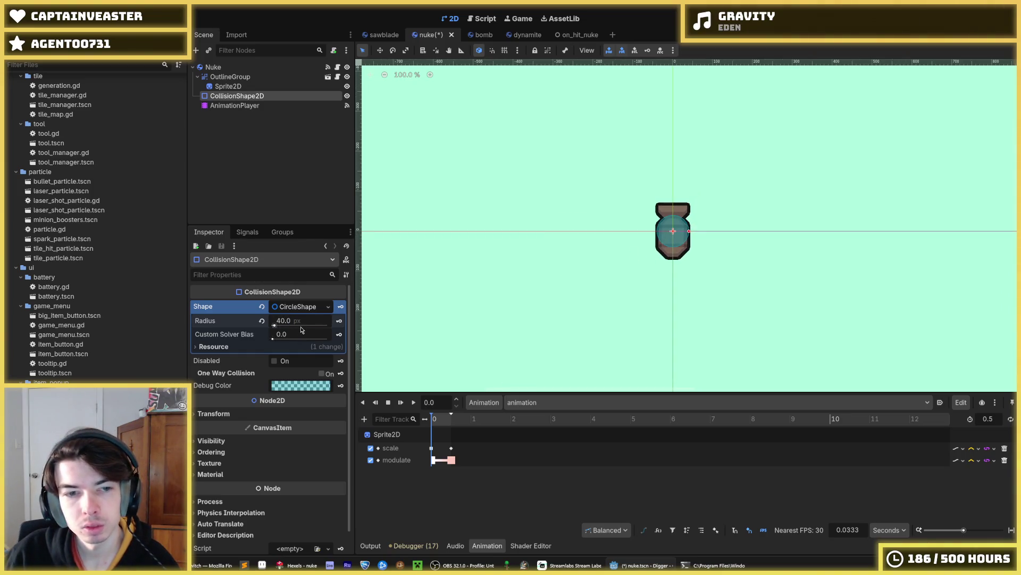
scroll(675, 223, "up", 10)
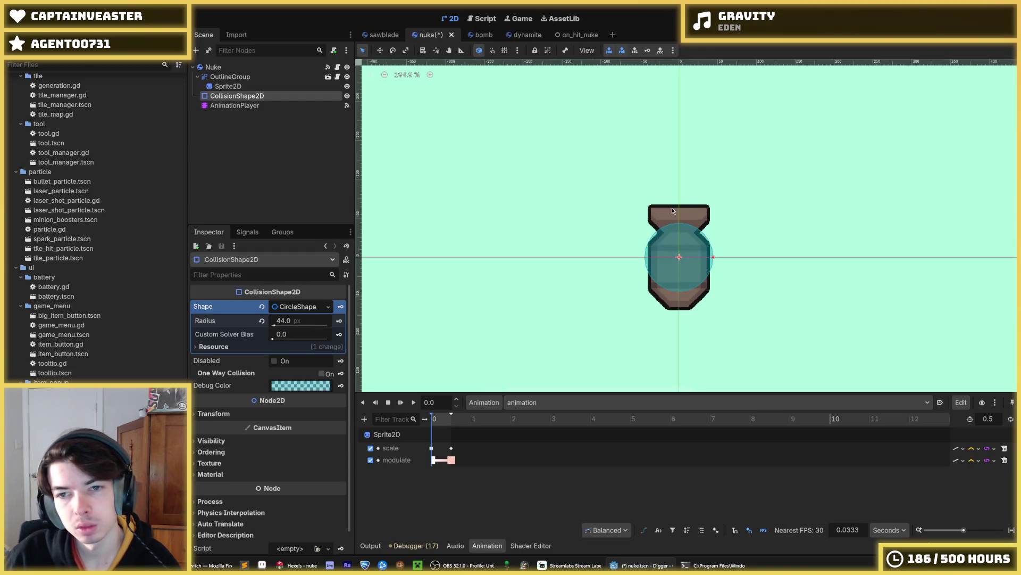
key("ctrl+s")
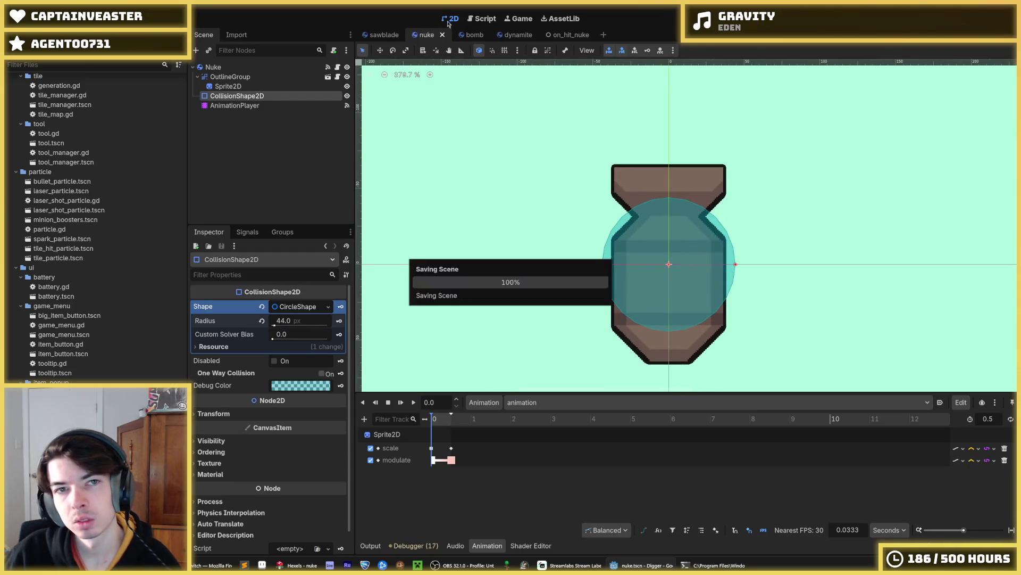
Raise the speed threshold on line 17 of nuke.gd to 10.0 and play-test the game.
key("ctrl+s")
left_click(483, 21)
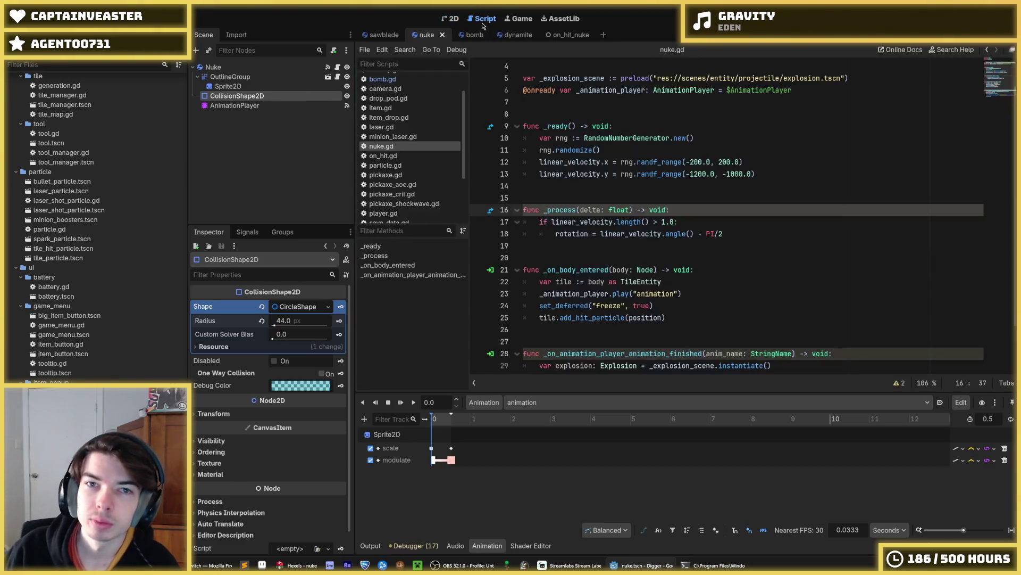
left_click(719, 216)
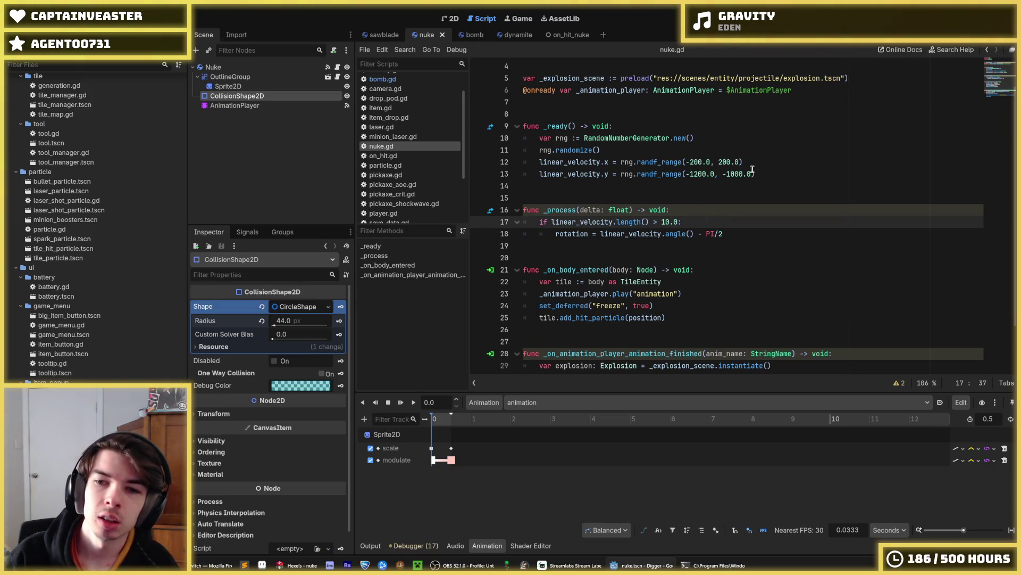
key("F5")
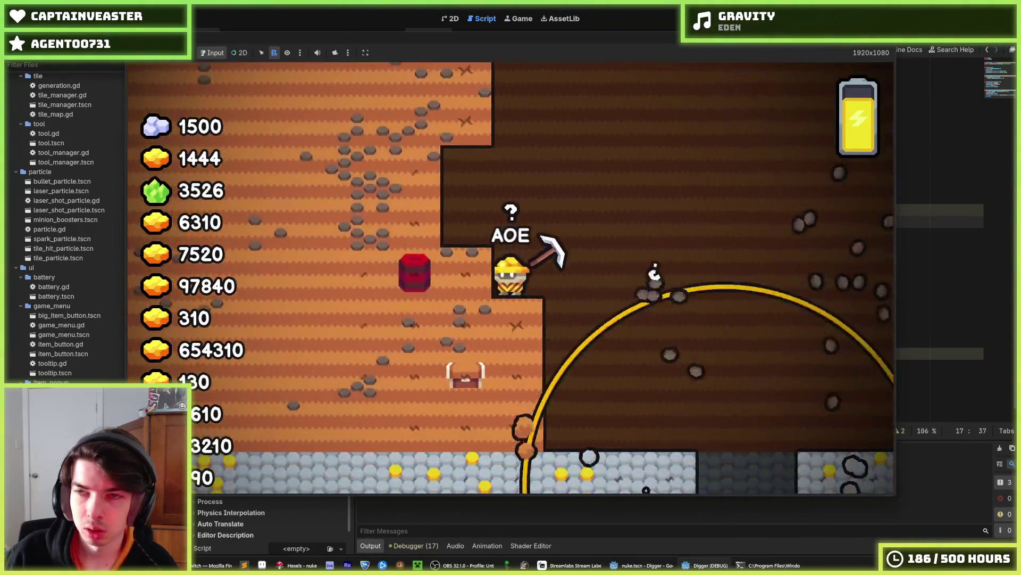
key("F8")
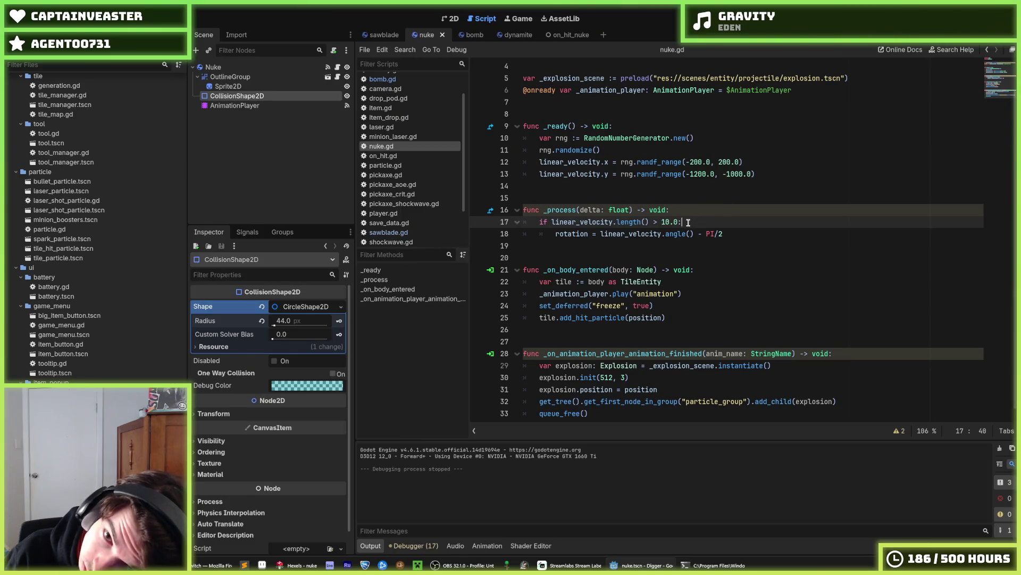
Review the line 17 threshold and the animation and freeze lines 23–24, then select the Nuke node.
left_click(740, 237)
left_click(709, 224)
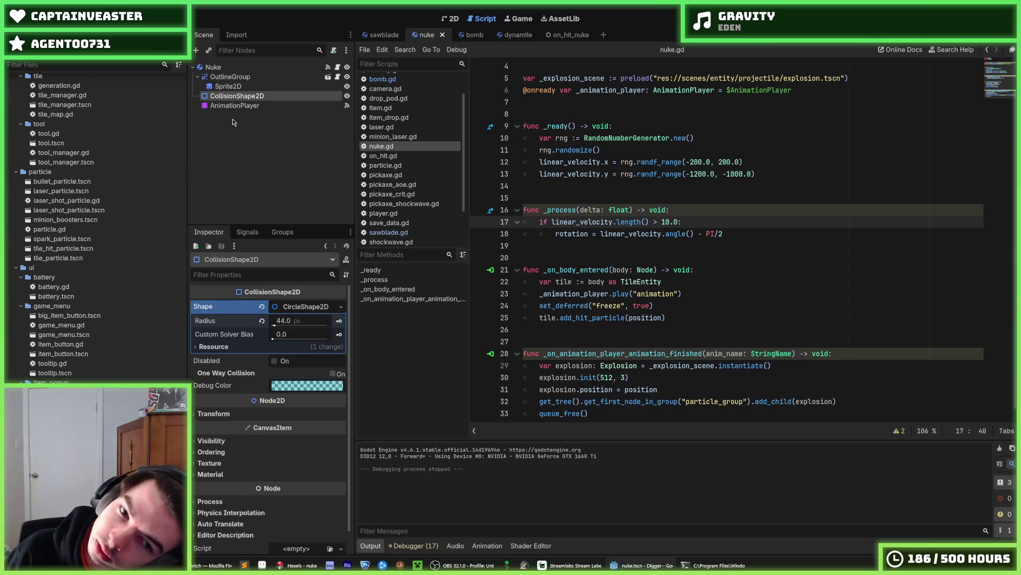
left_click(700, 296)
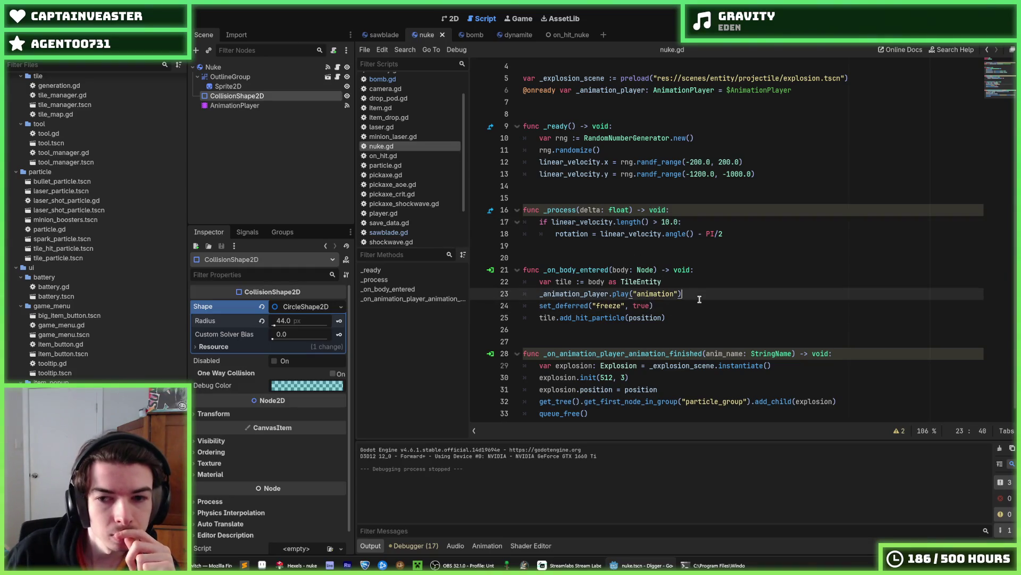
left_click(693, 304)
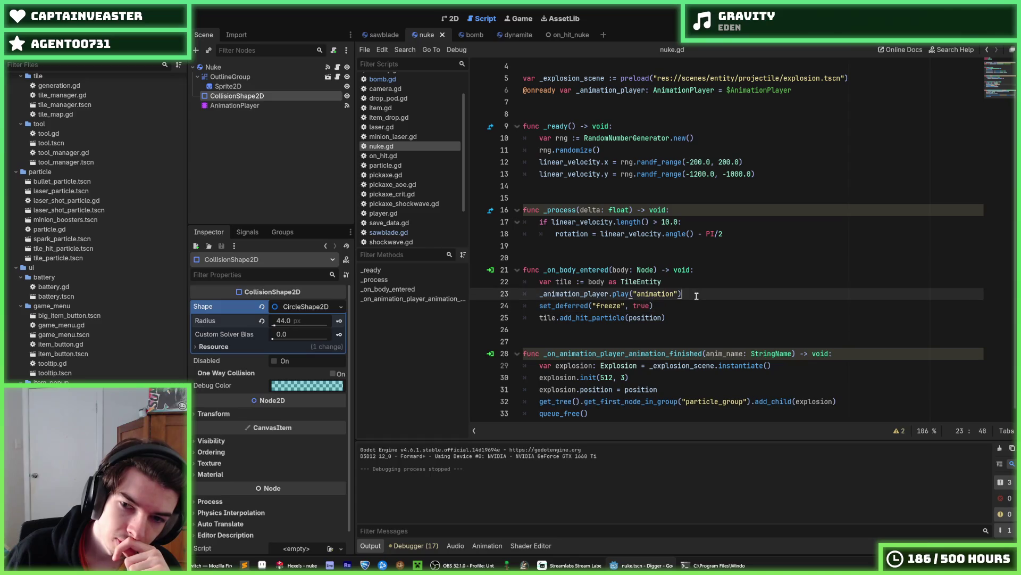
left_click(695, 296)
left_click(696, 285)
left_click(696, 291)
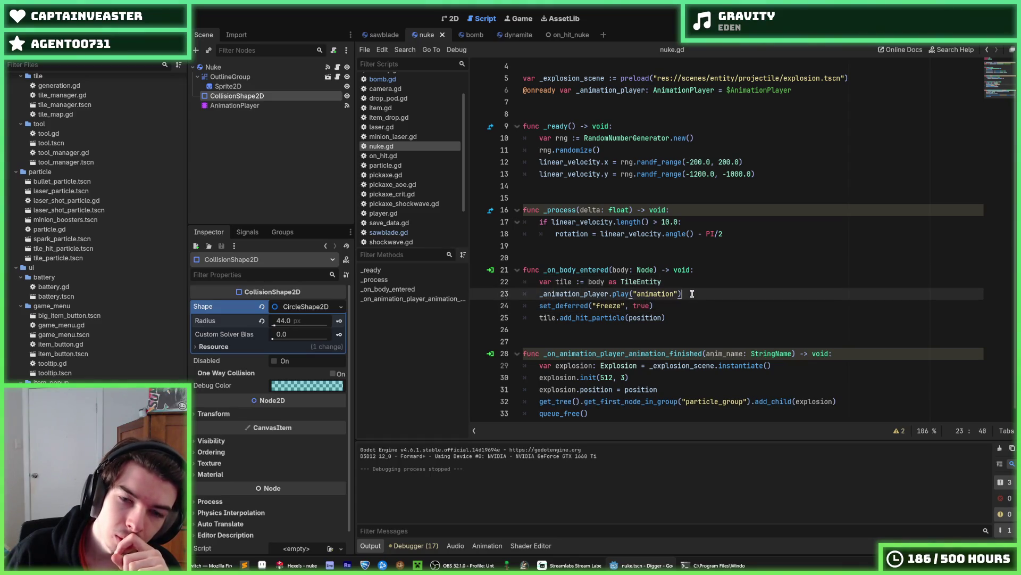
left_click(268, 68)
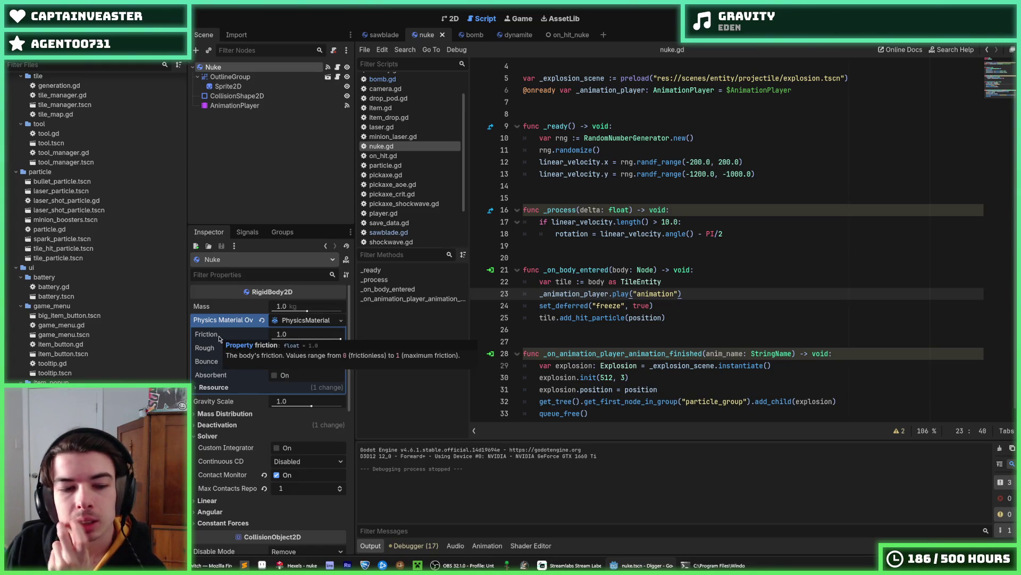
Browse the Nuke's RigidBody2D sections: angular, constant forces, linear, solver and mass distribution, keeping angular damp Combine.
scroll(254, 393, "down", 3)
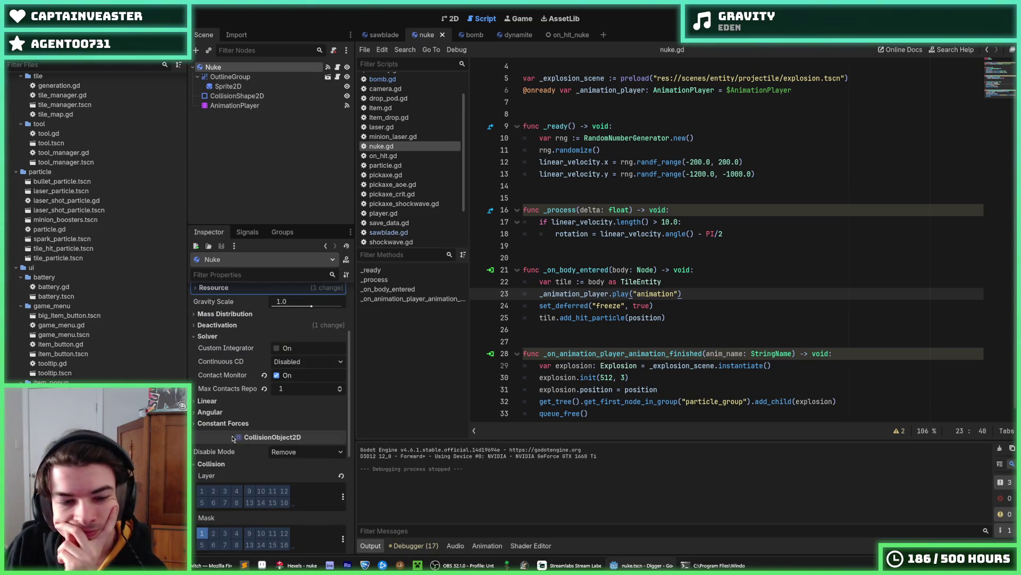
left_click(209, 413)
left_click(213, 413)
left_click(214, 414)
left_click(292, 438)
left_click(295, 442)
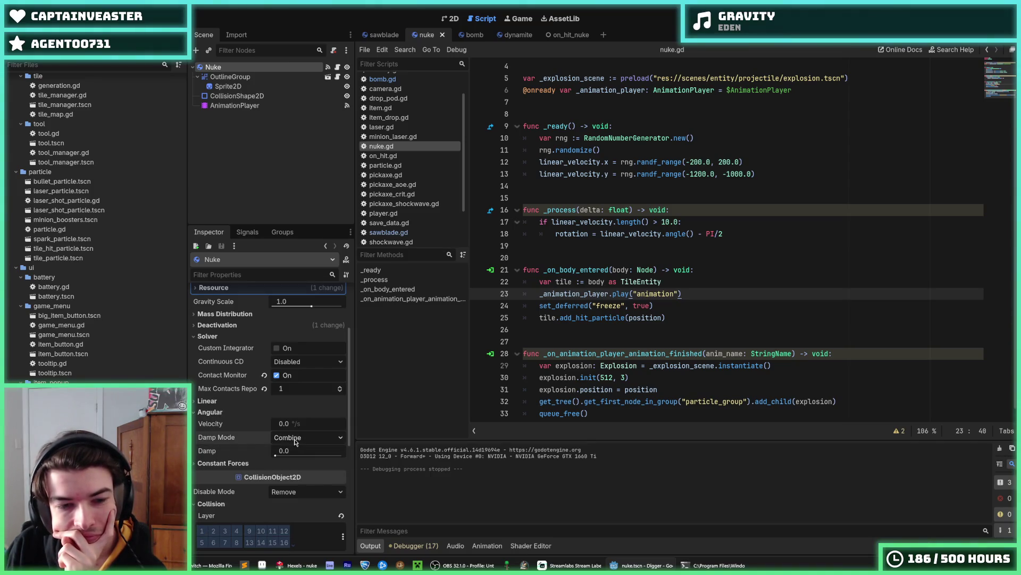
left_click(210, 412)
left_click(220, 425)
left_click(219, 425)
left_click(213, 402)
left_click(212, 402)
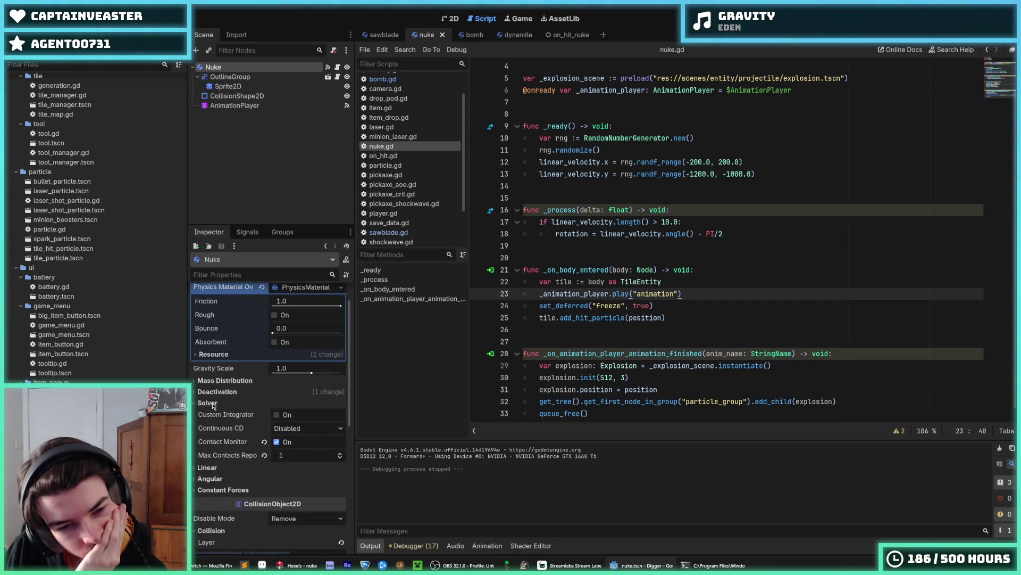
left_click(213, 403)
left_click(219, 381)
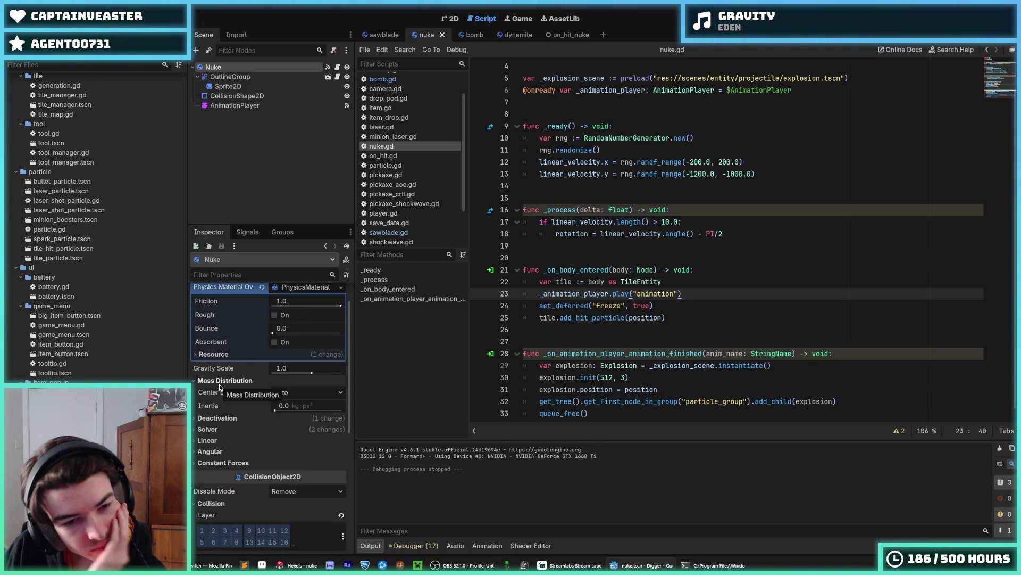
Tick Lock Rotation under Deactivation, save the nuke scene and run the game.
left_click(248, 418)
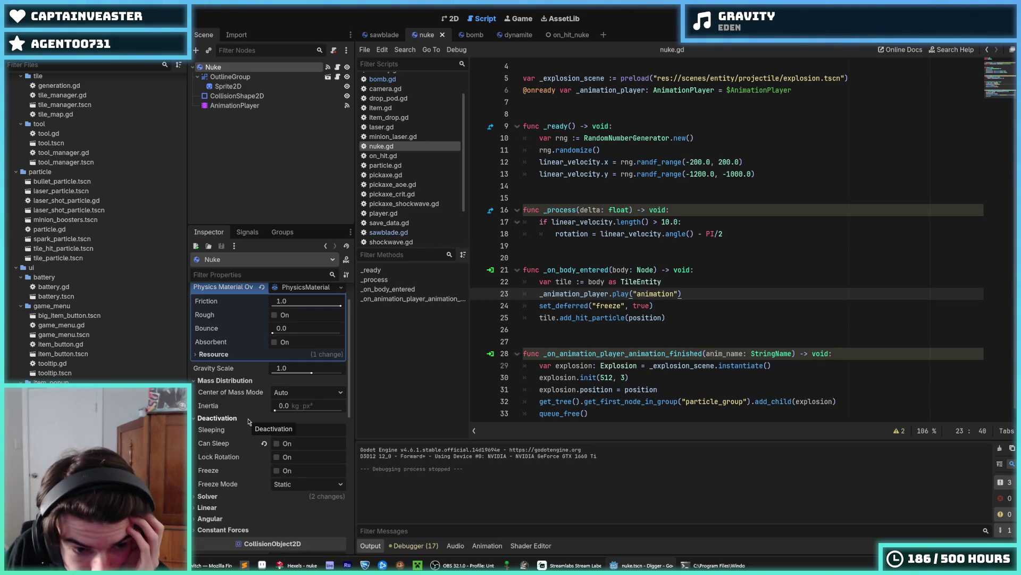
mouse_move(248, 458)
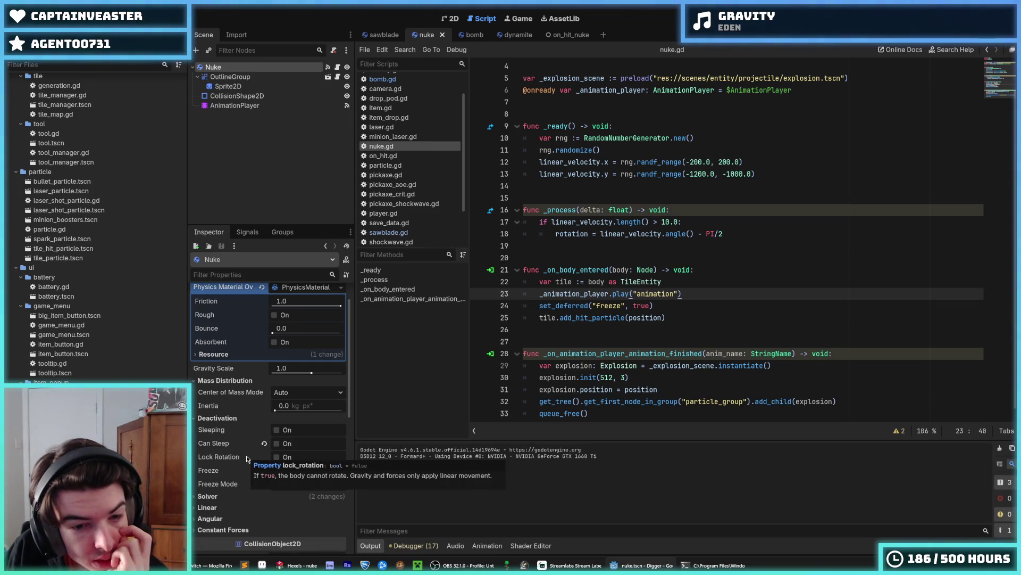
left_click(277, 457)
key("ctrl+s")
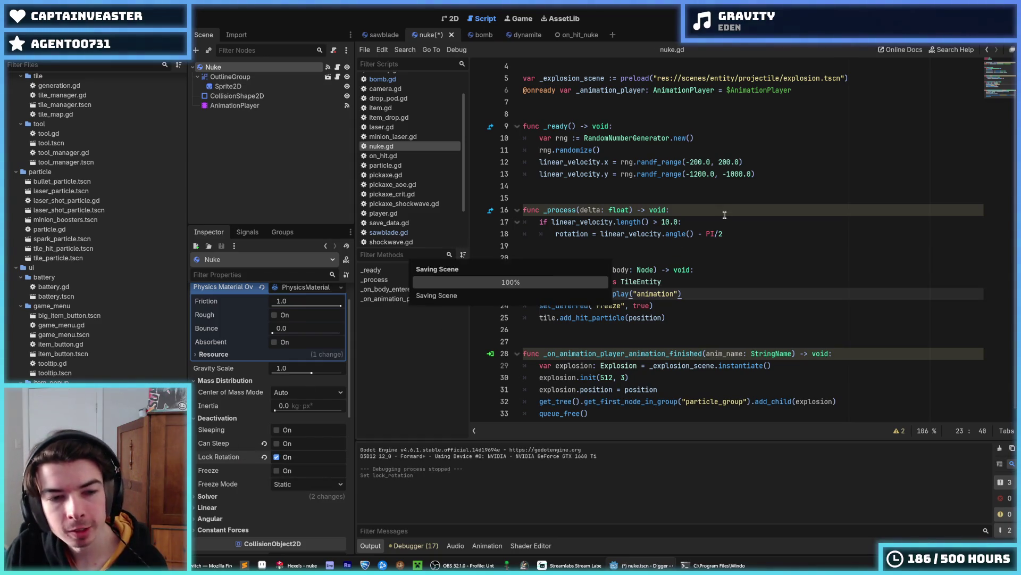
left_click(725, 210)
key("F5")
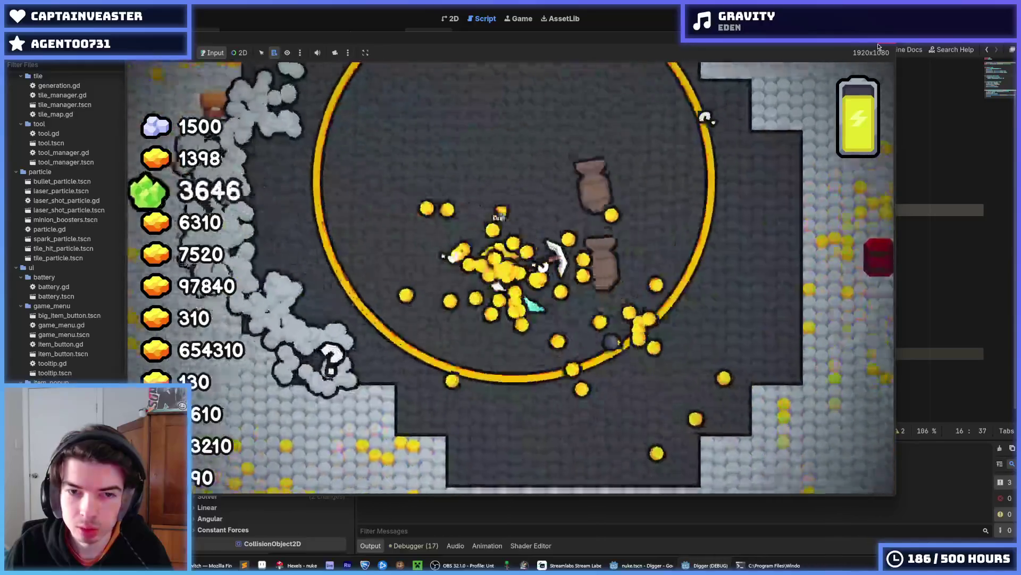
Close the running game and select the rotation code on lines 17–18 of nuke.gd.
left_click(879, 47)
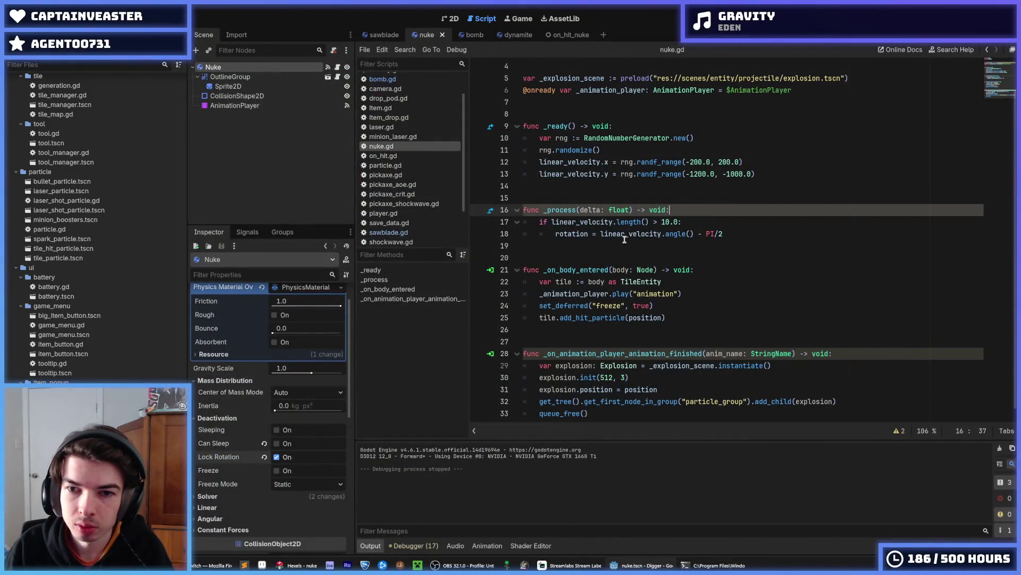
left_click_drag(625, 237, 600, 226)
Comment out the _process rotation code, test-run the game, then place the caret on the freeze line.
key("ctrl+k")
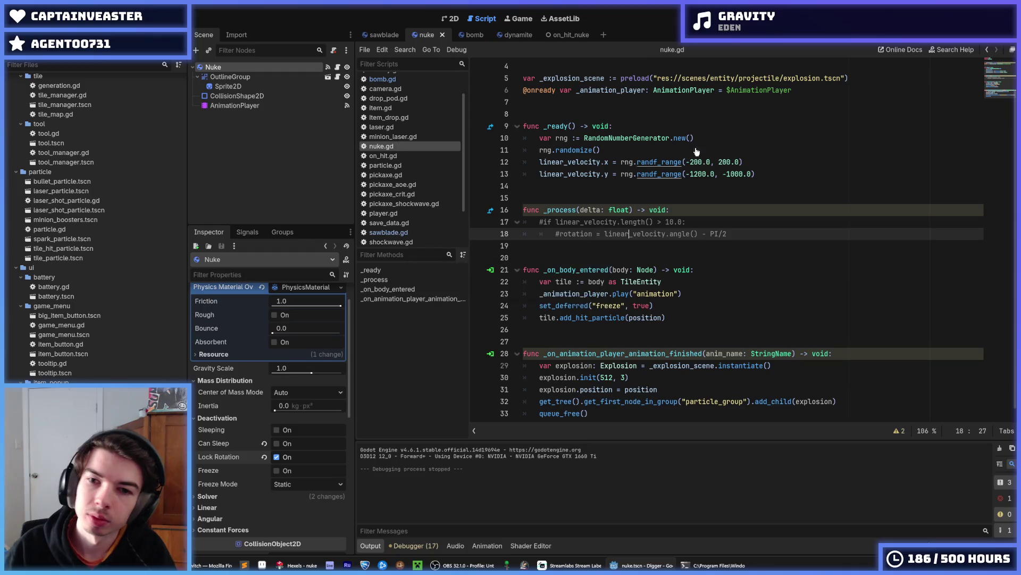
key("F5")
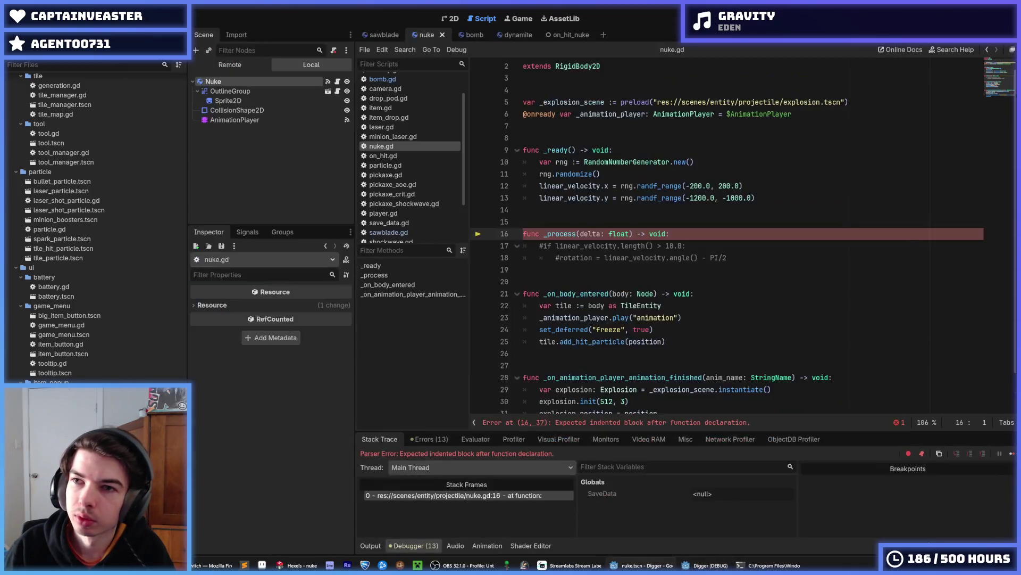
key("ctrl+k")
key("F5")
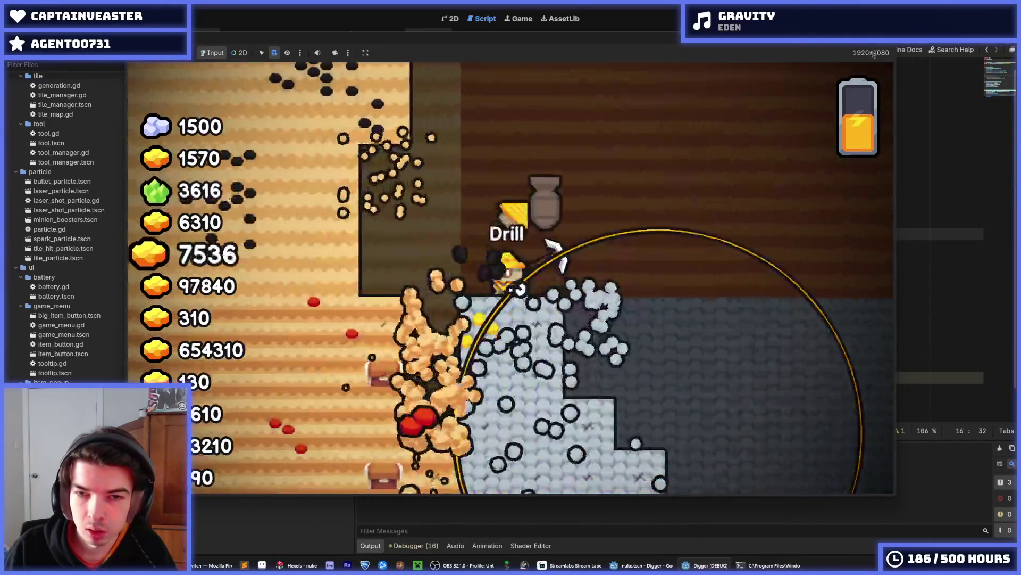
key("F8")
left_click(641, 329)
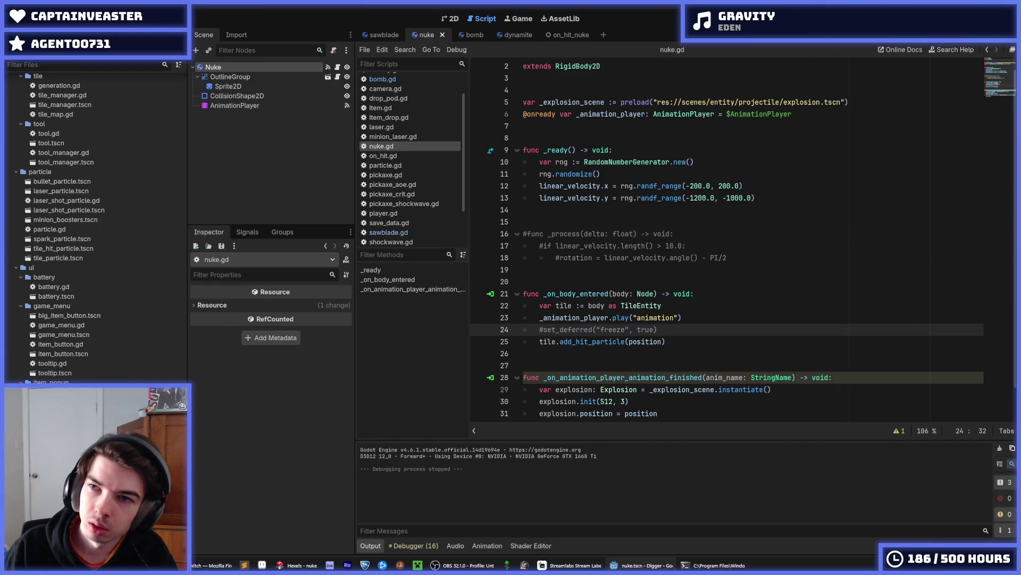
Run the game, select the Nuke node to view its physics, and run the main scene again.
key("F5")
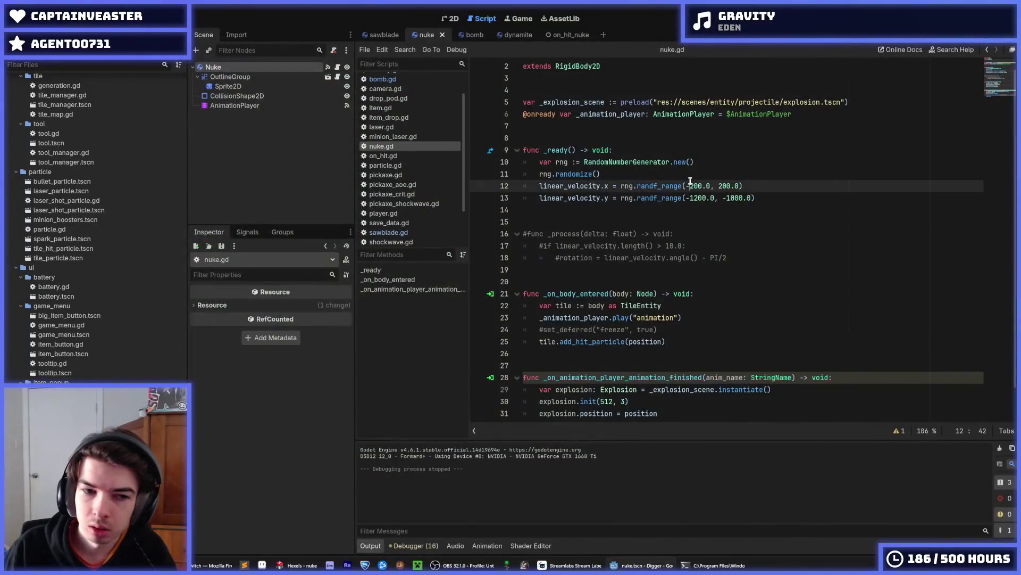
left_click(246, 77)
left_click(237, 68)
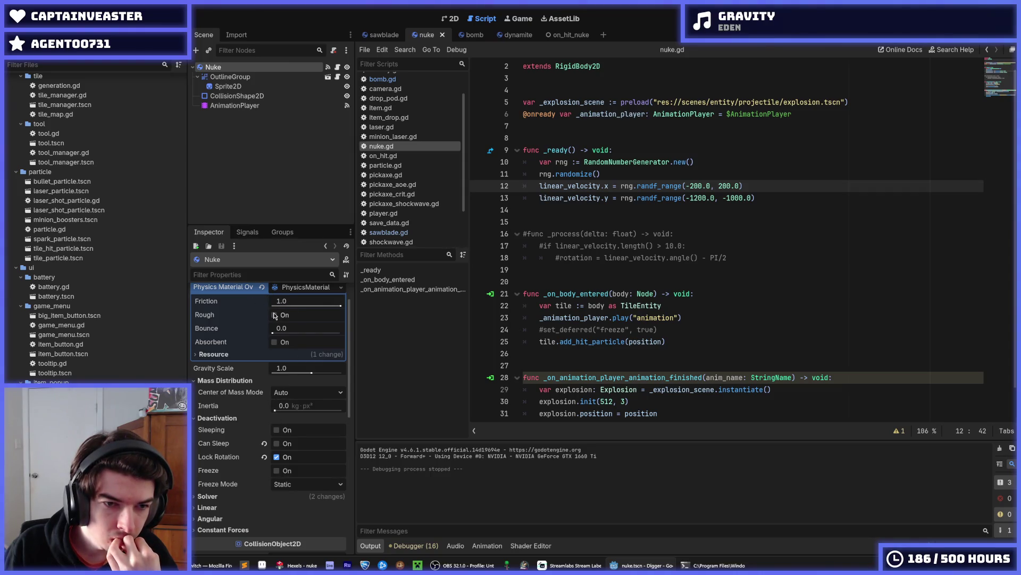
left_click(682, 307)
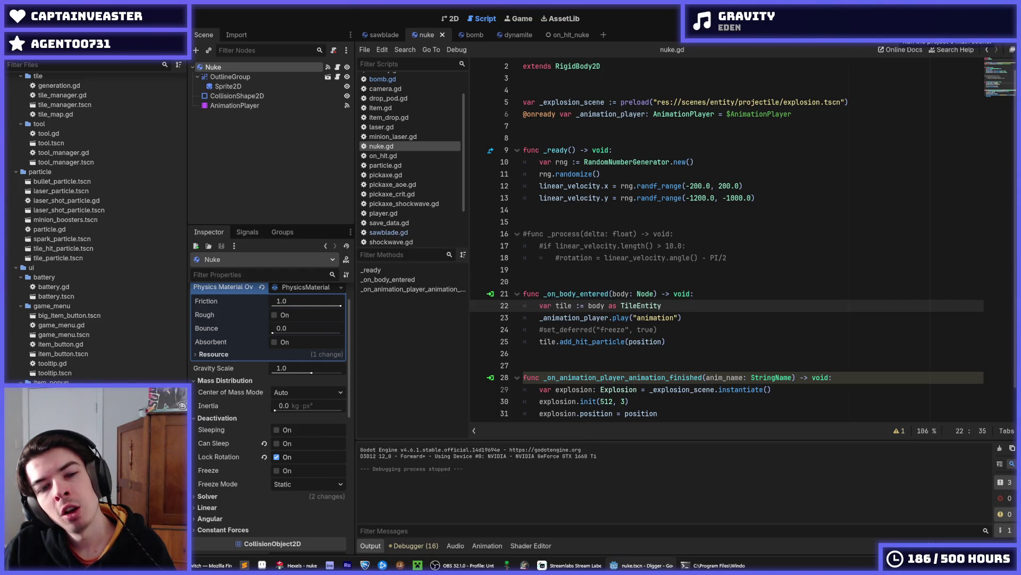
left_click(906, 18)
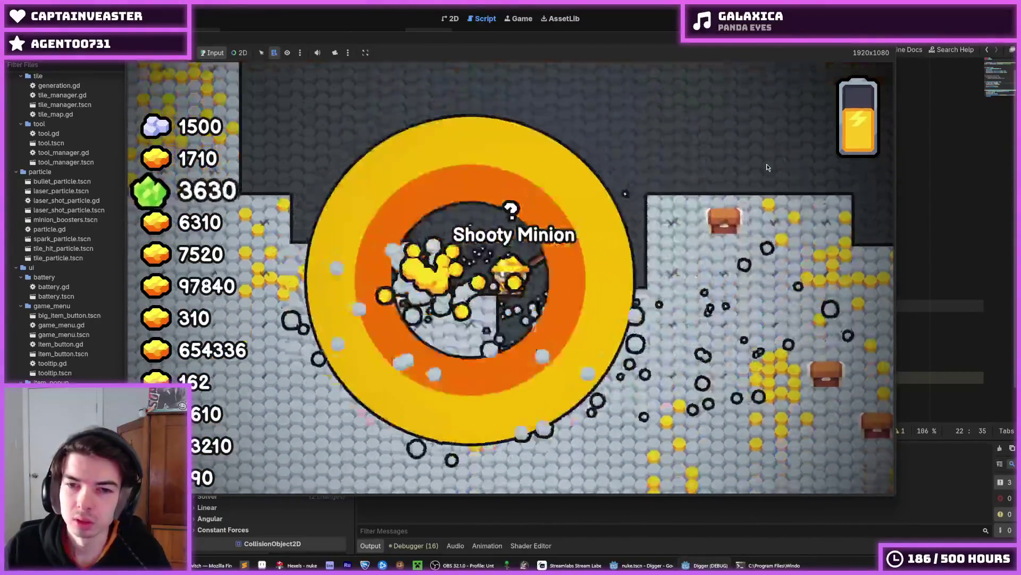
Re-enable the deferred freeze line and uncomment _process lines 16–18, saving the script.
key("F8")
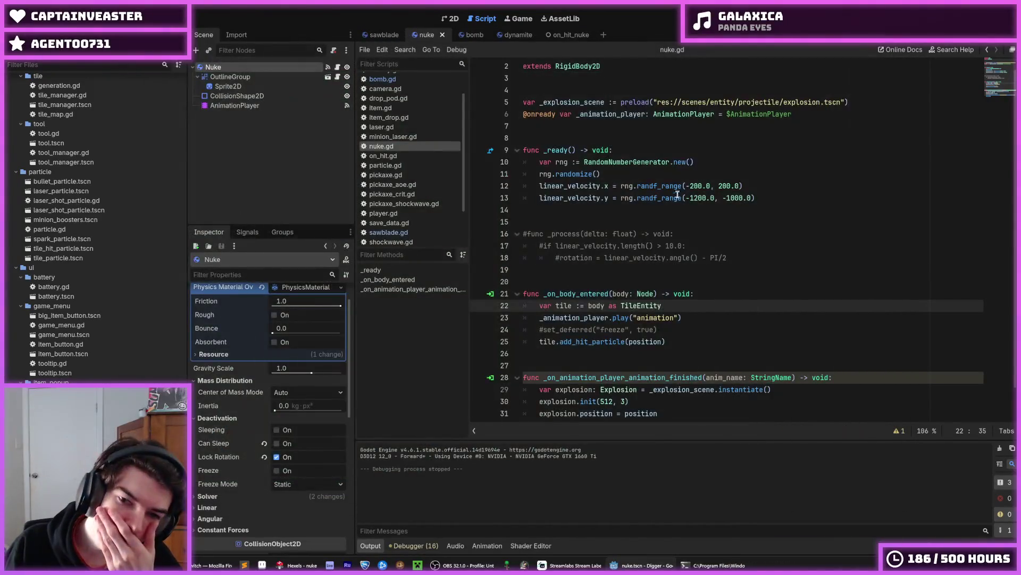
left_click(658, 328)
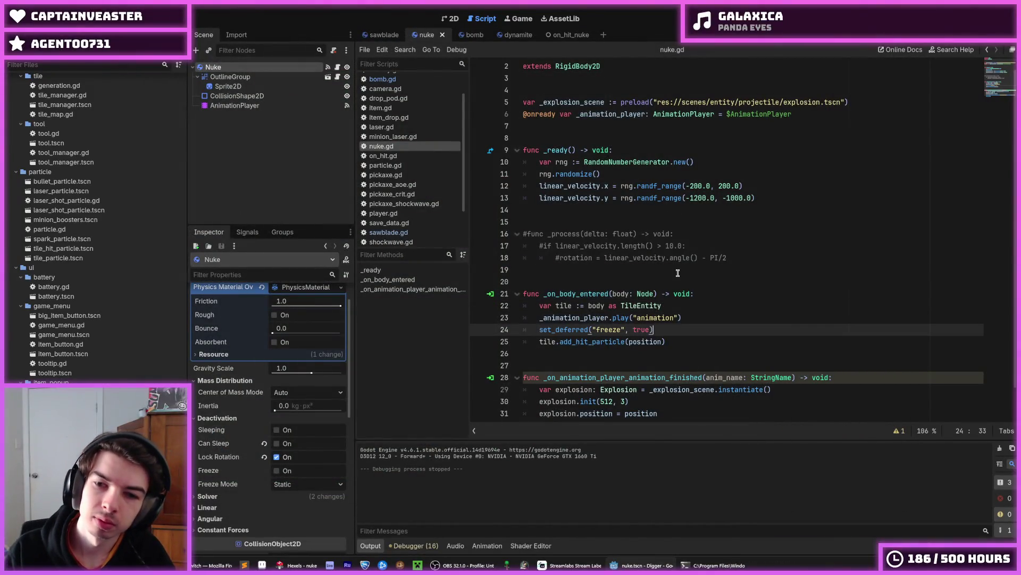
key("ctrl+s")
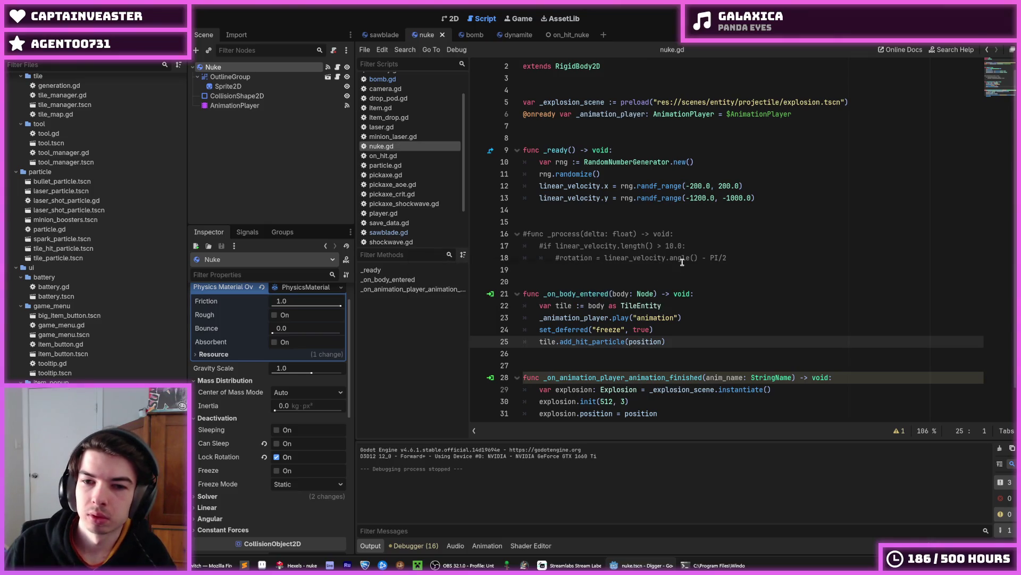
left_click_drag(681, 258, 633, 233)
key("ctrl+k")
left_click(693, 244)
key("ctrl+s")
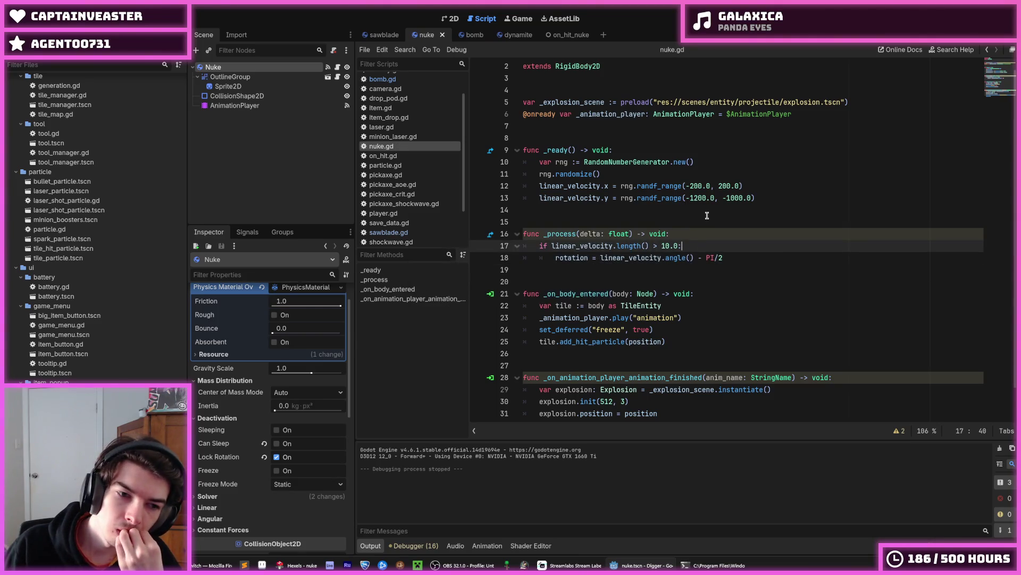
Play-test the game with the restored freeze and rotation code, then close it.
left_click(702, 294)
key("Down")
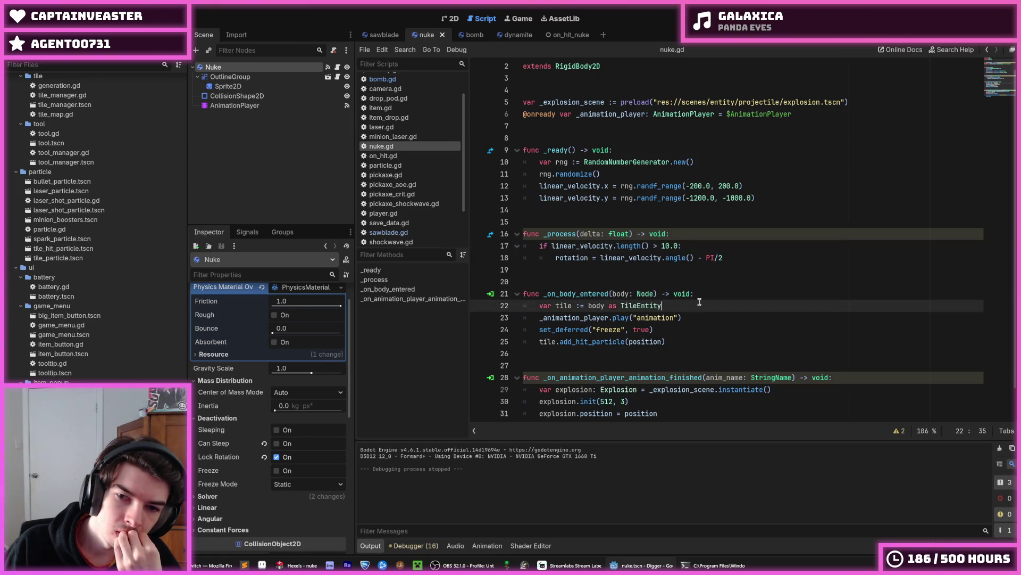
left_click(713, 294)
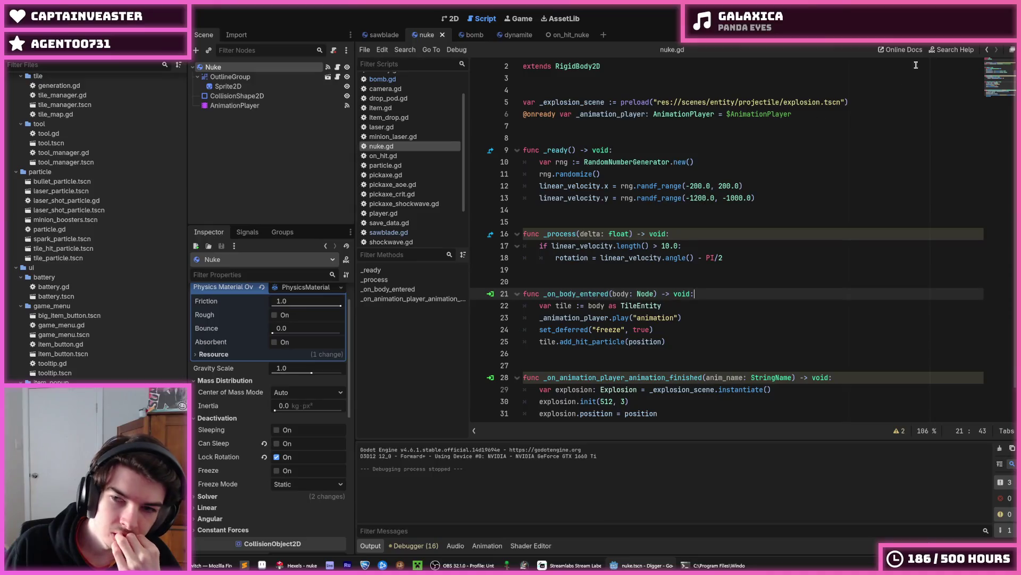
key("F5")
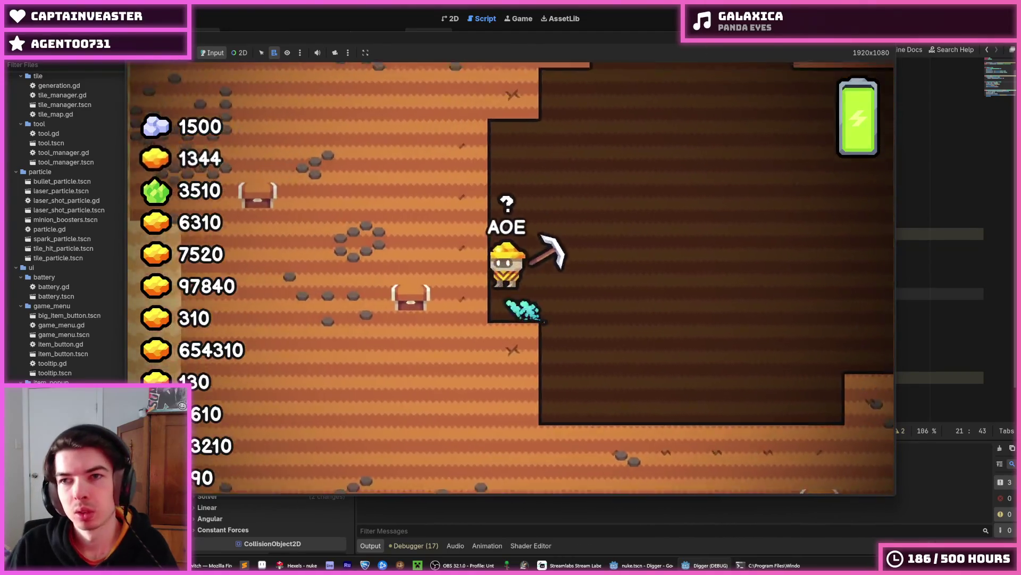
key("F8")
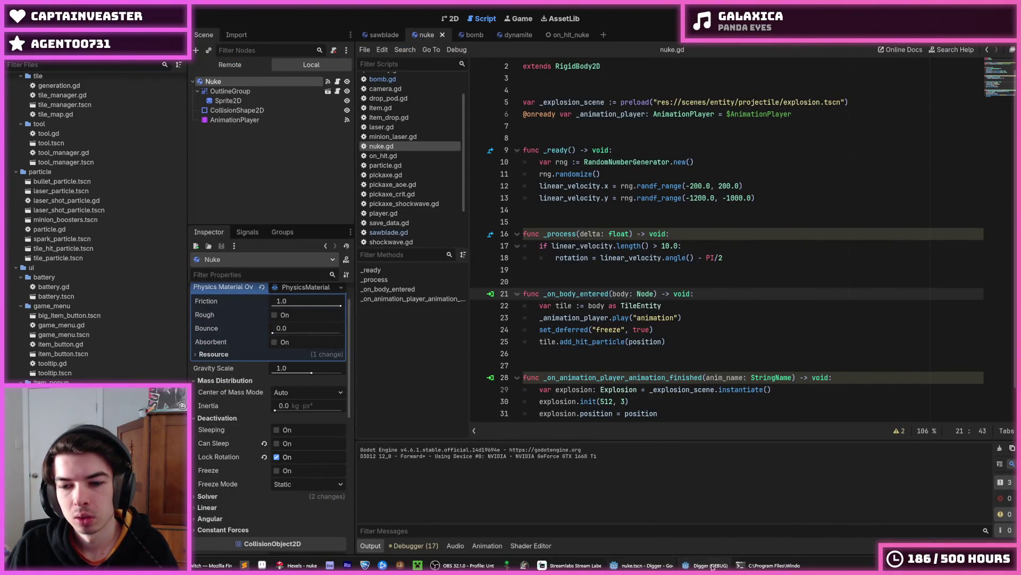
left_click(713, 567)
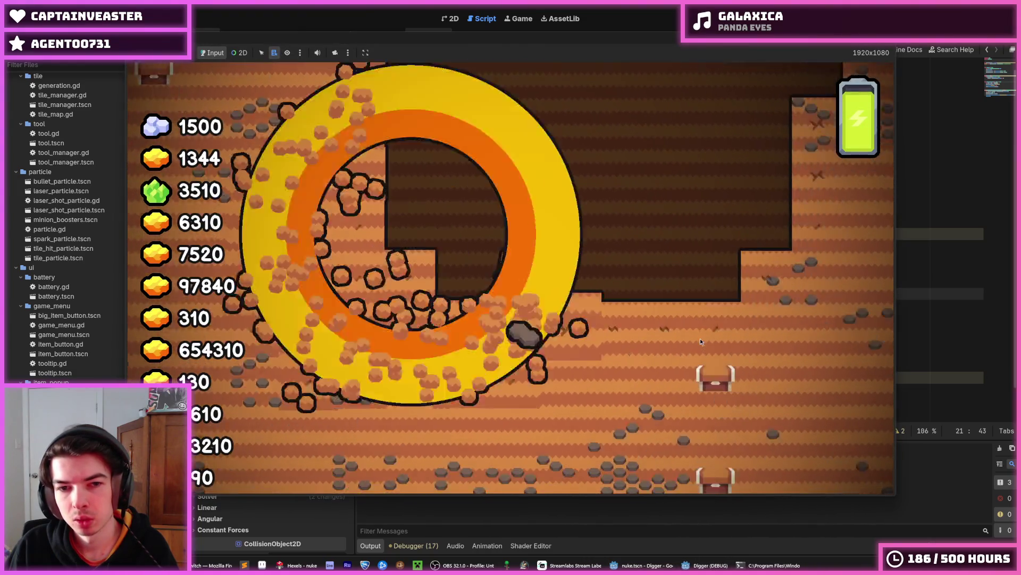
key("F8")
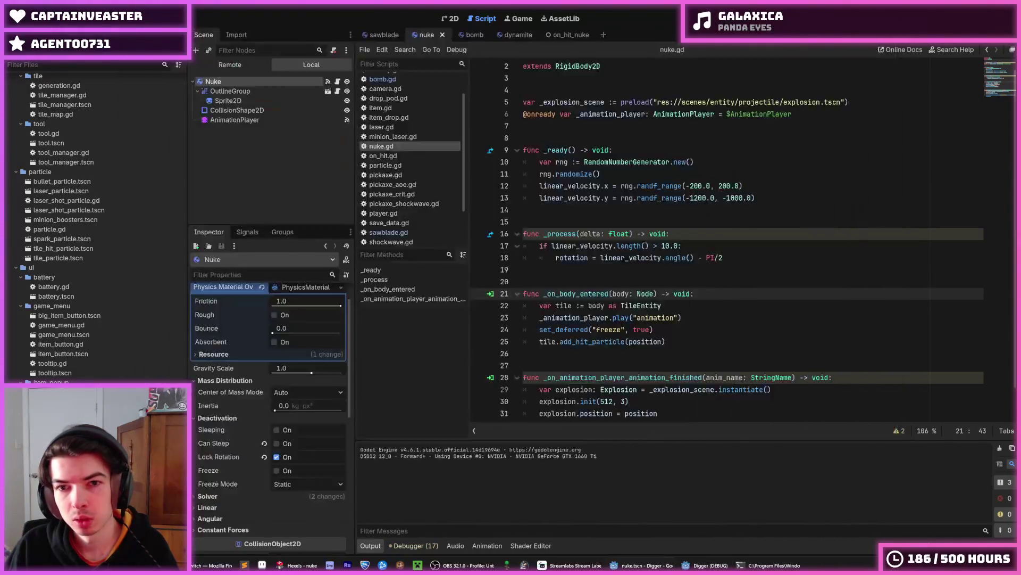
Comment out the 'if linear_velocity.length() > 10.0:' check and play-test always-on rotation.
left_click(603, 248)
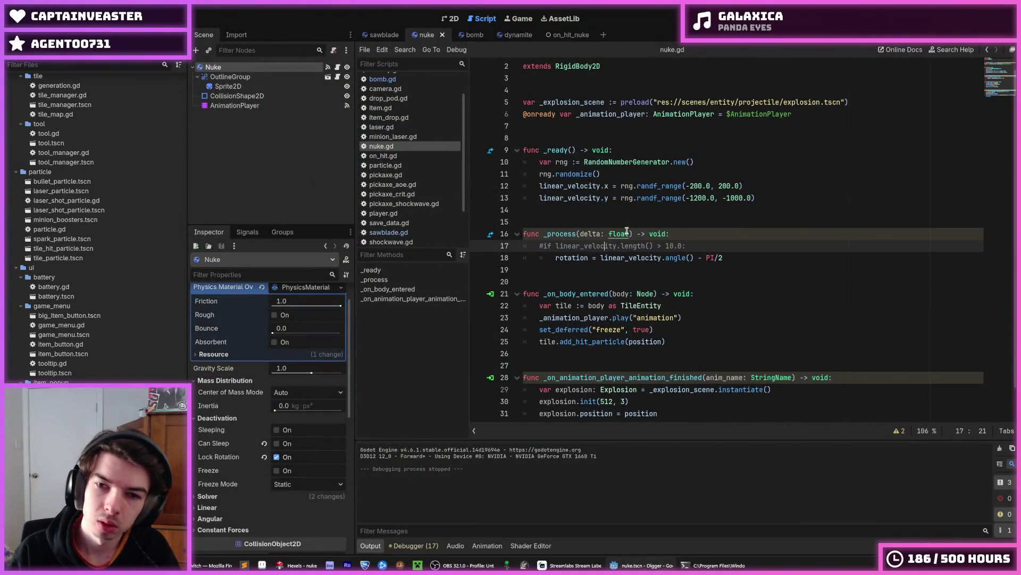
key("Down")
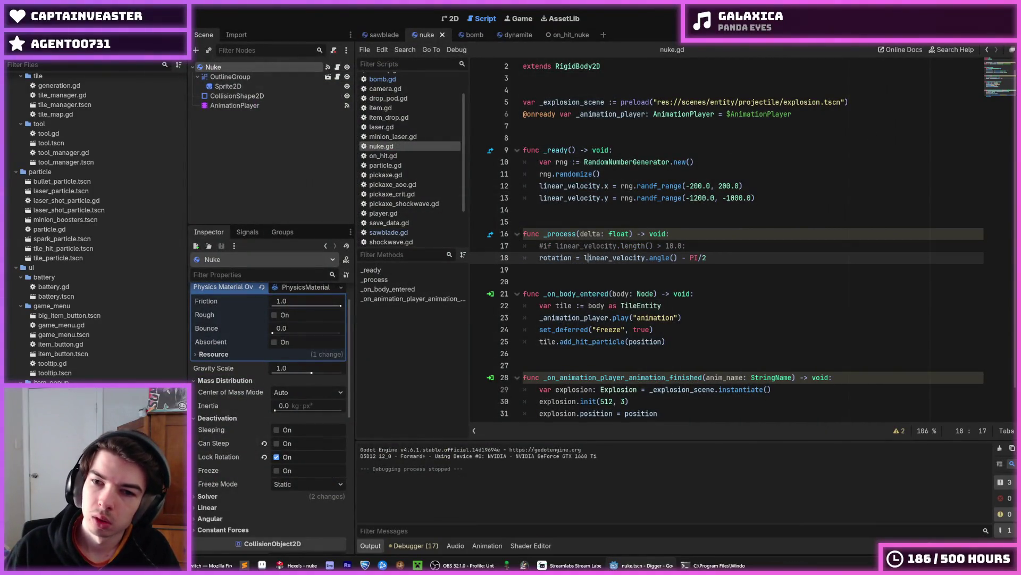
key("F5")
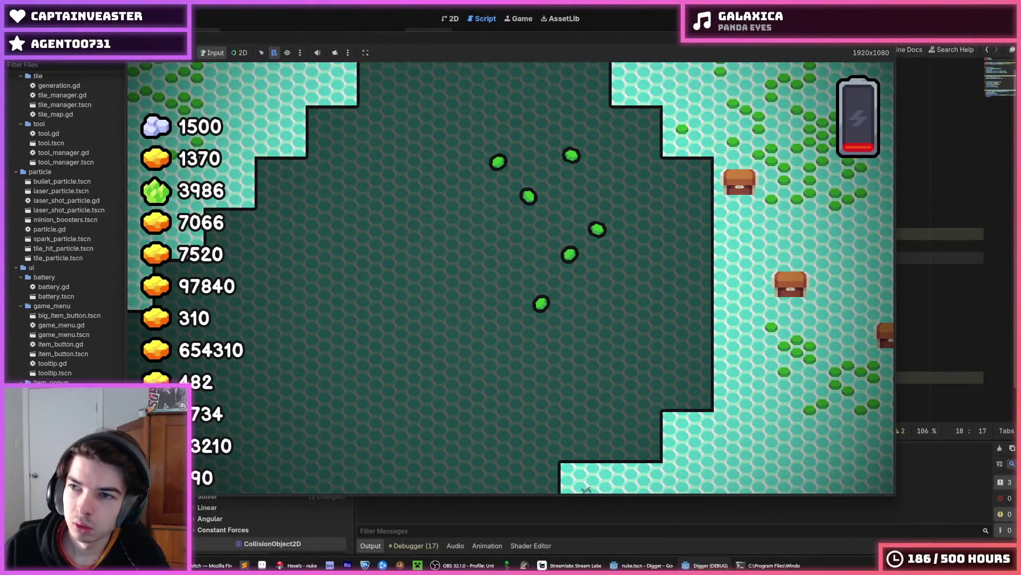
key("alt+F4")
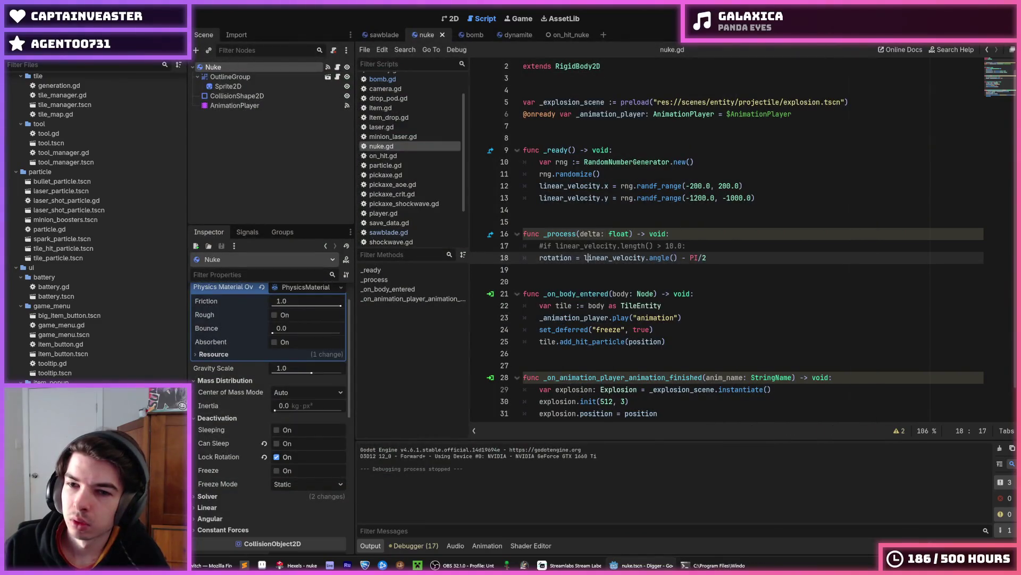
Run and stop the game, save, and show the Nuke's Freeze Mode help description in the Inspector.
key("F5")
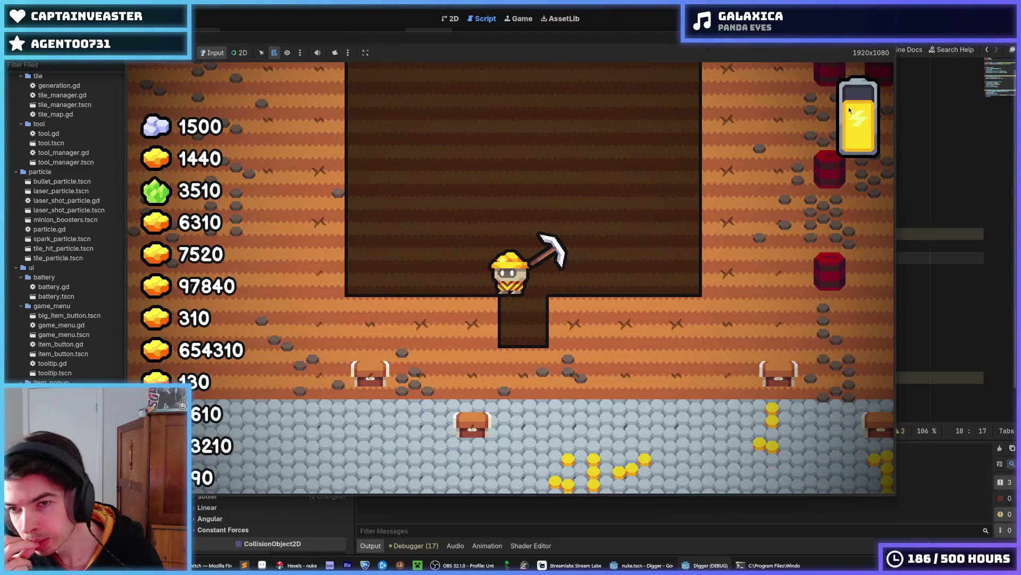
key("F8")
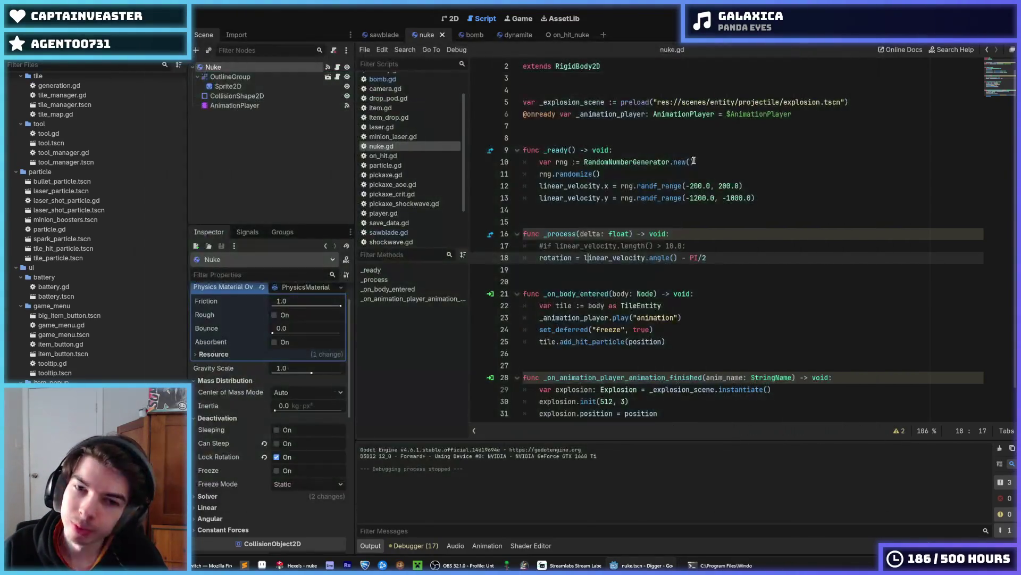
left_click(690, 168)
key("ctrl+s")
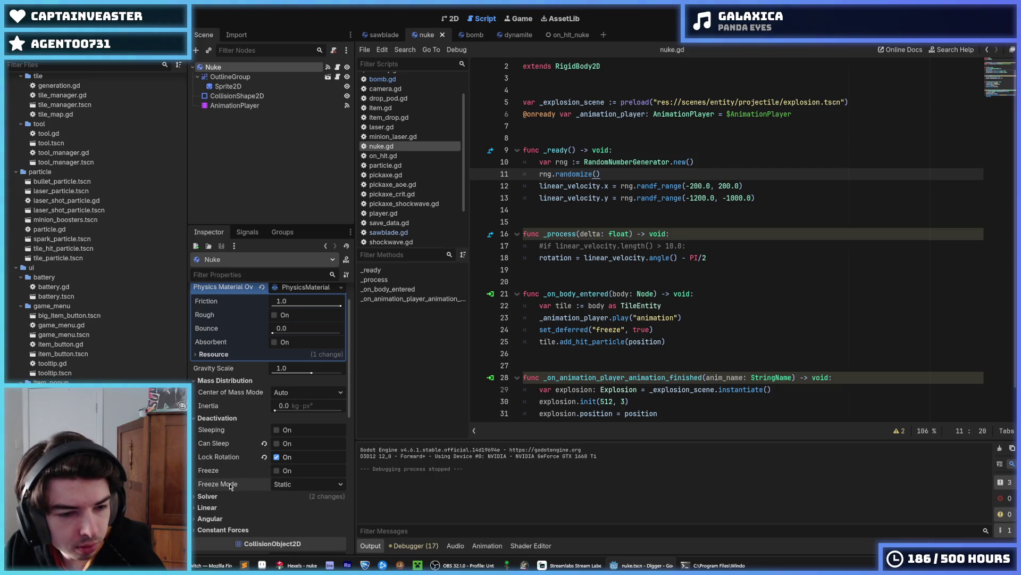
mouse_move(231, 485)
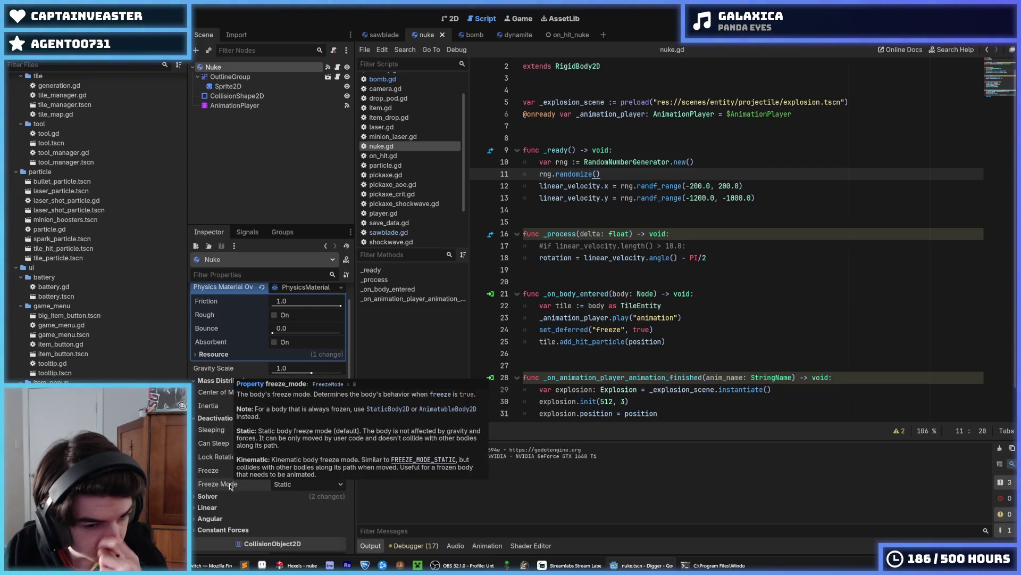
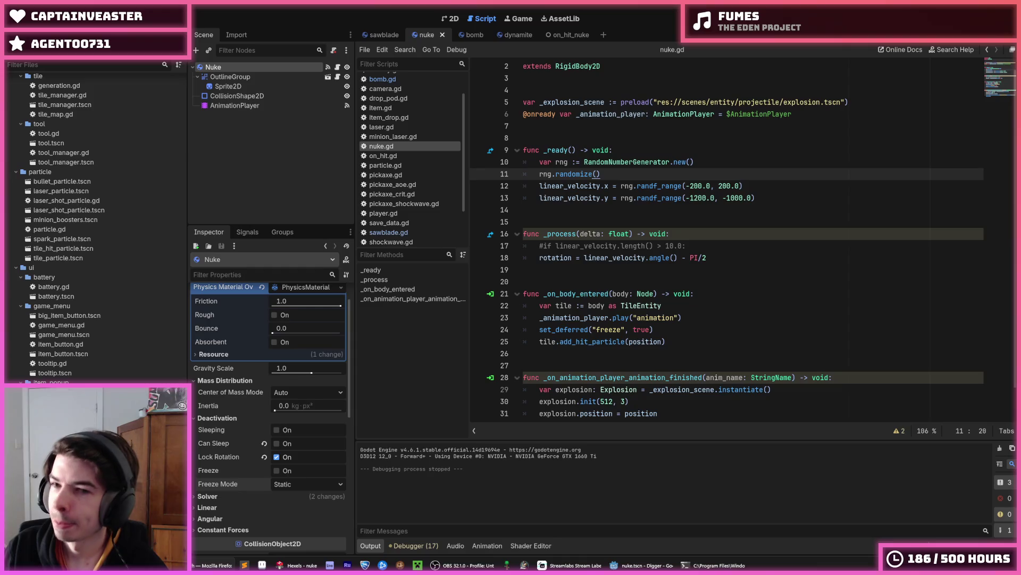
Edit the vertical launch velocity bounds on line 13 toward -2000.0 and save nuke.gd.
left_click(800, 185)
left_click(780, 198)
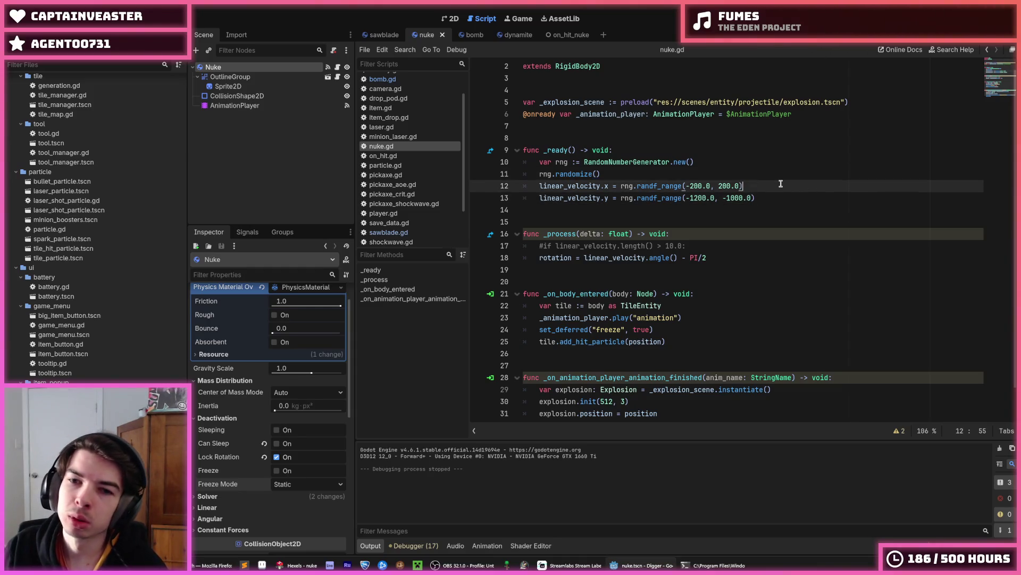
left_click(708, 185)
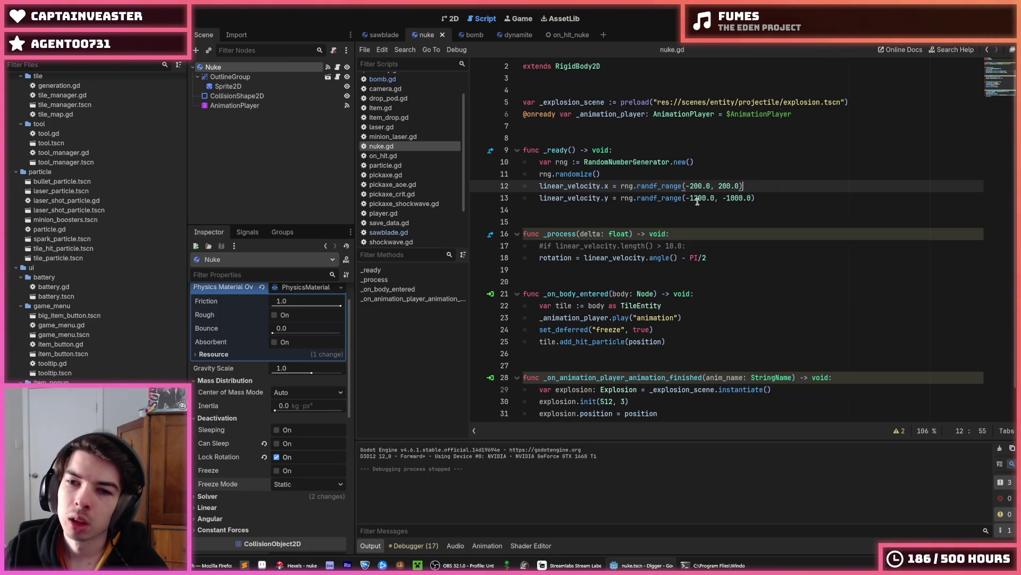
left_click(693, 197)
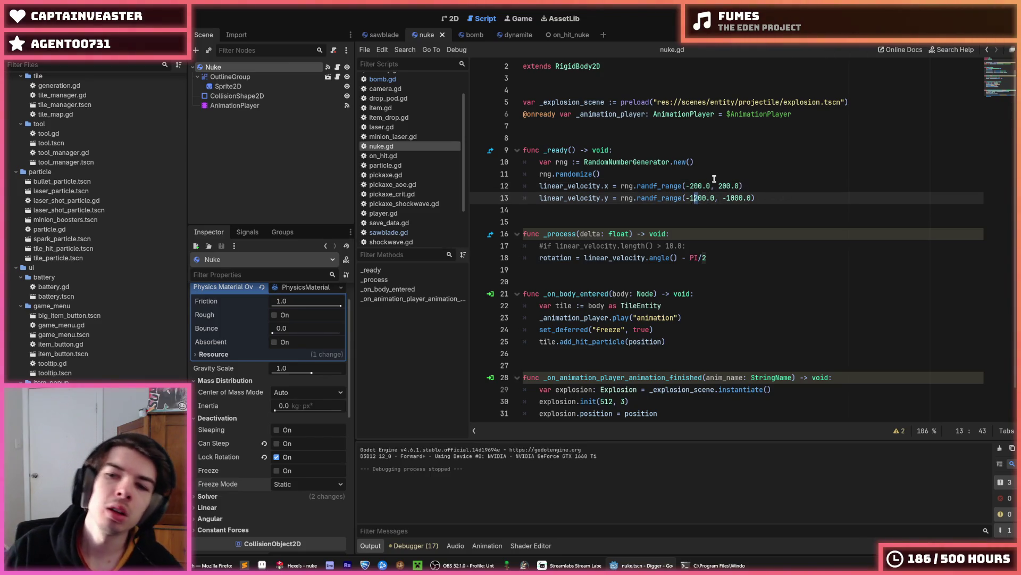
key("BackSpace")
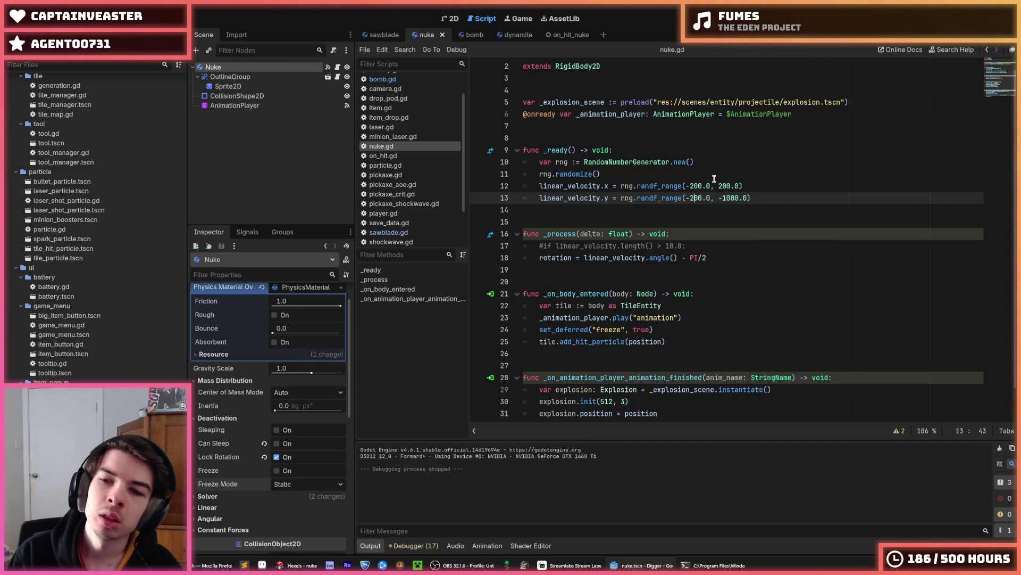
key("Right")
key("Right")
type("0")
key("Right")
key("Right")
key("Right")
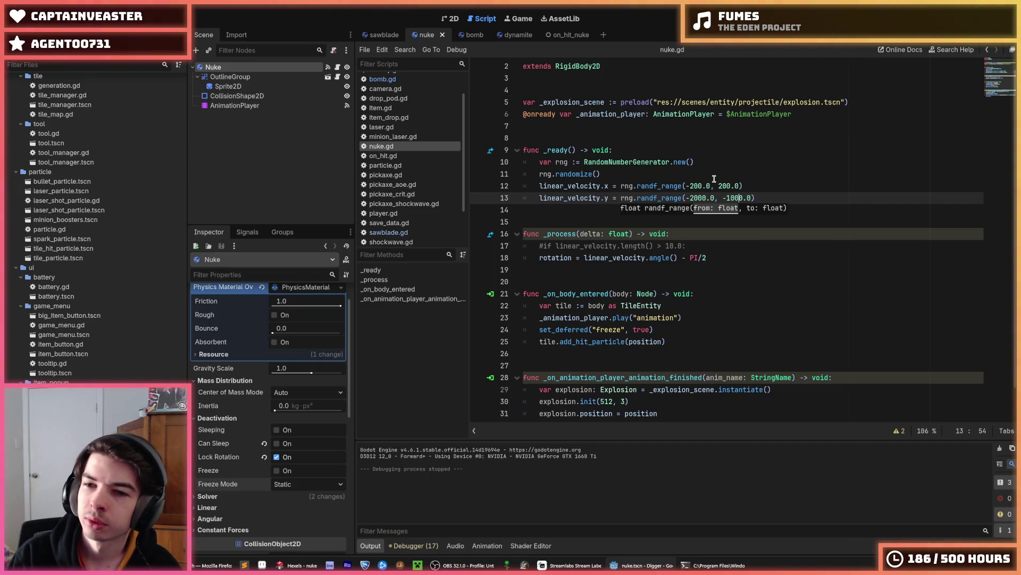
key("BackSpace")
type("5")
key("ctrl+s")
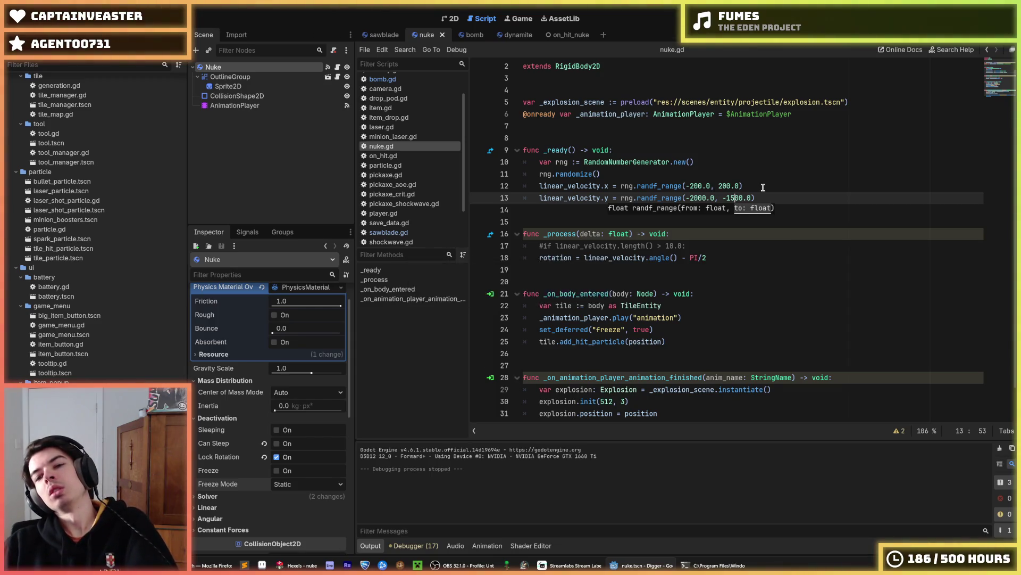
Set the horizontal range to -400.0 to 400.0, finish the vertical limits, save, and test-run.
left_click(693, 186)
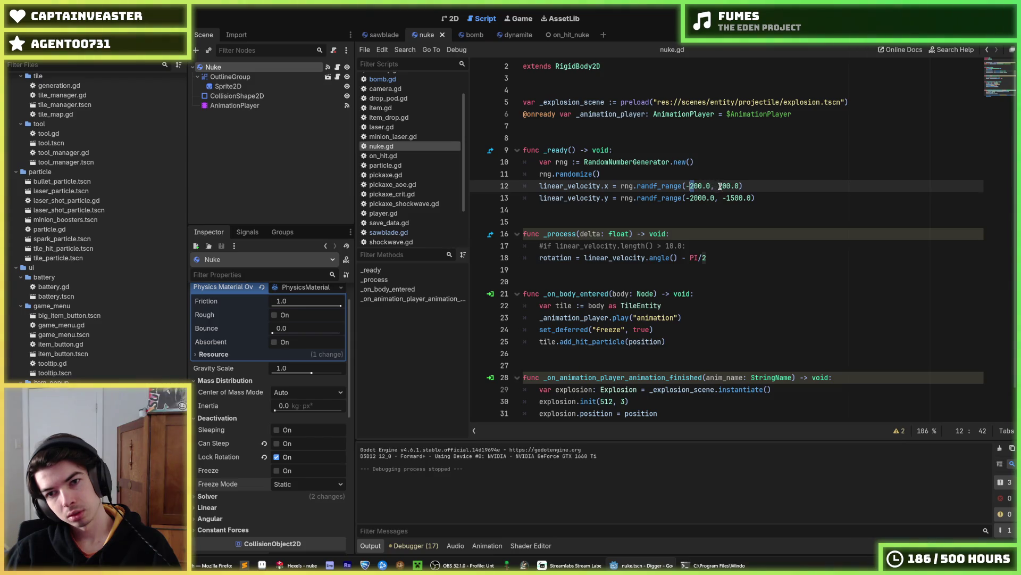
type("5")
key("BackSpace")
type("4")
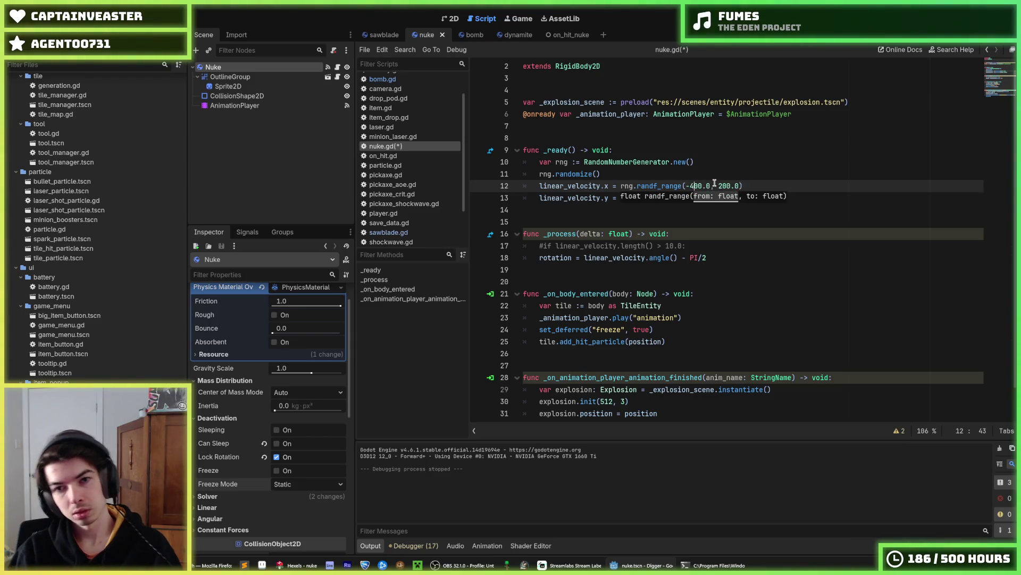
scroll(715, 183, "up", 1)
left_click(713, 186)
left_click(693, 209)
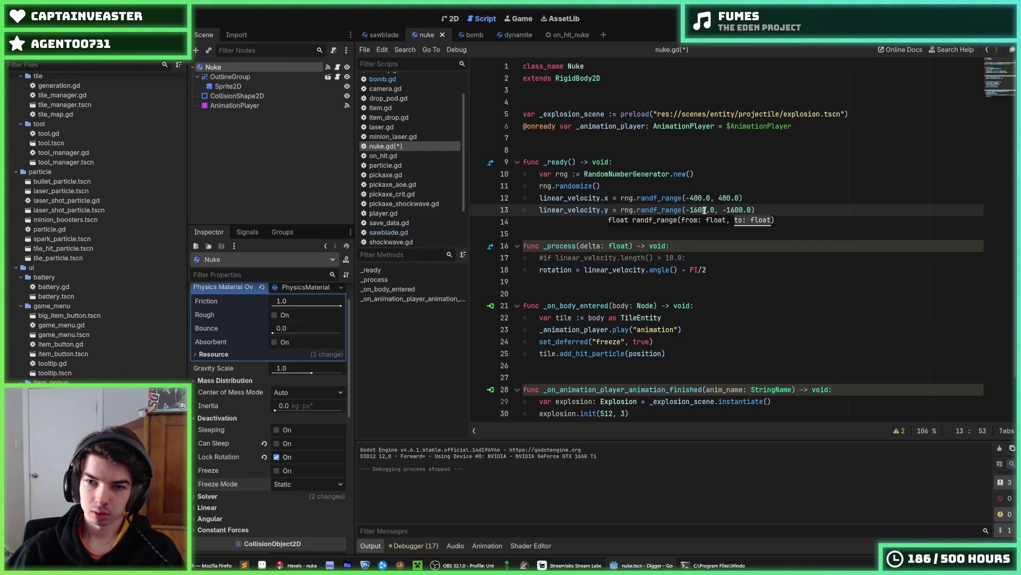
key("ctrl+s")
left_click(789, 185)
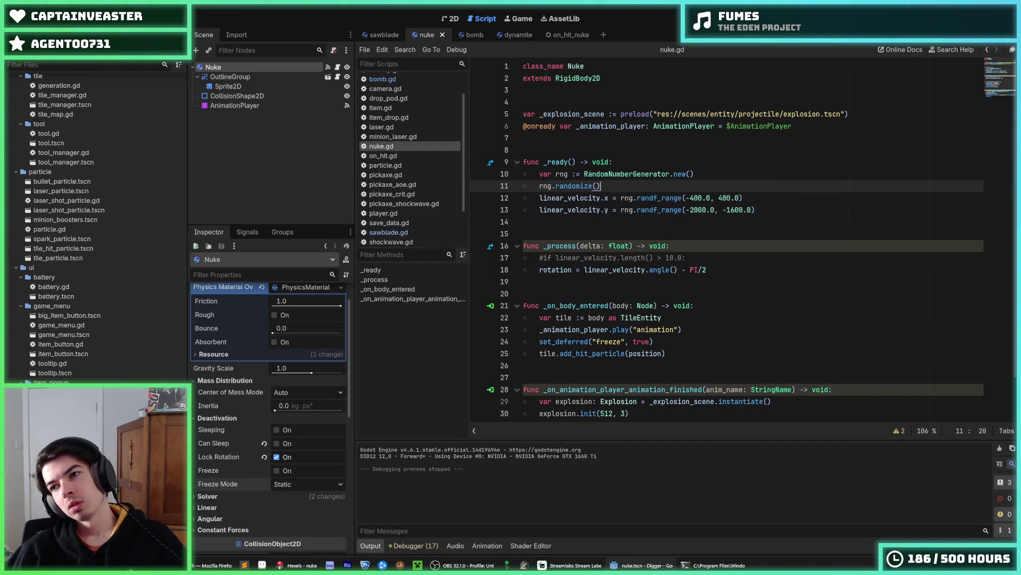
key("F5")
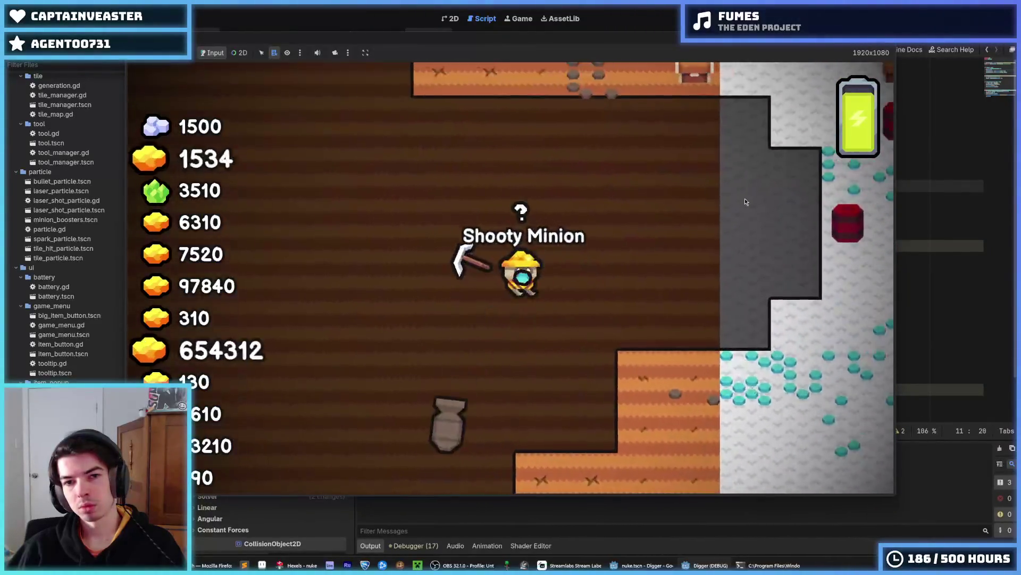
Stop the Digger test run with F8 to return to nuke.gd.
key("F8")
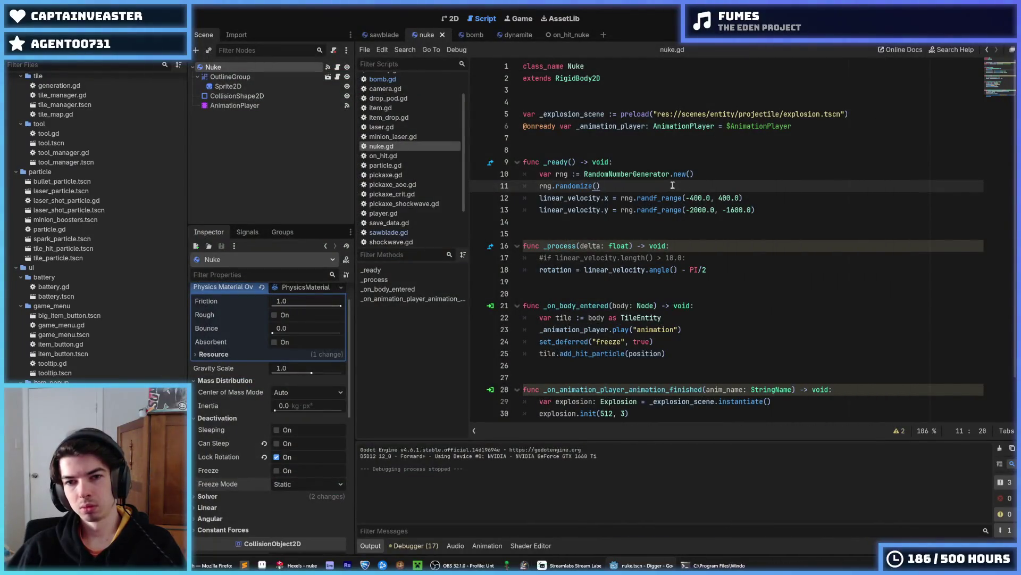
Insert print(linear_velocity) at the top of _on_body_entered, save, and rerun Digger.
scroll(688, 189, "down", 1)
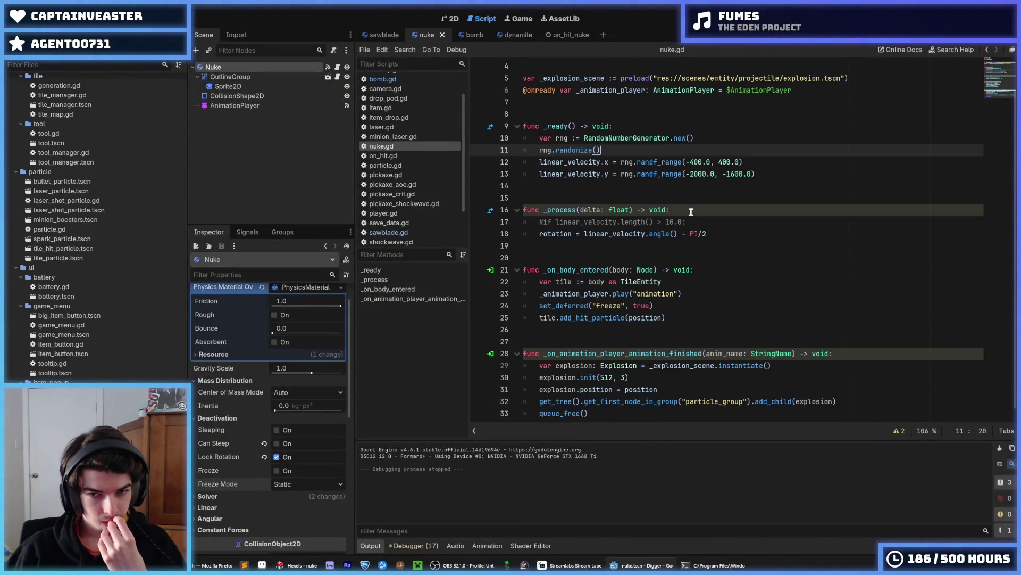
left_click(704, 222)
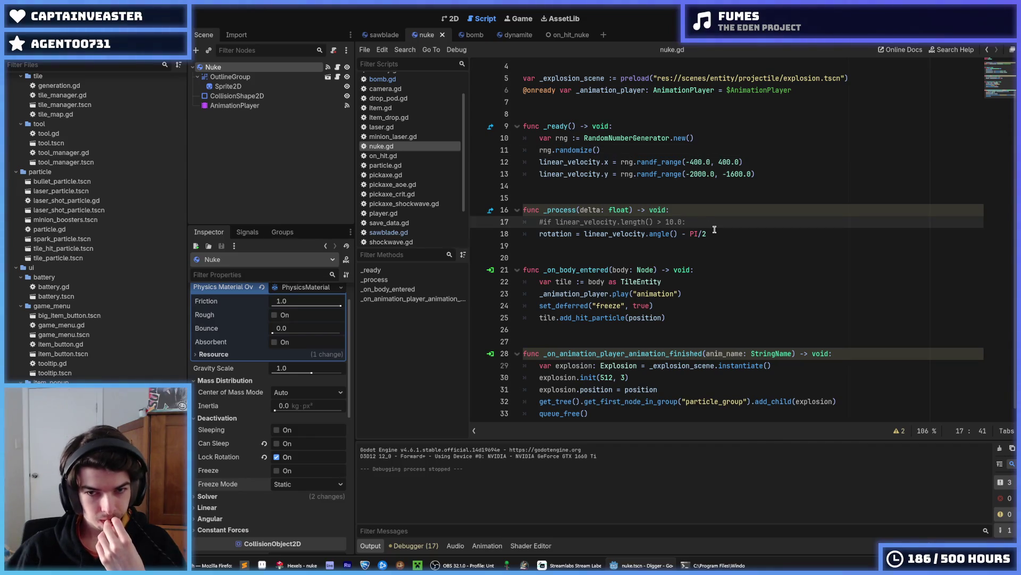
left_click(716, 270)
scroll(716, 269, "up", 1)
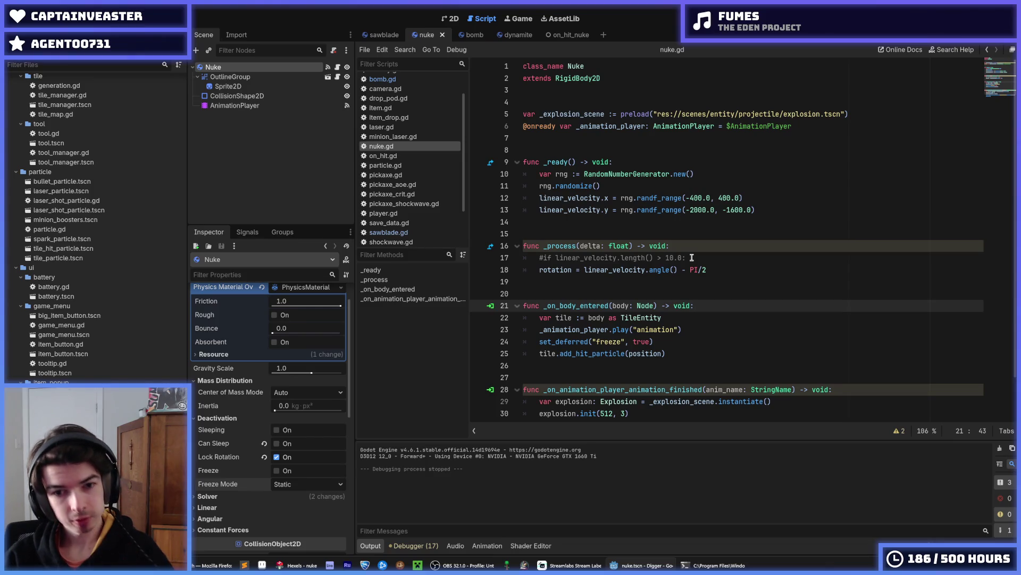
key("Return")
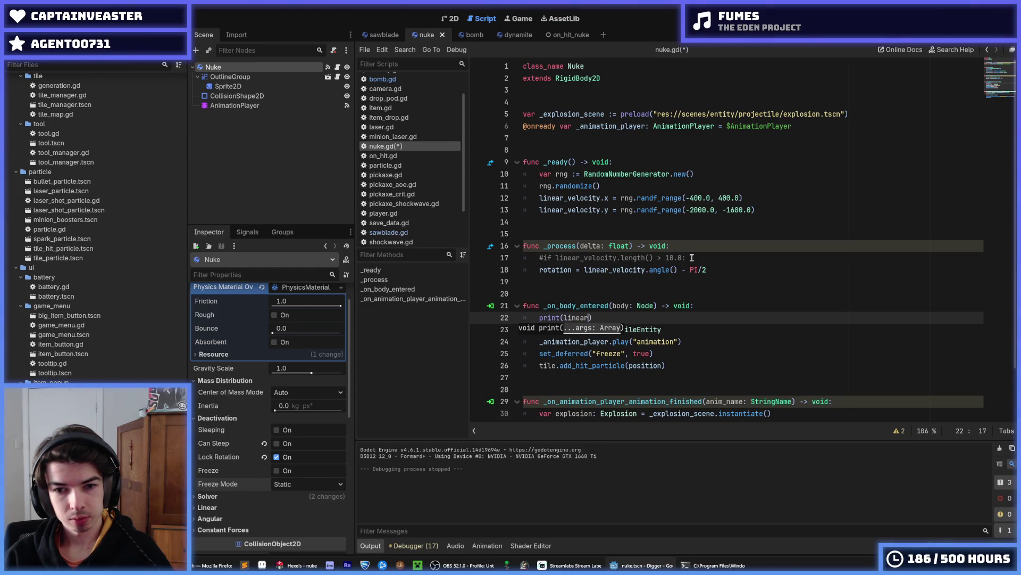
key("ctrl+s")
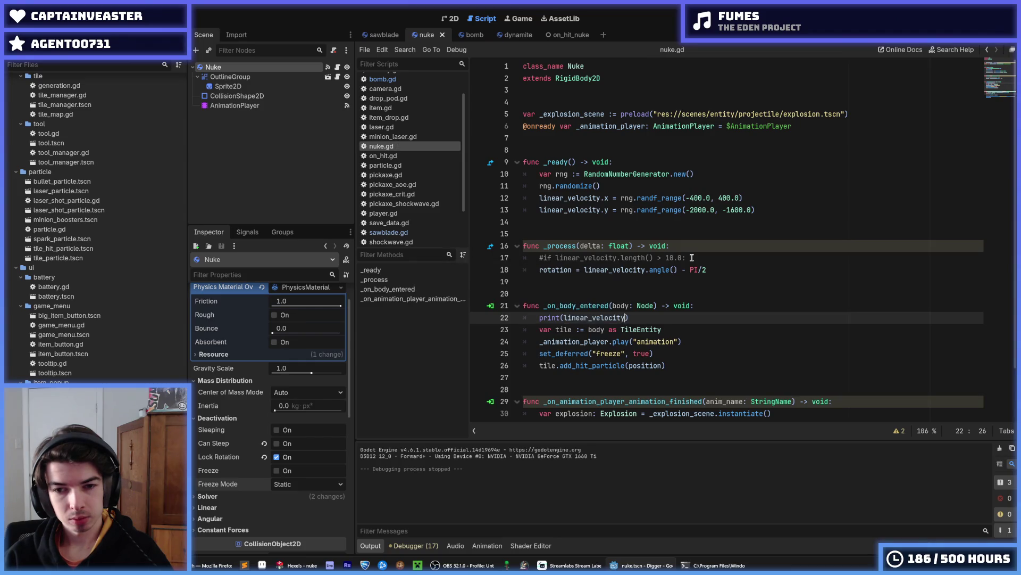
left_click(691, 257)
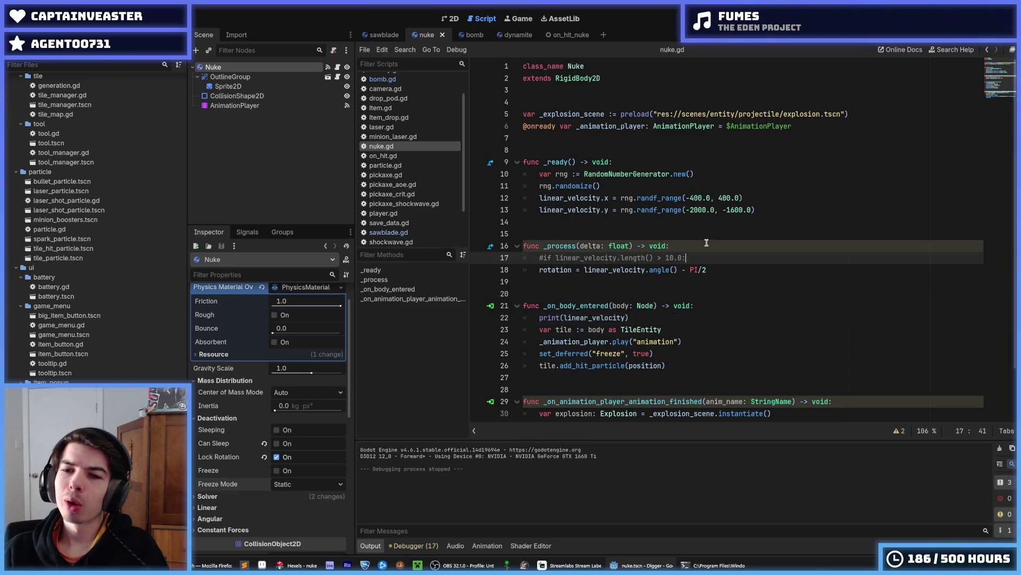
key("F5")
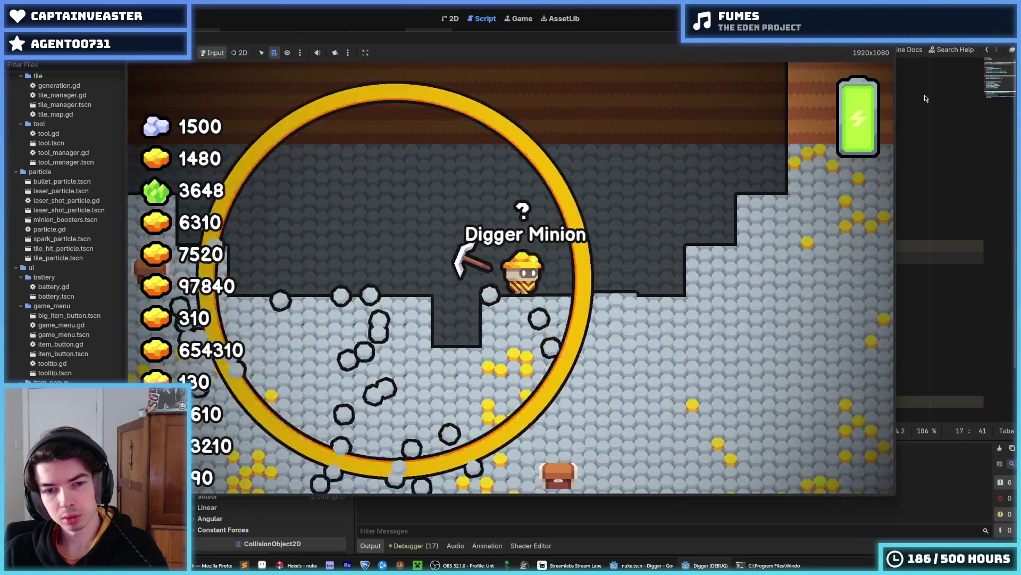
Check the printed velocities in the Godot editor, then return to the game window.
left_click(585, 4)
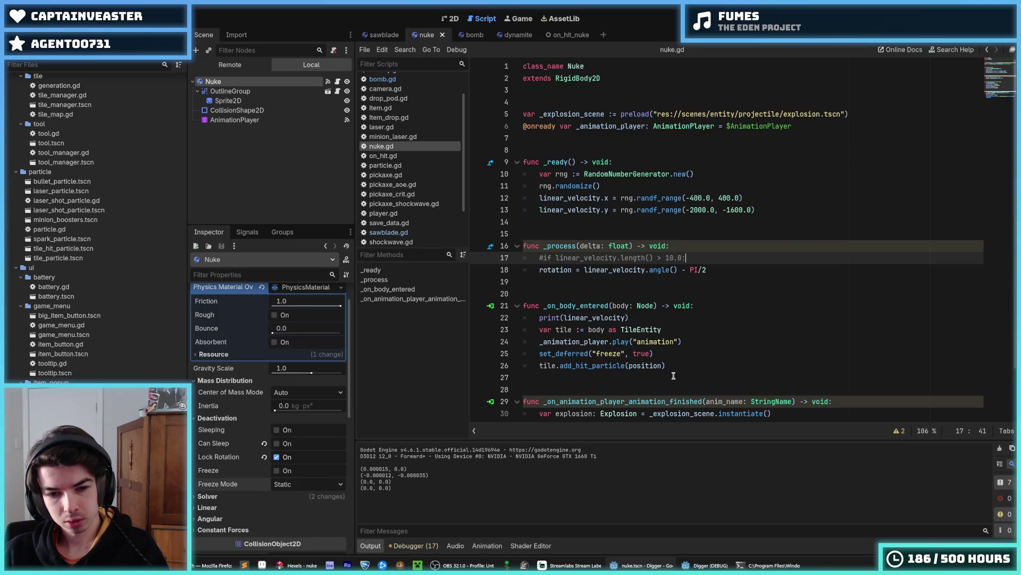
left_click(712, 524)
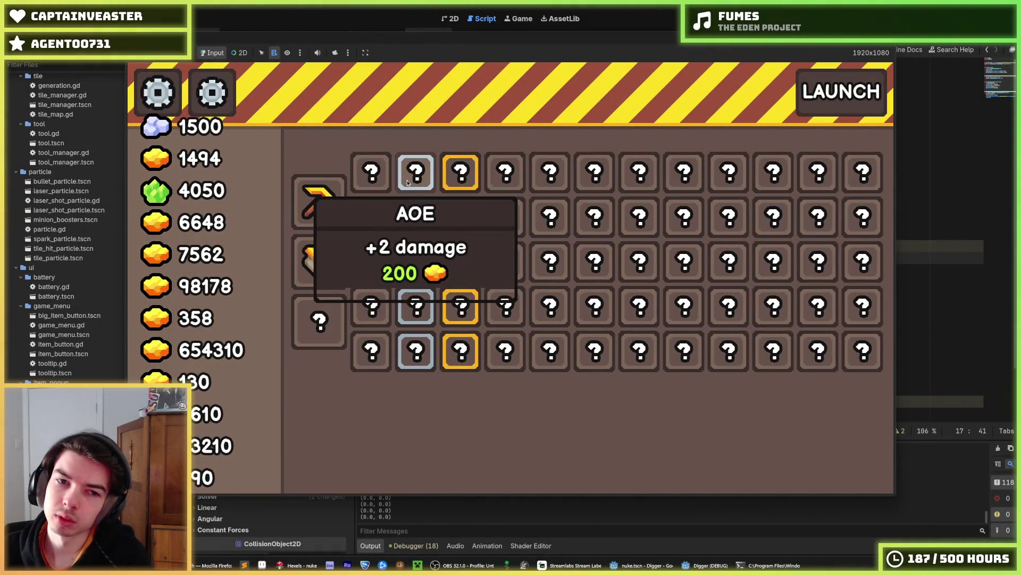
Buy the Dynamite upgrade and start the next dig run.
left_click(416, 217)
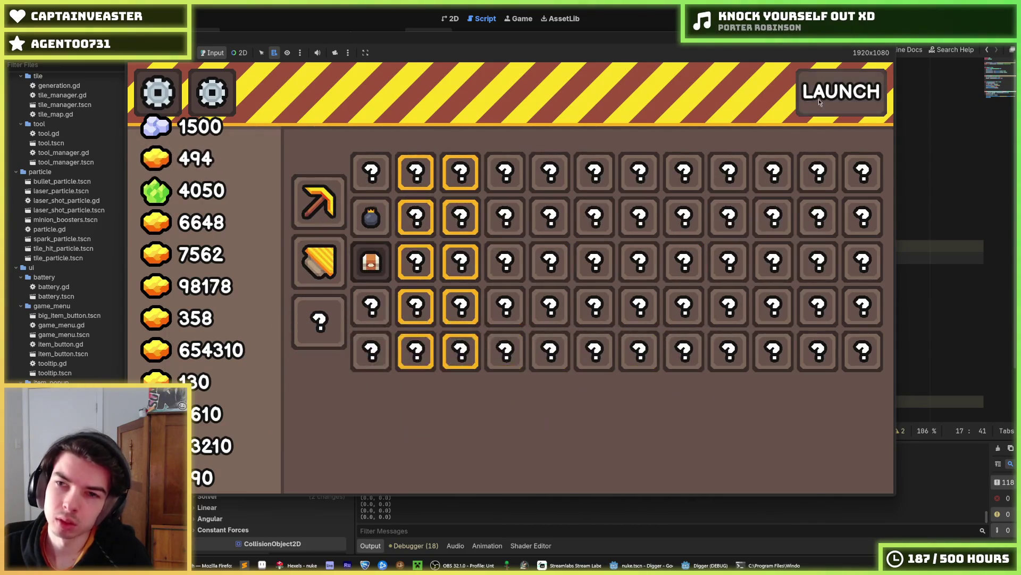
left_click(841, 92)
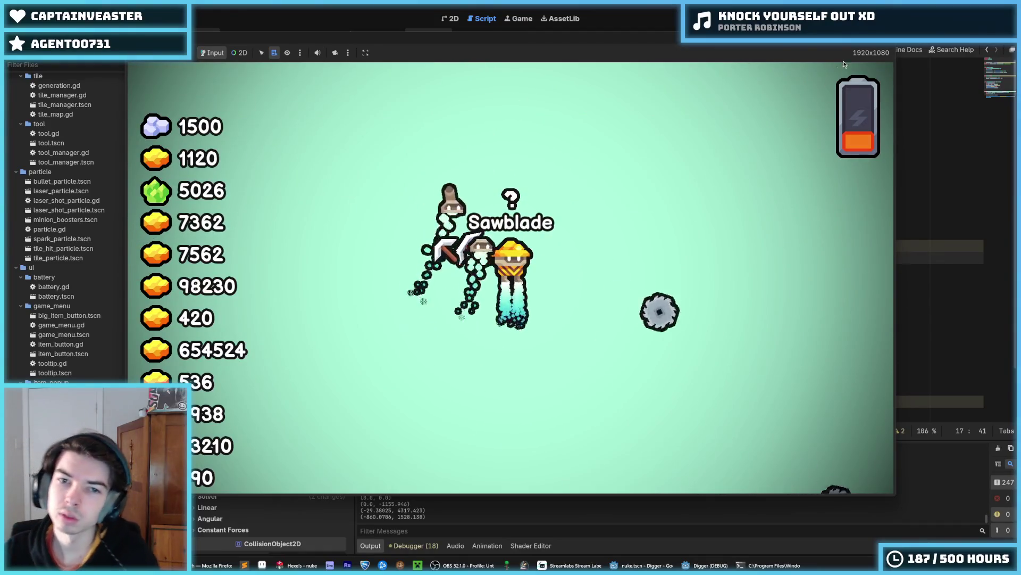
Stop the game with F8 and return to nuke.gd in the script editor.
key("F8")
left_click(710, 182)
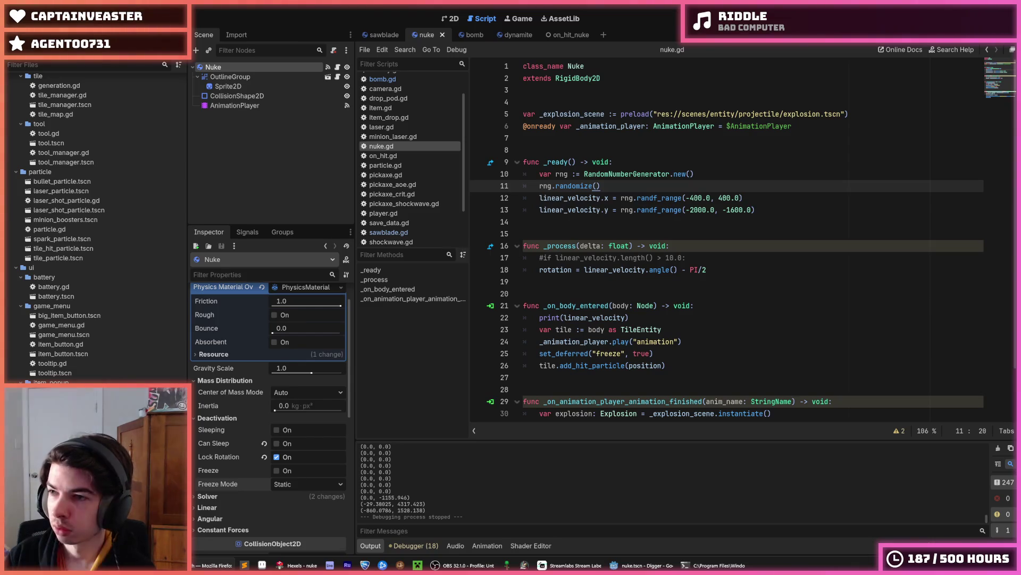
Add 'old_rotation = rotation' in _process and delete the commented-out velocity check.
left_click(691, 245)
left_click(703, 260)
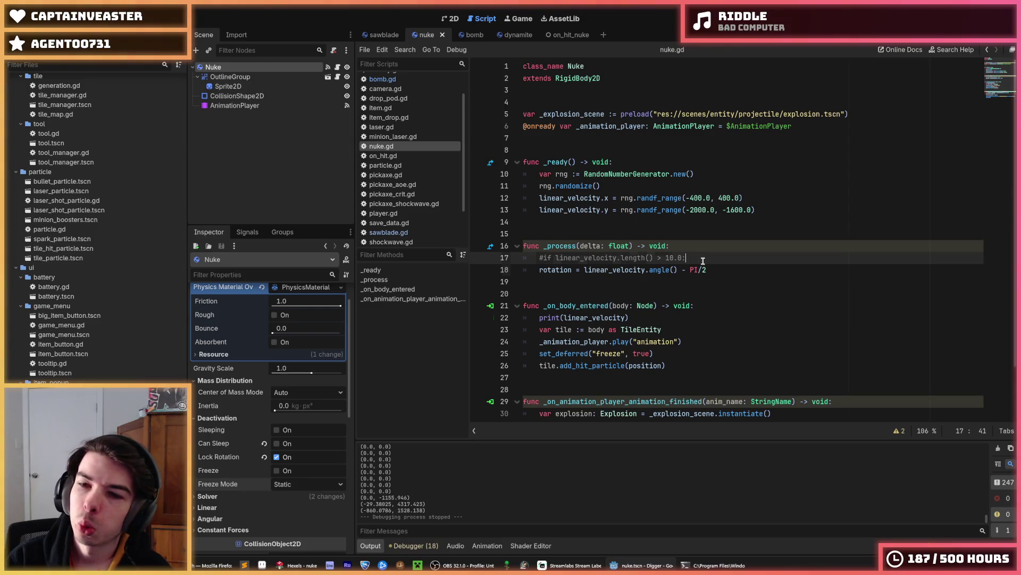
key("Return")
type("old_rotation =")
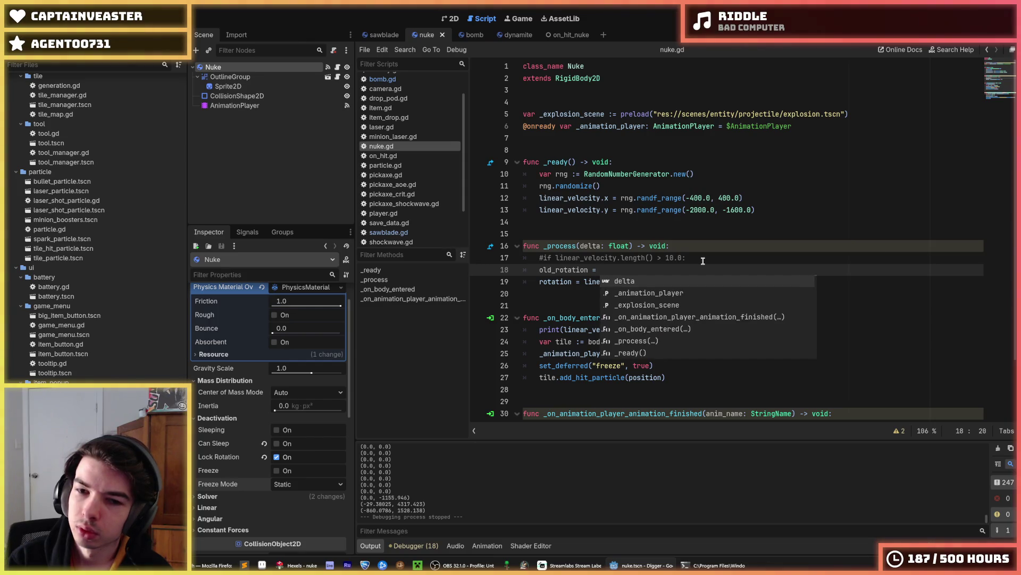
key("Escape")
key("Down")
key("shift+Left")
key("shift+Left")
key("shift+Left")
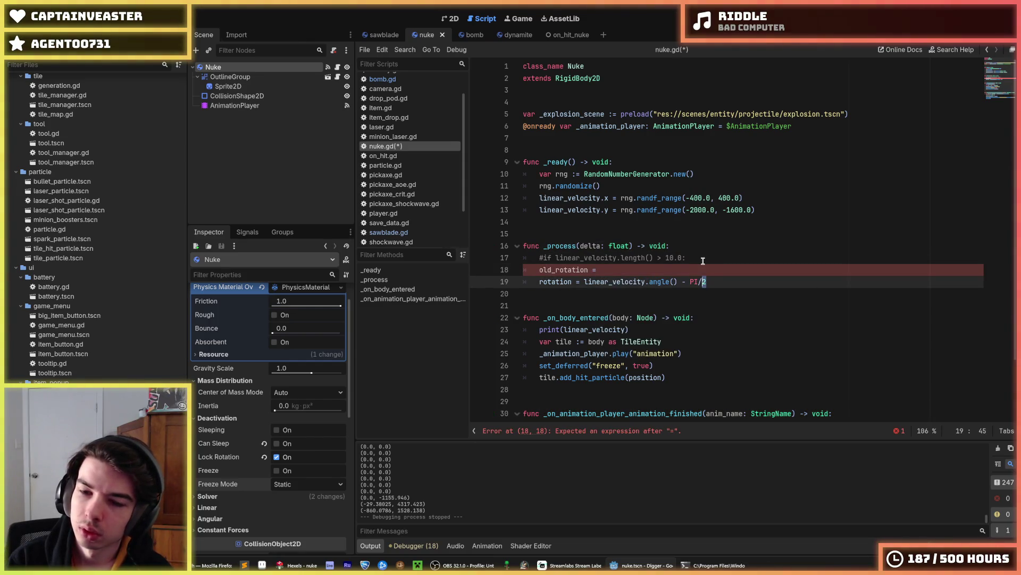
key("Up")
type("rotatio")
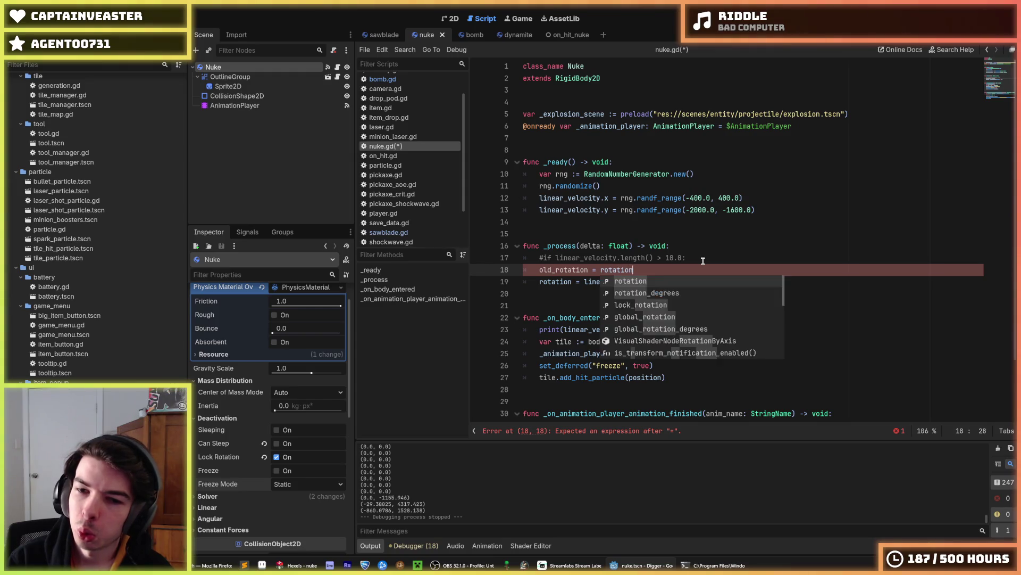
key("Return")
key("Up")
key("shift+Up")
key("BackSpace")
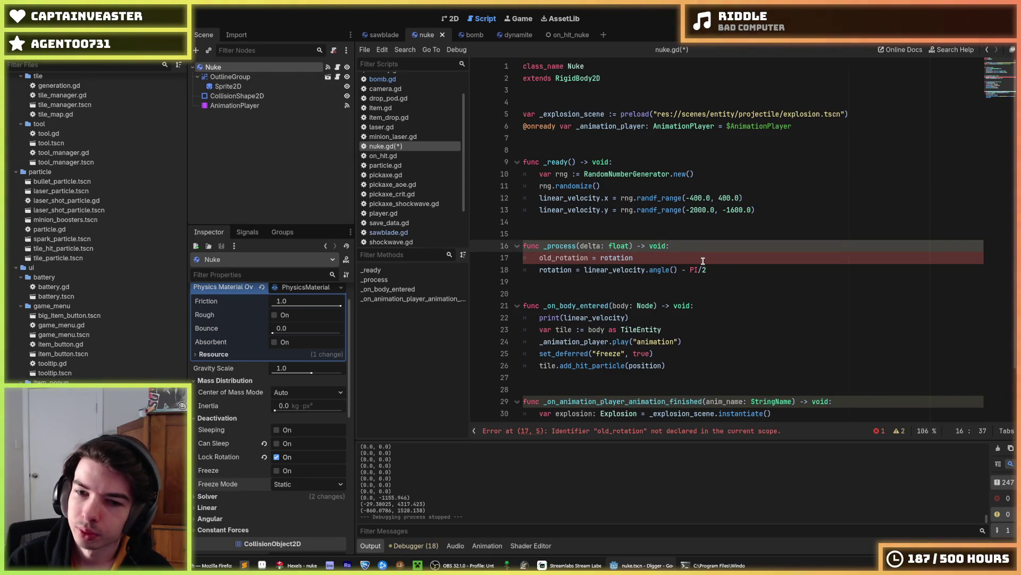
key("Down")
Add an 'if freeze:' check over the rotation line and delete print(linear_velocity).
key("Return")
type("if fr")
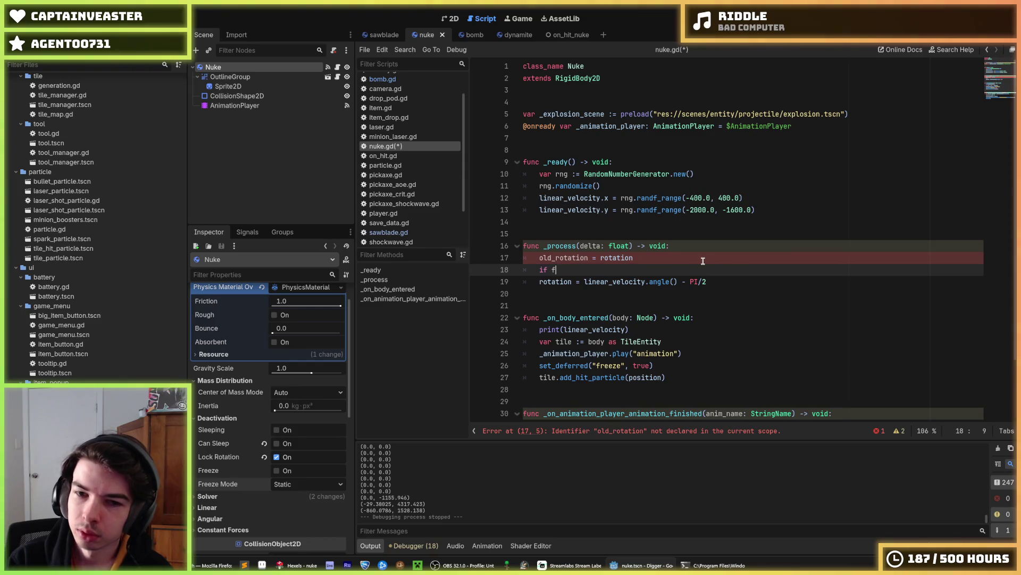
type("eeze:")
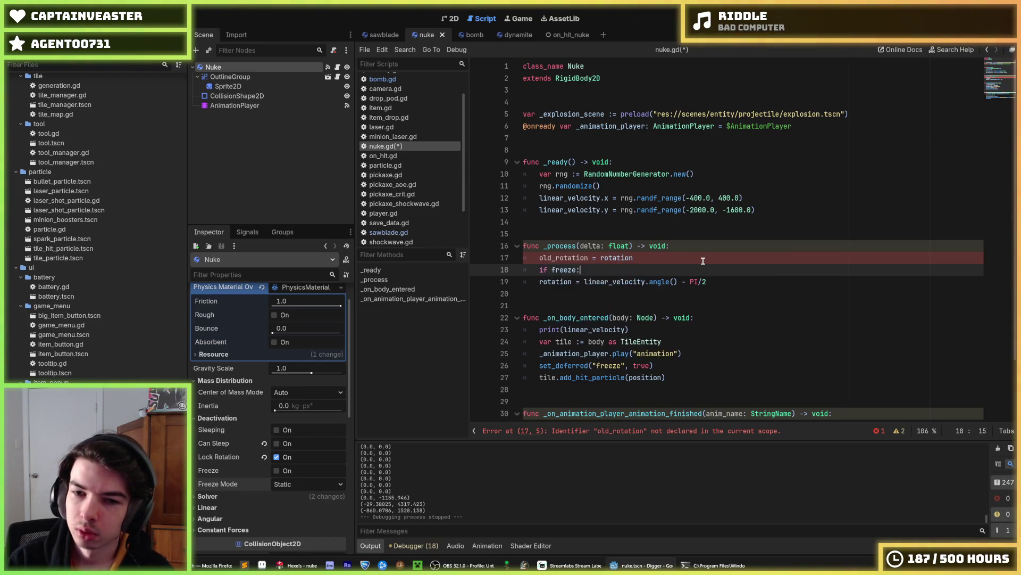
key("Down")
key("Tab")
key("Up")
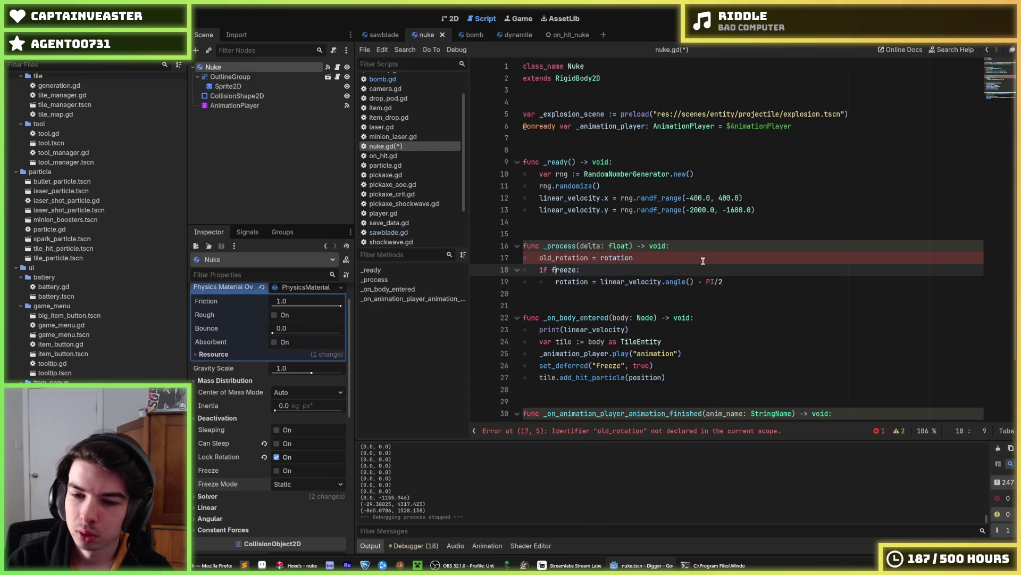
key("Down")
key("Down")
key("Down")
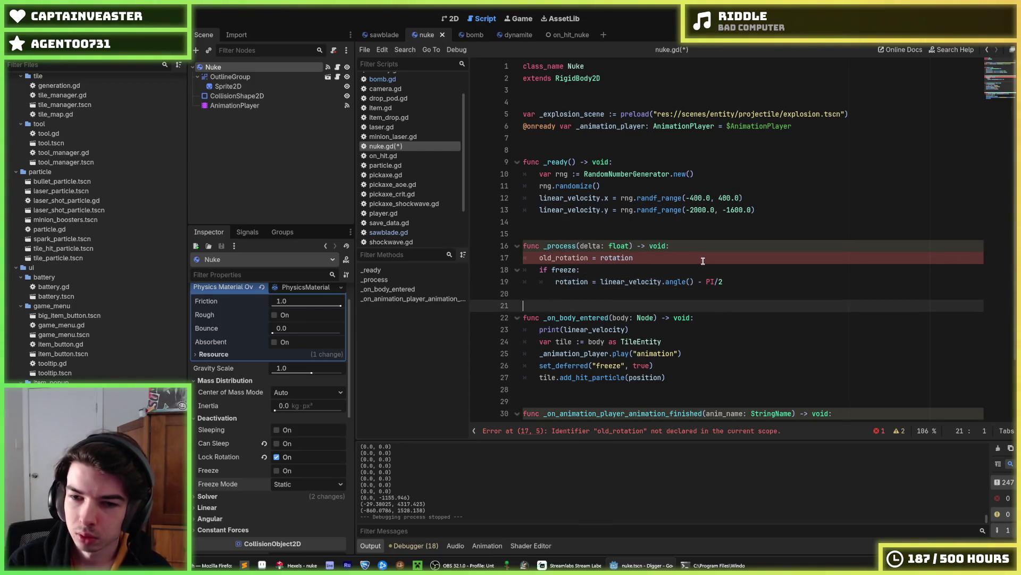
key("End")
key("shift+Up")
key("ctrl+shift+k")
key("Up")
key("Up")
key("Up")
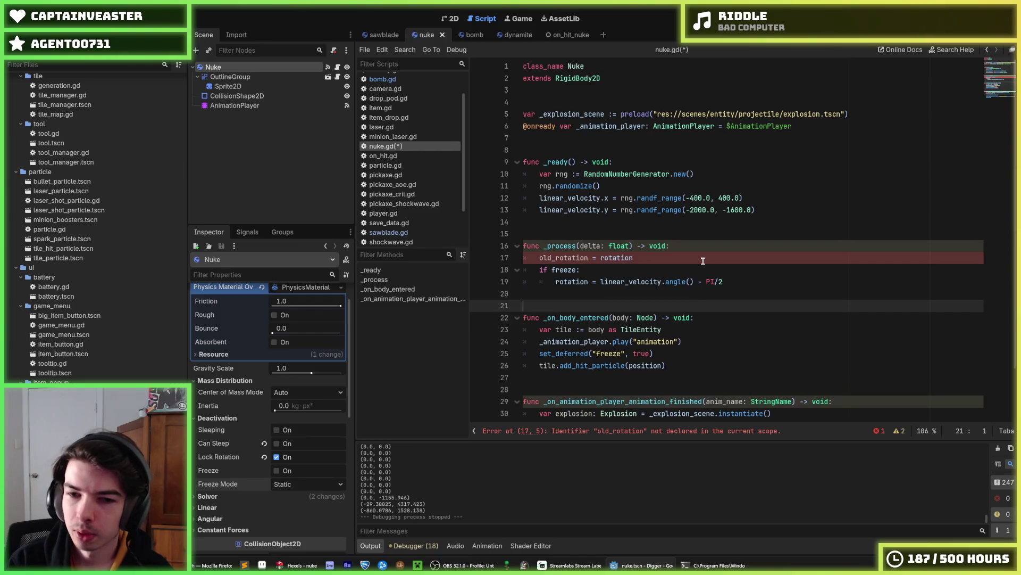
Restore 'rotation = old_rotation' when frozen, with old_rotation's assignment moved into an else branch.
left_click(703, 261)
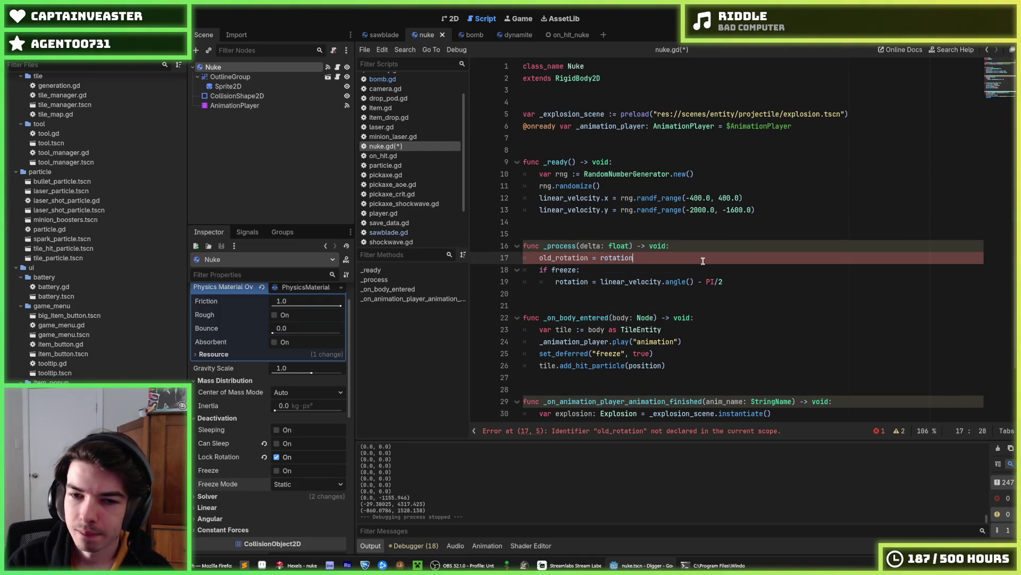
key("Down")
key("Return")
type("rotation = ")
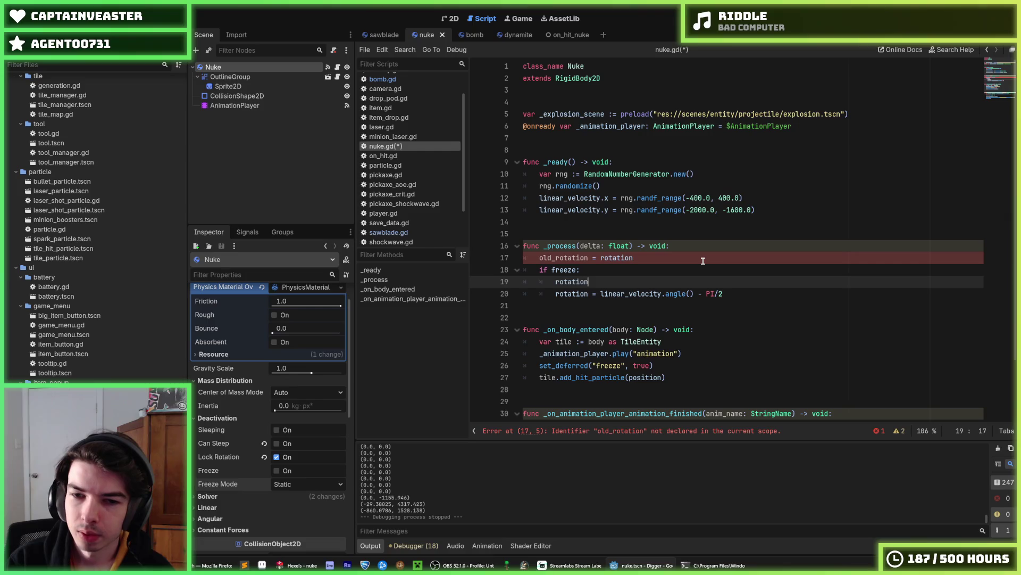
type("old_rotation")
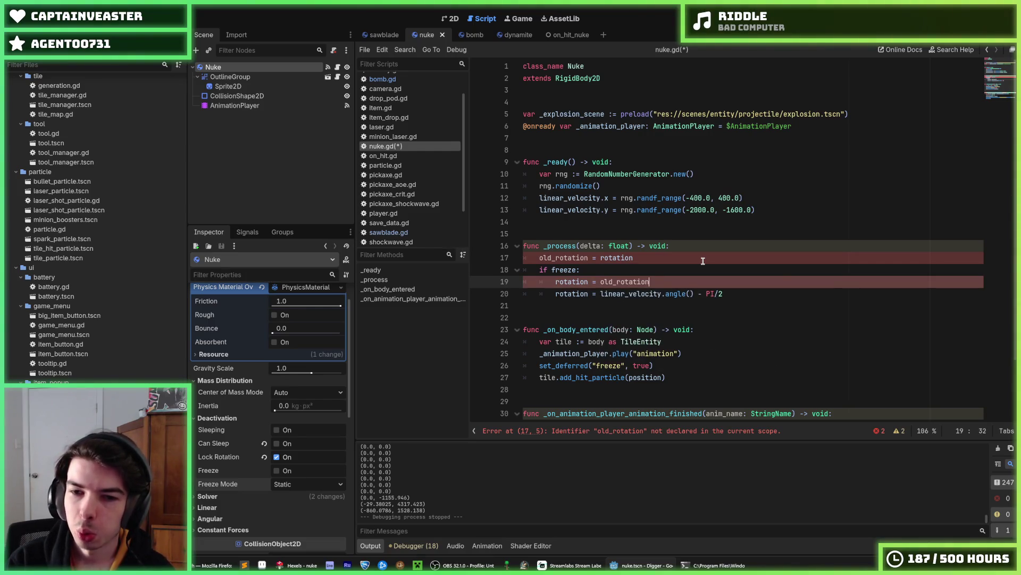
key("Return")
key("BackSpace")
type("else:")
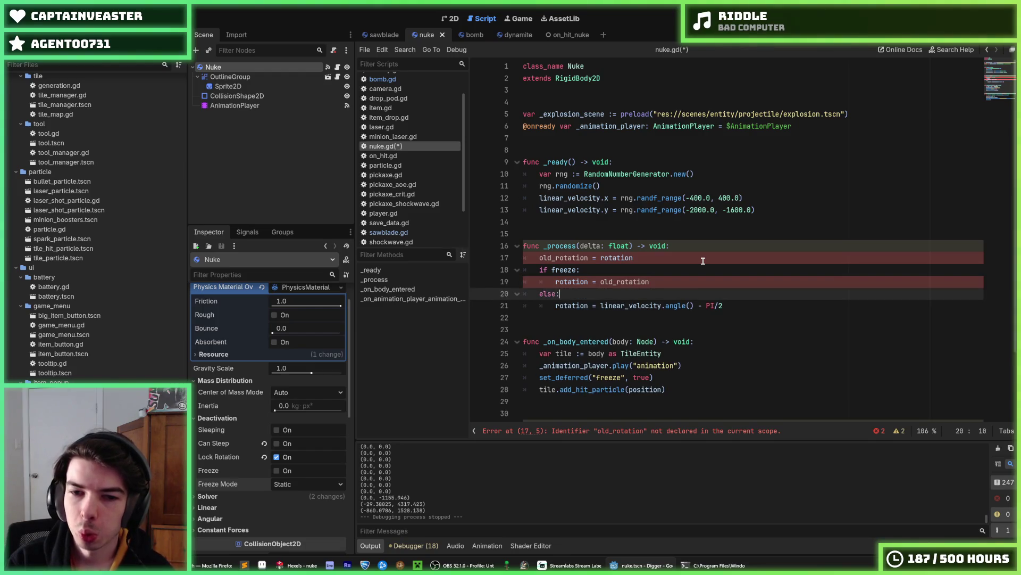
left_click(703, 261)
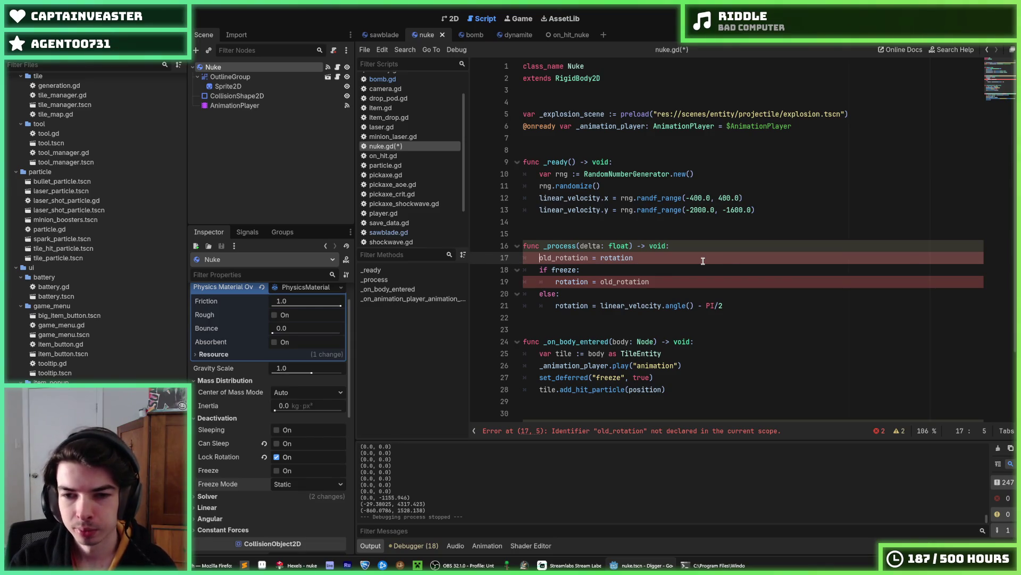
key("Down")
key("Down")
key("Down")
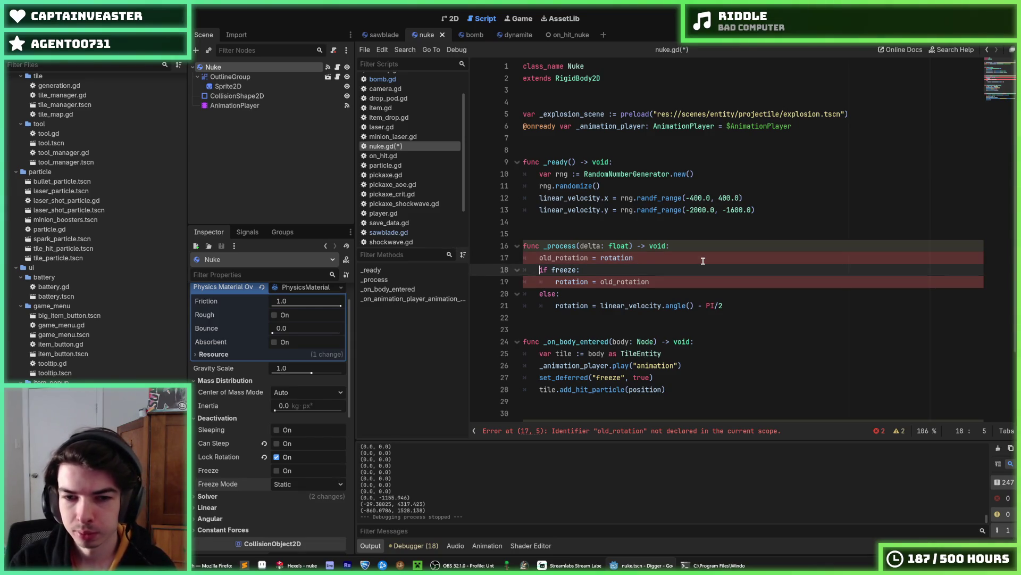
key("Up")
key("End")
key("Return")
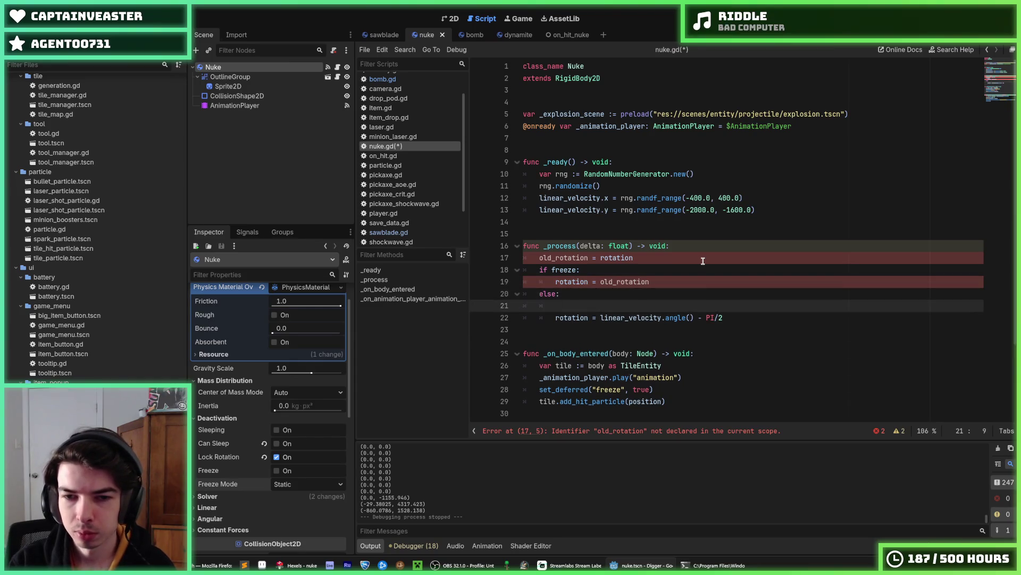
key("BackSpace")
key("Up")
key("Up")
key("Up")
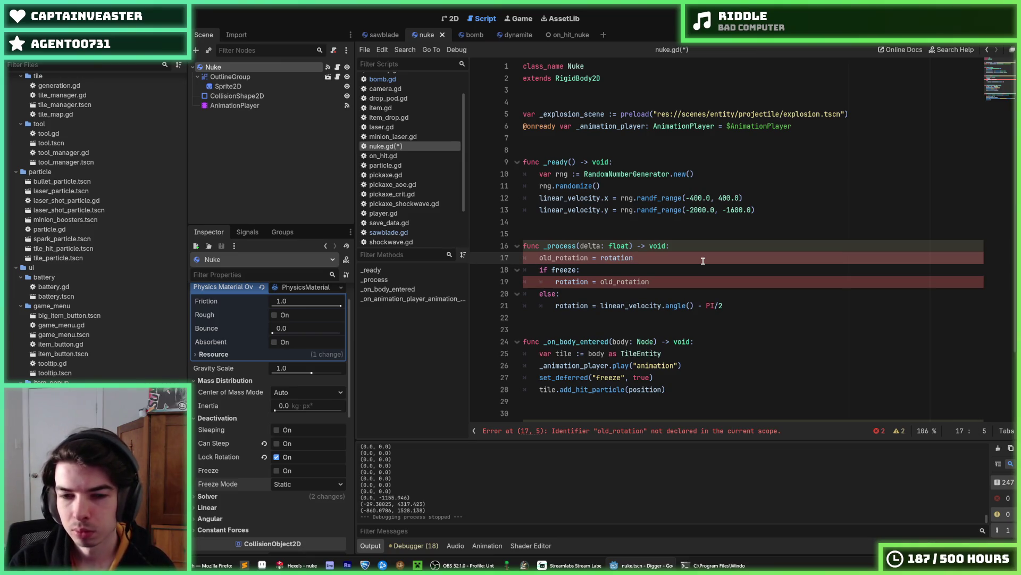
key("alt+Down")
key("alt+Down")
key("alt+Down")
key("Tab")
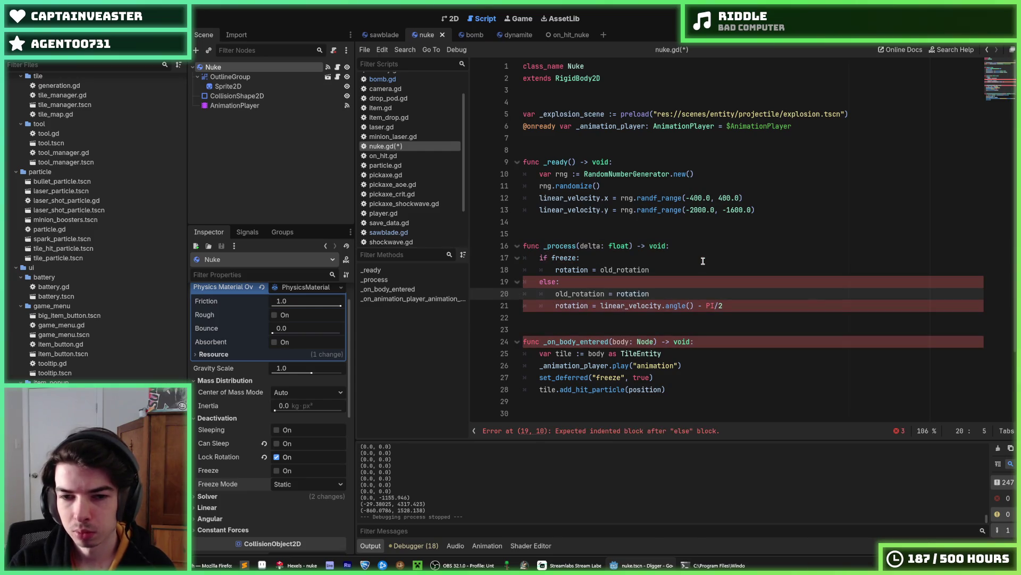
Declare 'var old_rotation := 0.0' at the top of the script and save.
key("Up")
key("Up")
key("Up")
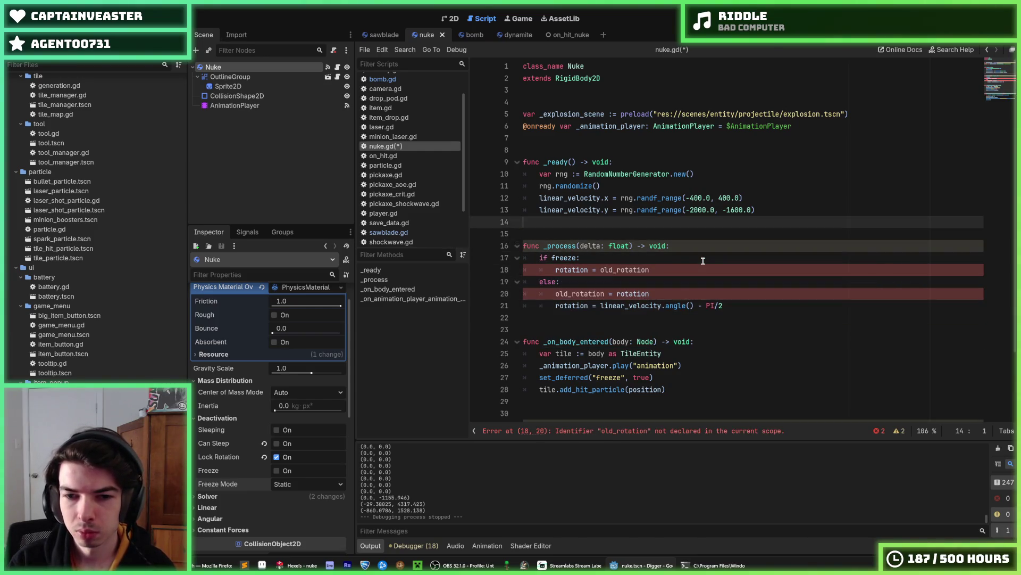
key("Down")
key("Up")
key("Up")
key("Up")
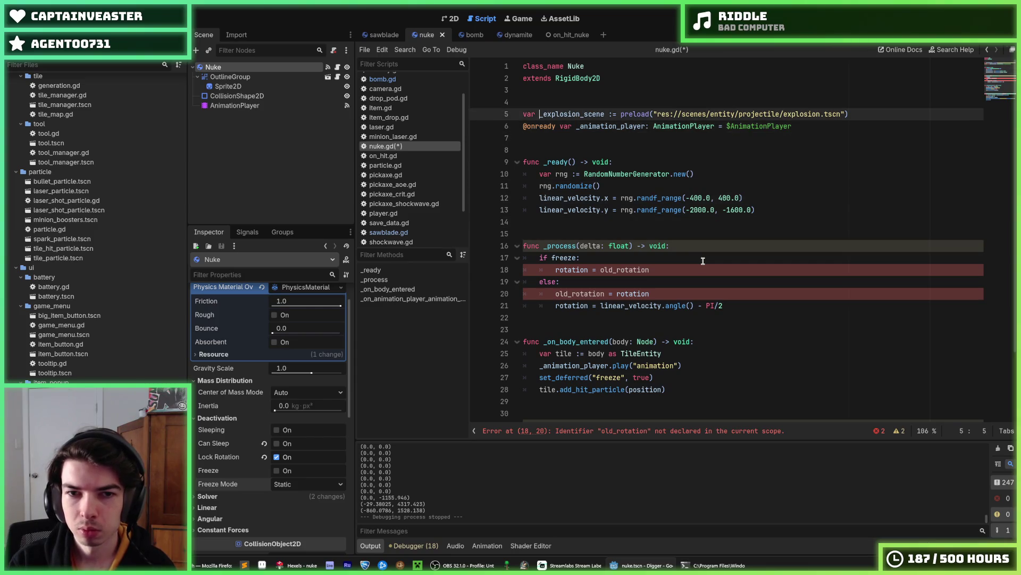
key("Return")
type("var old_rotation ")
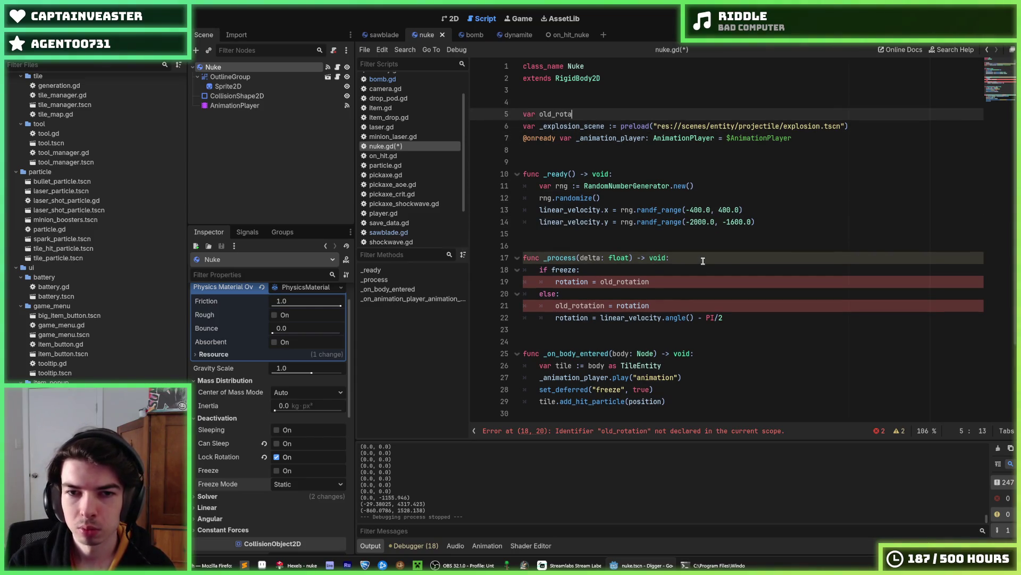
type(" = 0.0")
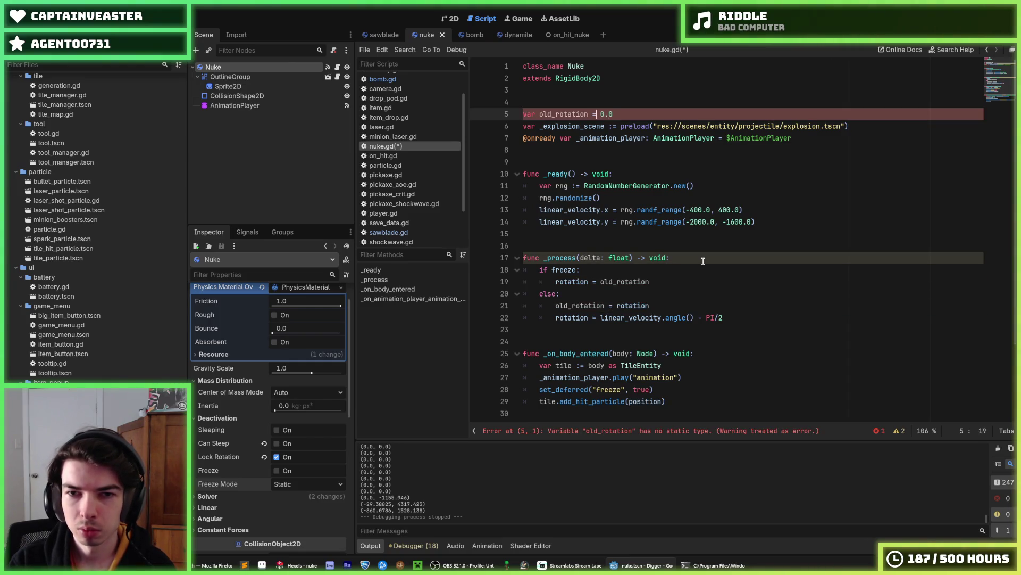
key("Left")
type(":")
key("ctrl+s")
left_click(703, 269)
scroll(683, 310, "down", 3)
left_click(752, 294)
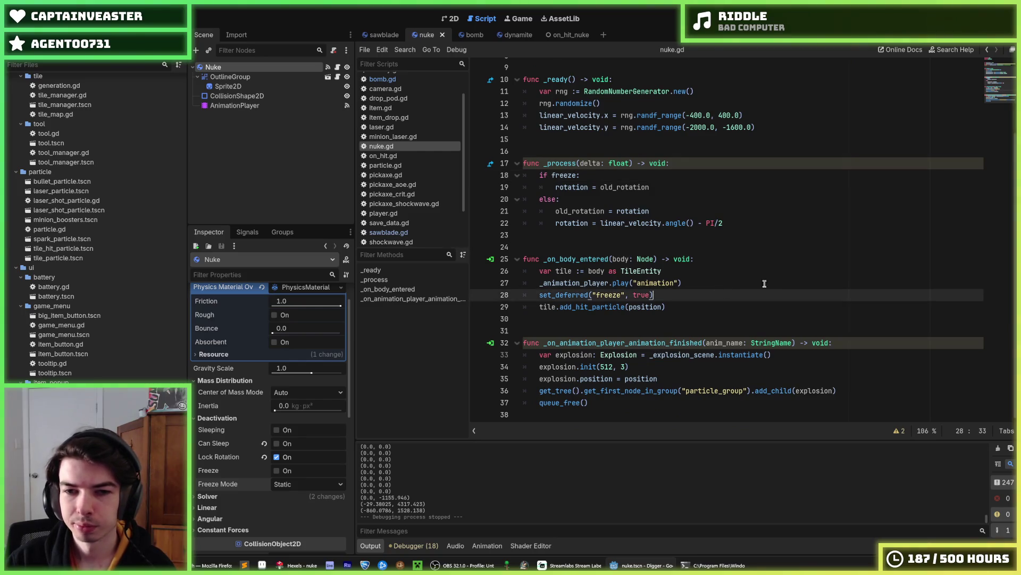
key("F5")
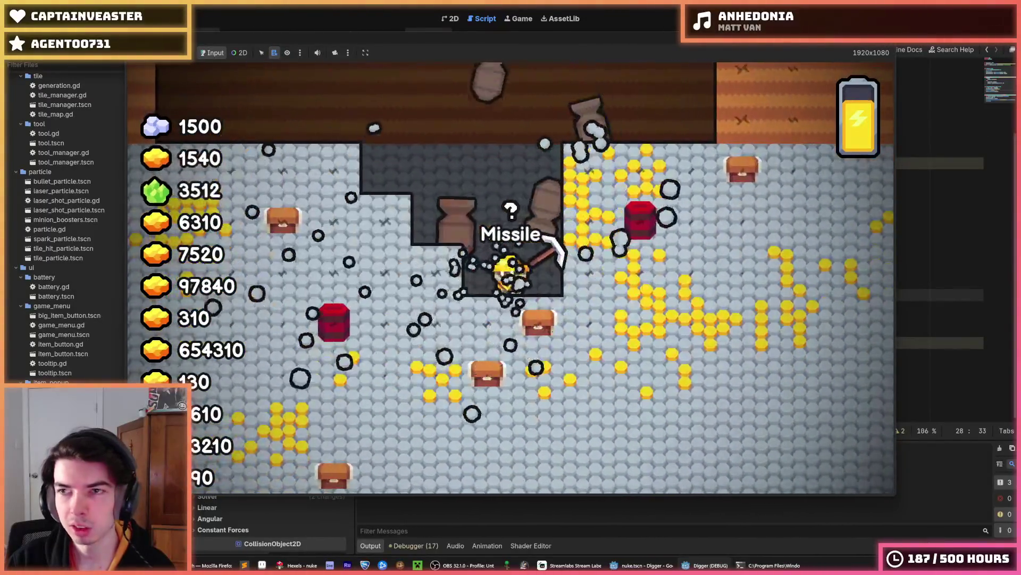
key("F8")
left_click(759, 118)
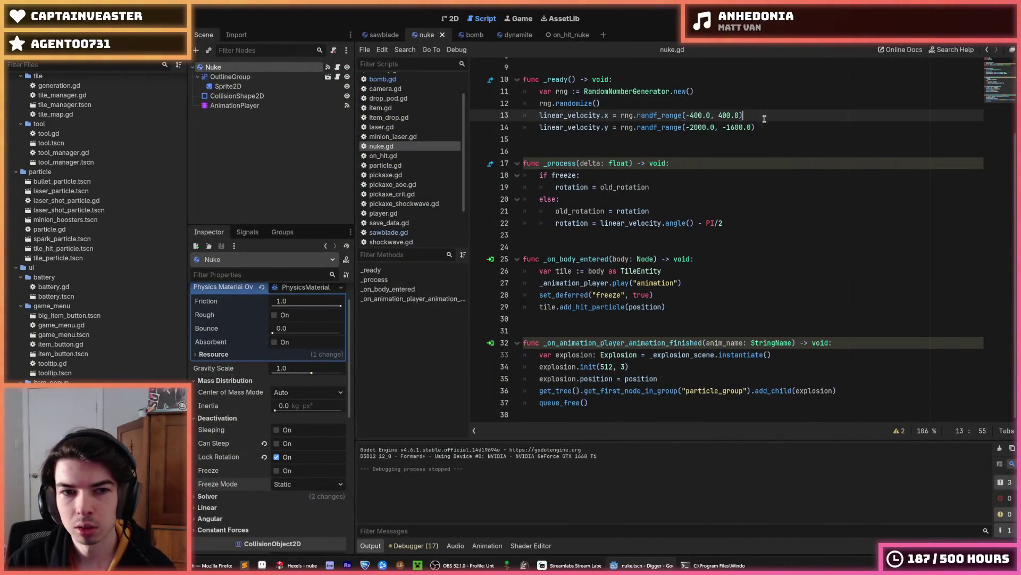
Change line 14 to randf_range(-1600.0, -1200.0) and launch a test run.
scroll(400, 111, "up", 2)
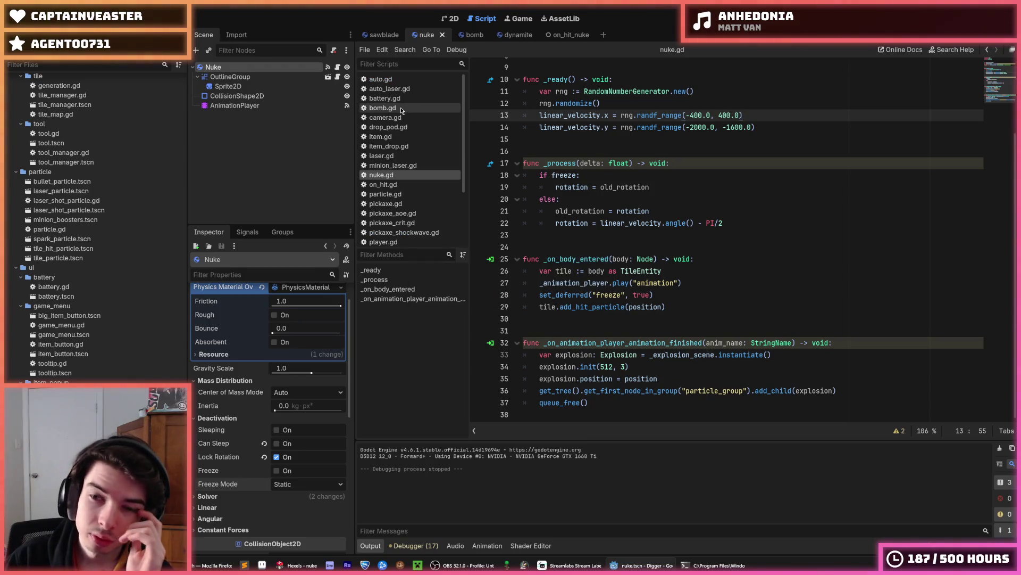
scroll(700, 220, "up", 3)
double_click(700, 220)
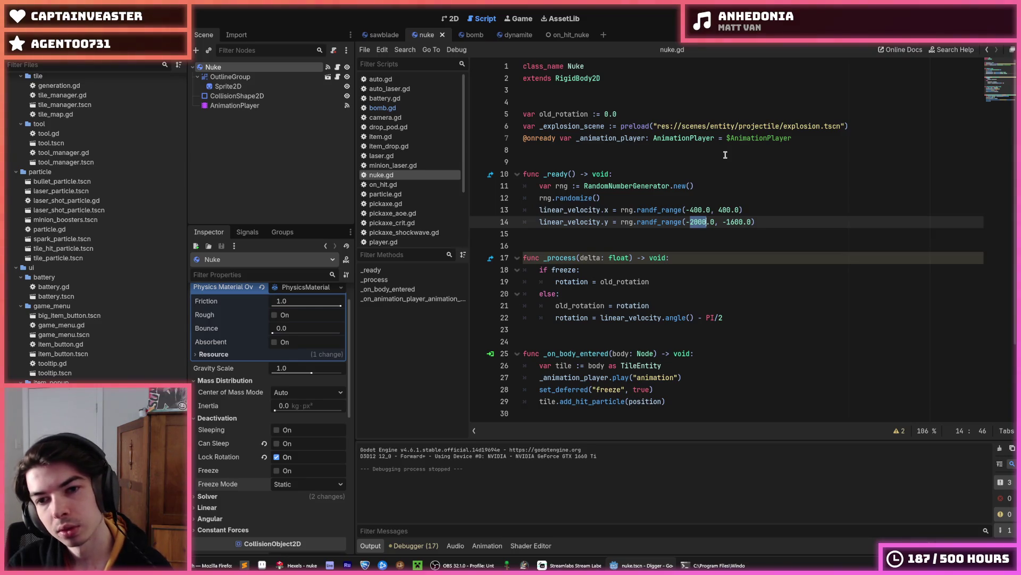
key("Right")
key("Right")
key("Right")
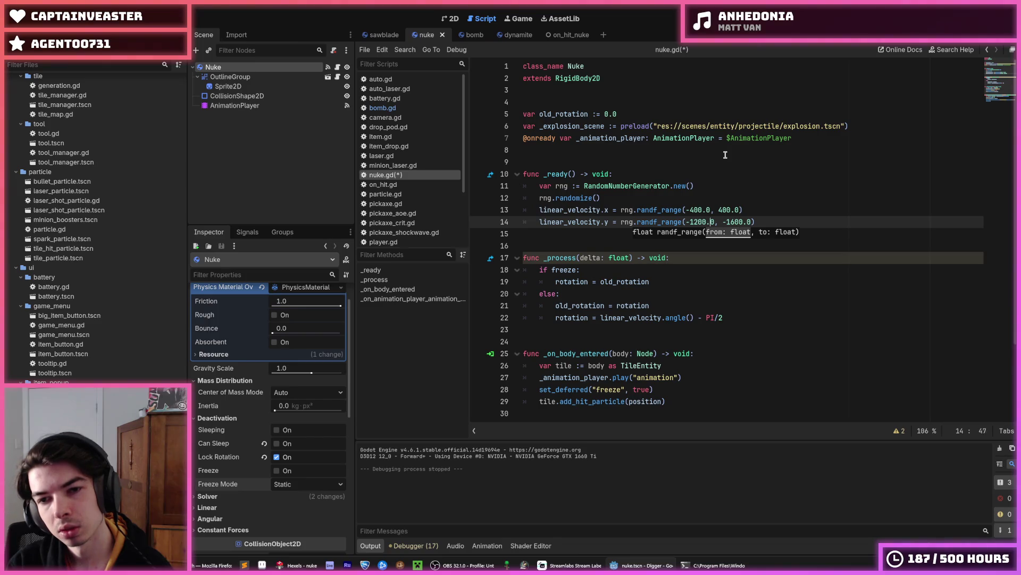
type("6")
key("Right")
key("Right")
key("Right")
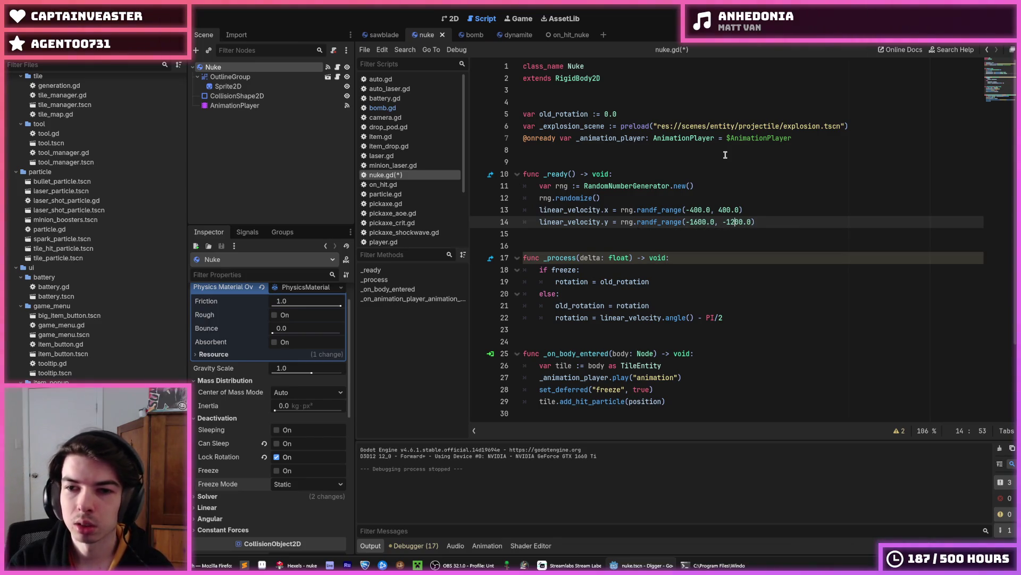
key("F5")
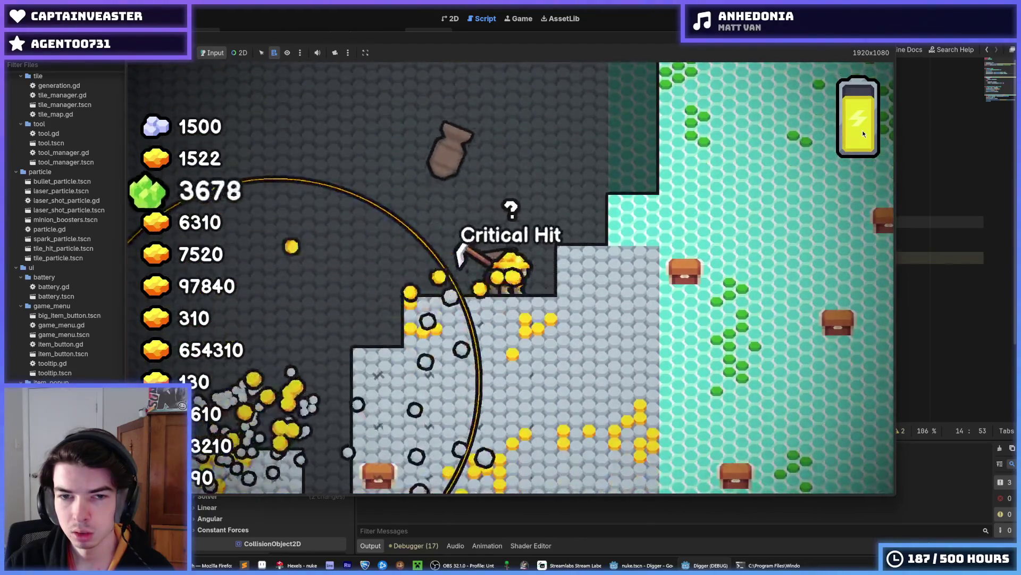
Stop the running Digger test game to return to nuke.gd.
key("Escape")
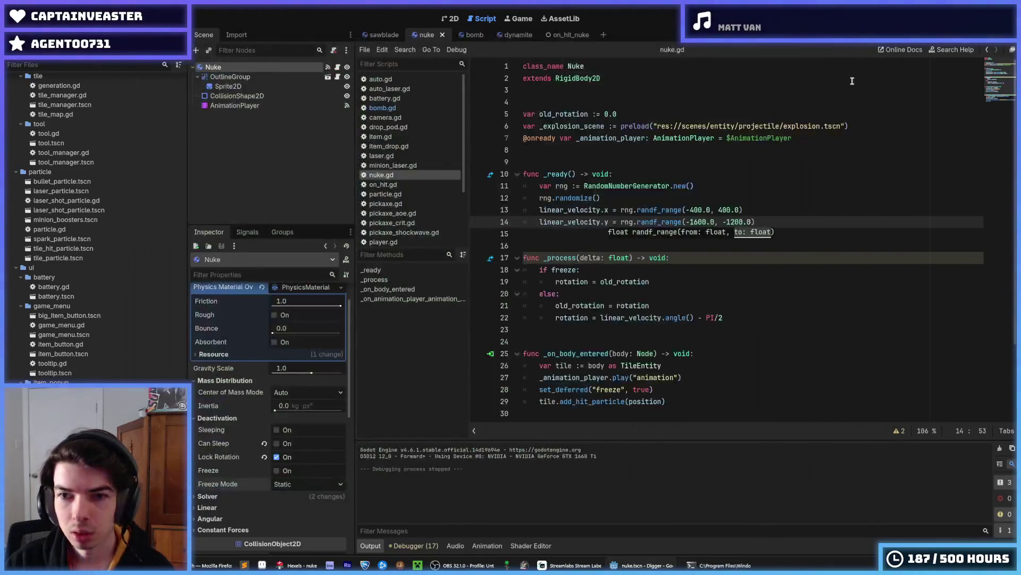
Widen the horizontal launch range to -500.0 to 500.0.
left_click(691, 208)
left_click(721, 209)
key("Delete")
type("5")
left_click(689, 209)
key("Delete")
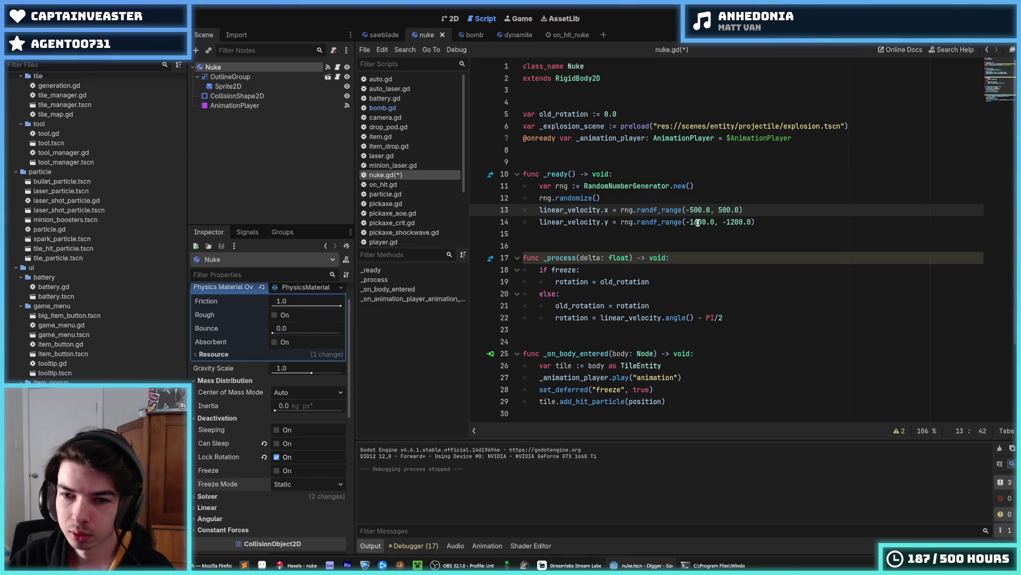
Set the vertical lower bound to -1500.0 and save nuke.gd.
left_click(698, 222)
key("Delete")
type("5")
left_click(733, 222)
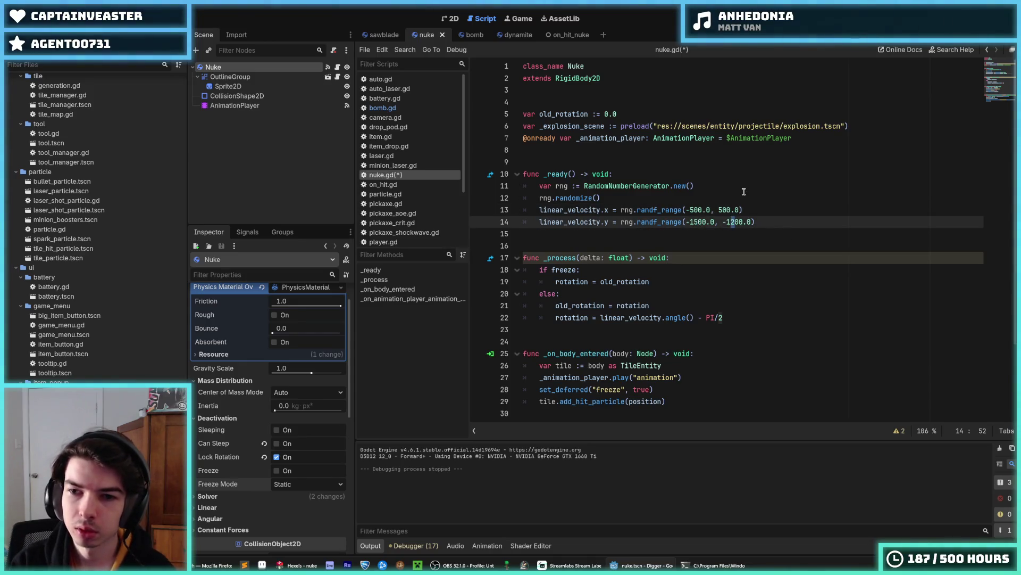
key("Delete")
type("0")
key("ctrl+s")
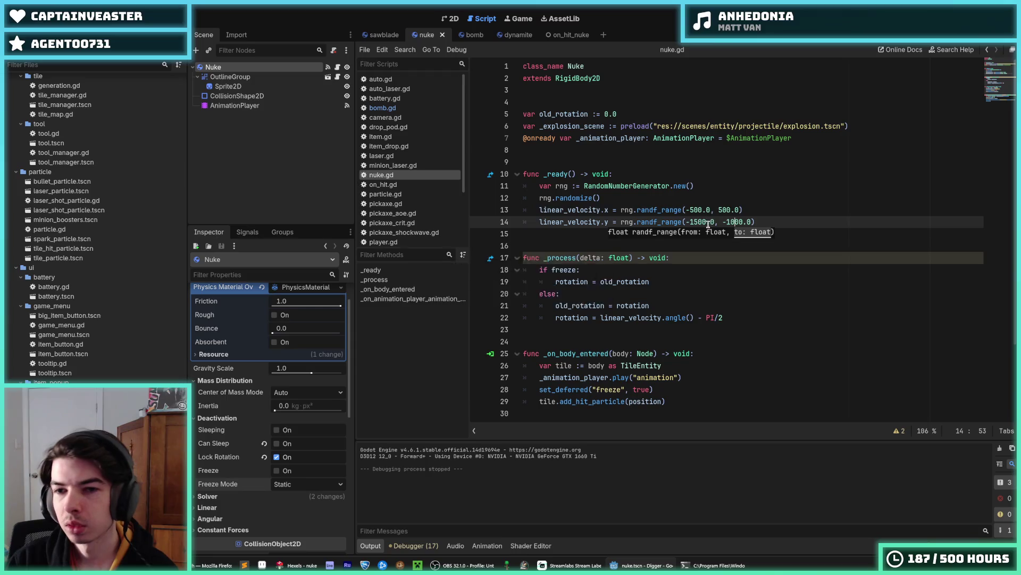
left_click(695, 222)
key("Delete")
type("0")
key("ctrl+s")
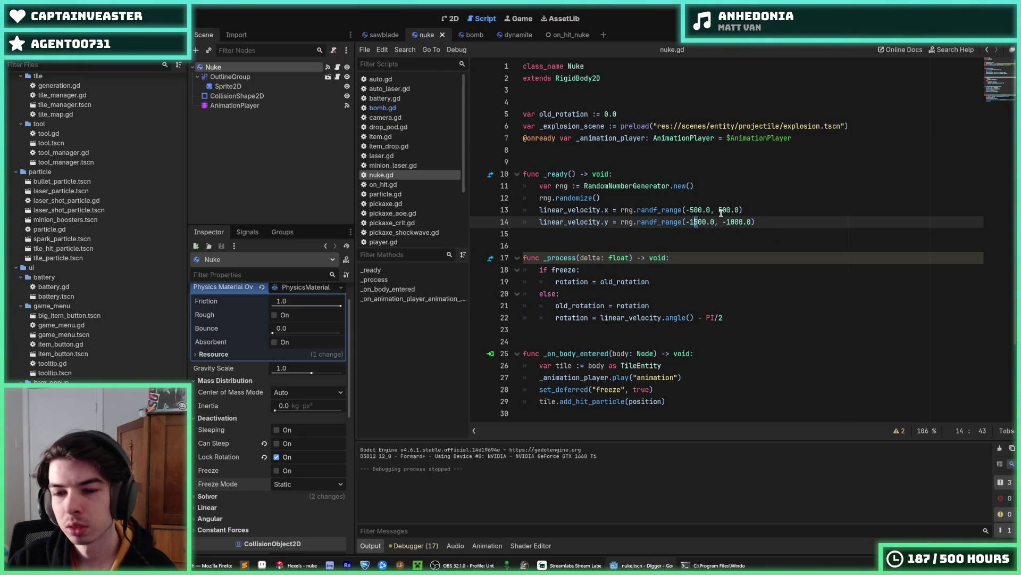
Set the vertical upper bound to -1200.0, fix the horizontal bound, then test-run and stop.
left_click(733, 222)
key("Delete")
type("2")
left_click(693, 209)
key("BackSpace")
type("5")
key("F5")
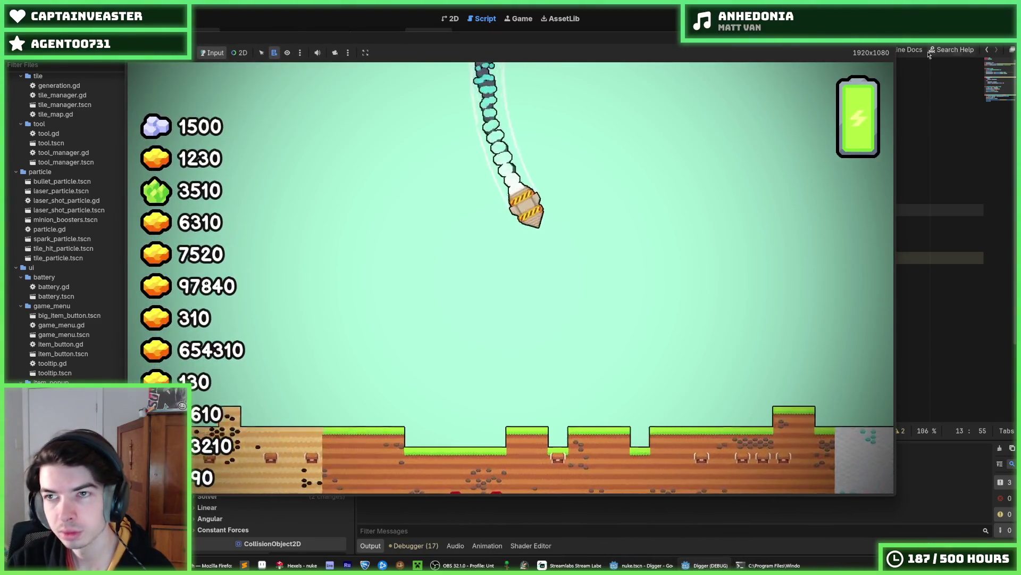
key("F8")
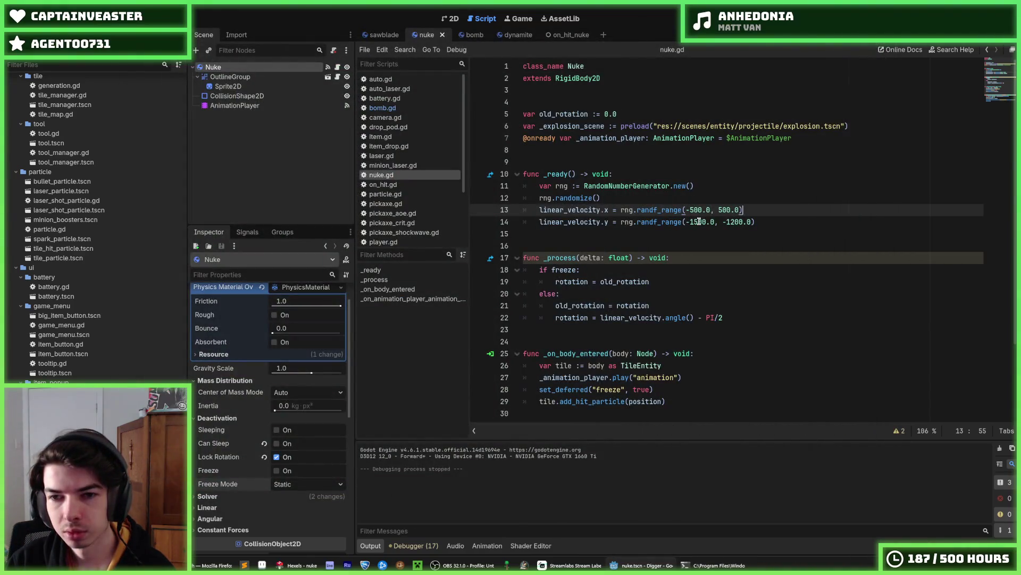
left_click(696, 221)
key("End")
key("F5")
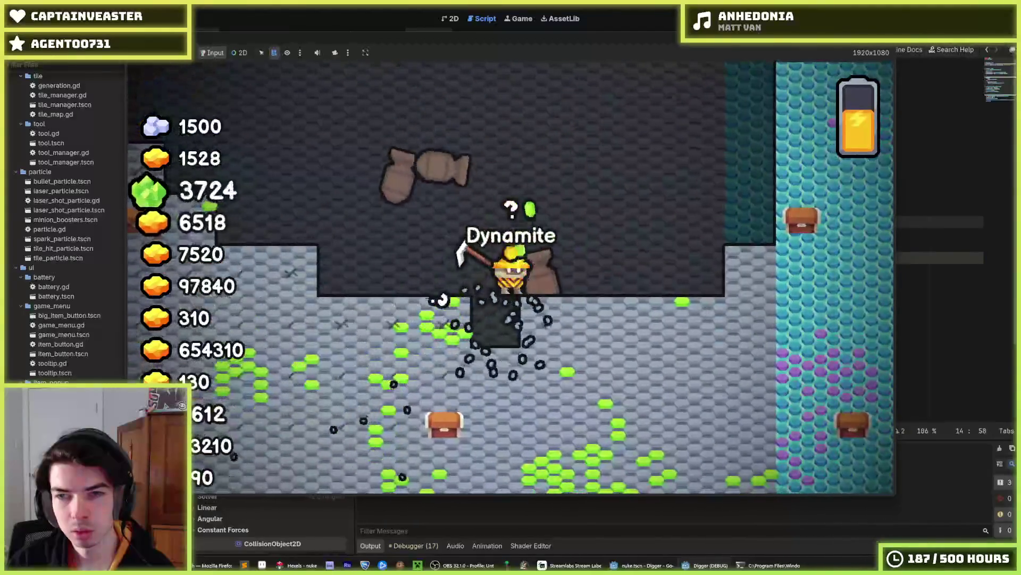
key("F8")
key("ctrl+s")
In the nuke scene's 2D view, select CollisionShape2D and set its circle radius to 40.
left_click(451, 19)
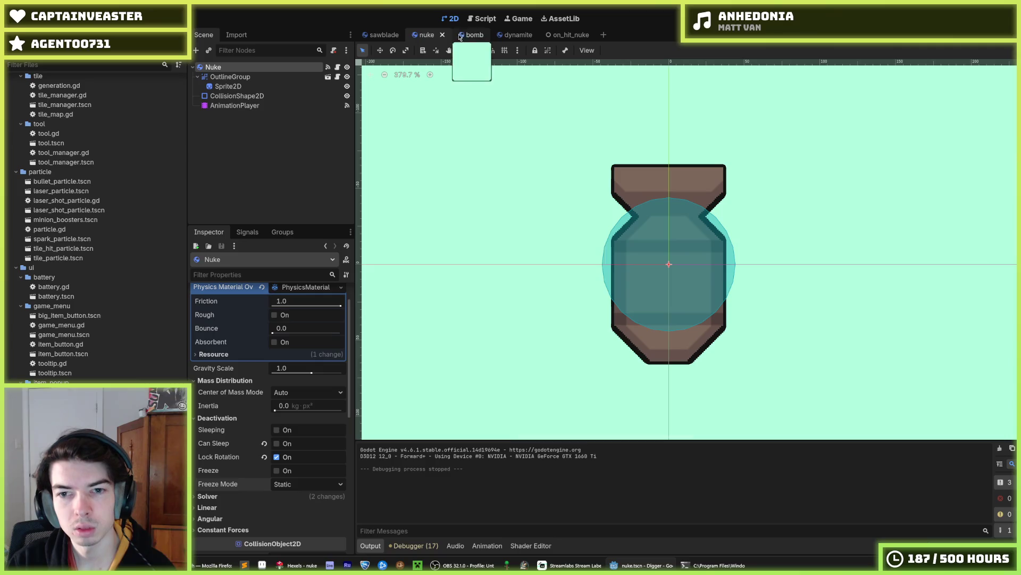
scroll(283, 316, "up", 2)
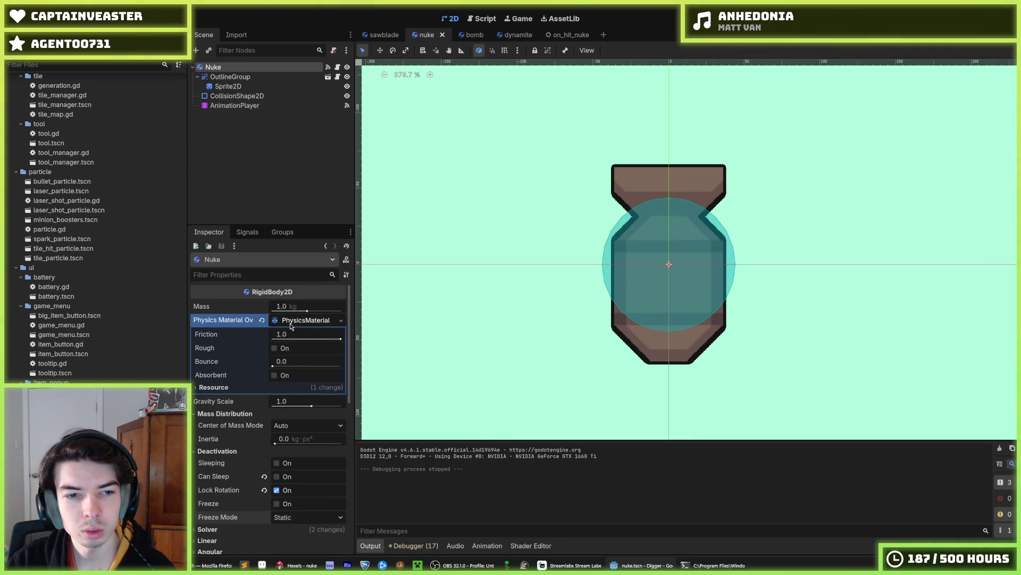
left_click(228, 86)
left_click(246, 96)
left_click(298, 320)
type("40")
key("Return")
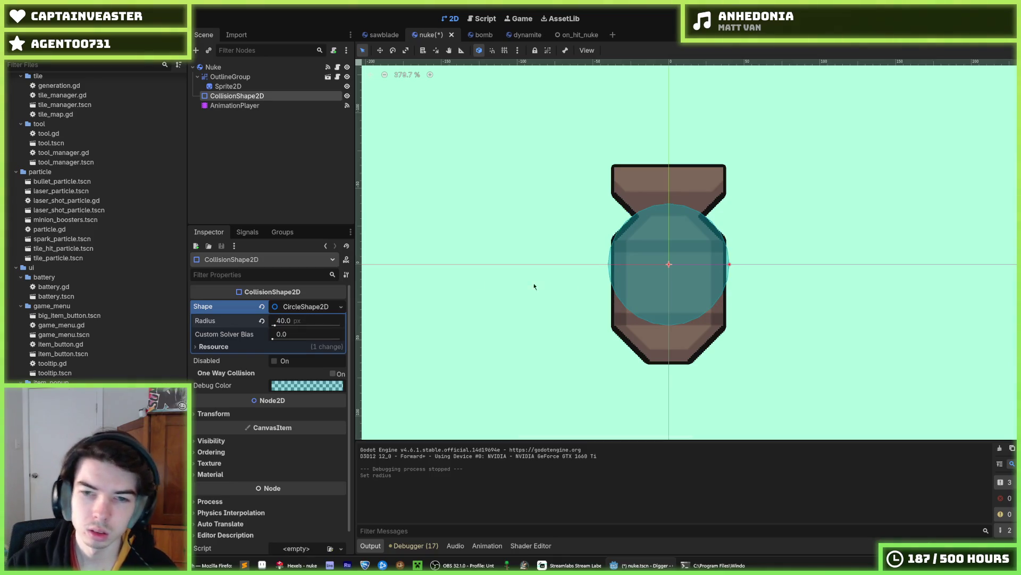
Lower the collision radius further to 36 px and save the nuke scene.
scroll(665, 298, "up", 5)
left_click(282, 321)
type("36")
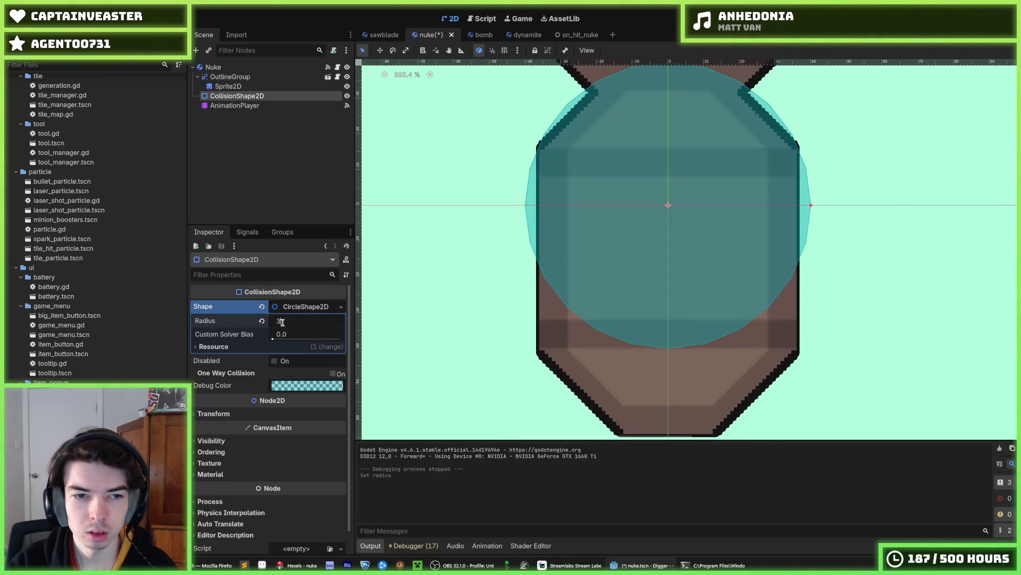
key("Return")
key("ctrl+s")
scroll(621, 232, "down", 6)
scroll(620, 232, "down", 7)
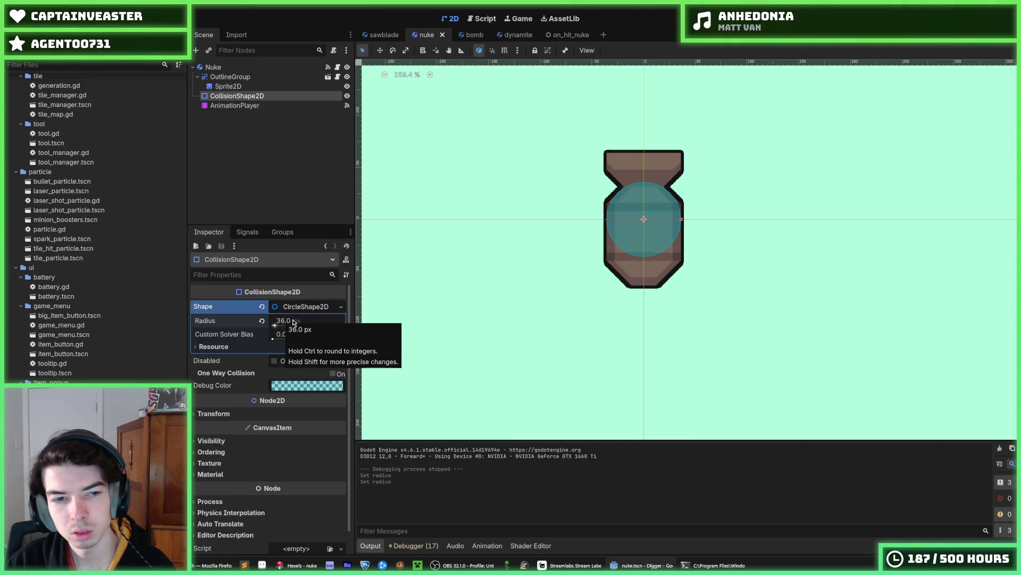
left_click(249, 89)
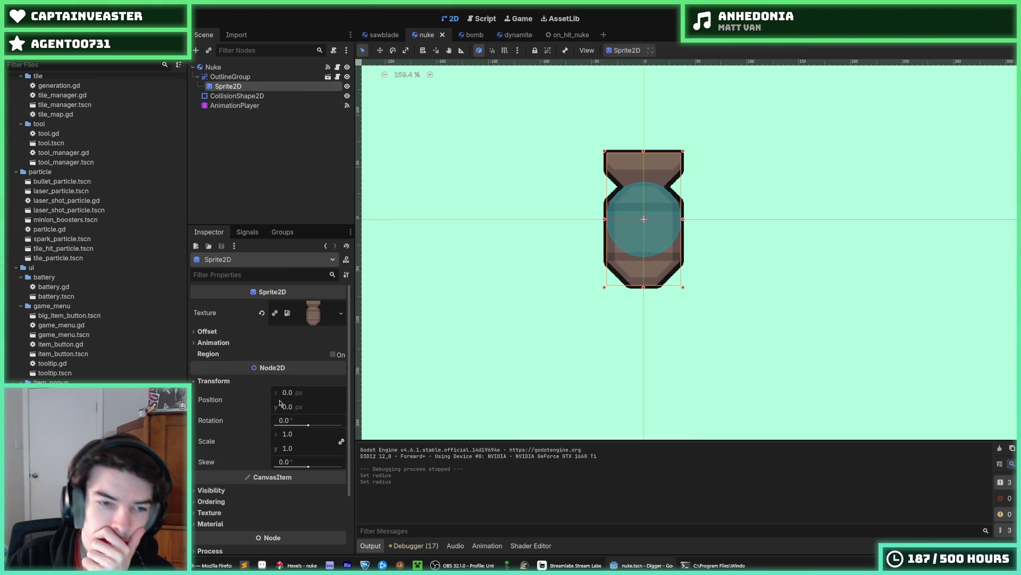
Undo the accidental horizontal sprite drag and set Sprite2D's y position to -12.
mouse_move(308, 385)
left_mouse_down()
mouse_move(300, 407)
mouse_move(276, 407)
left_mouse_up()
key("ctrl+z")
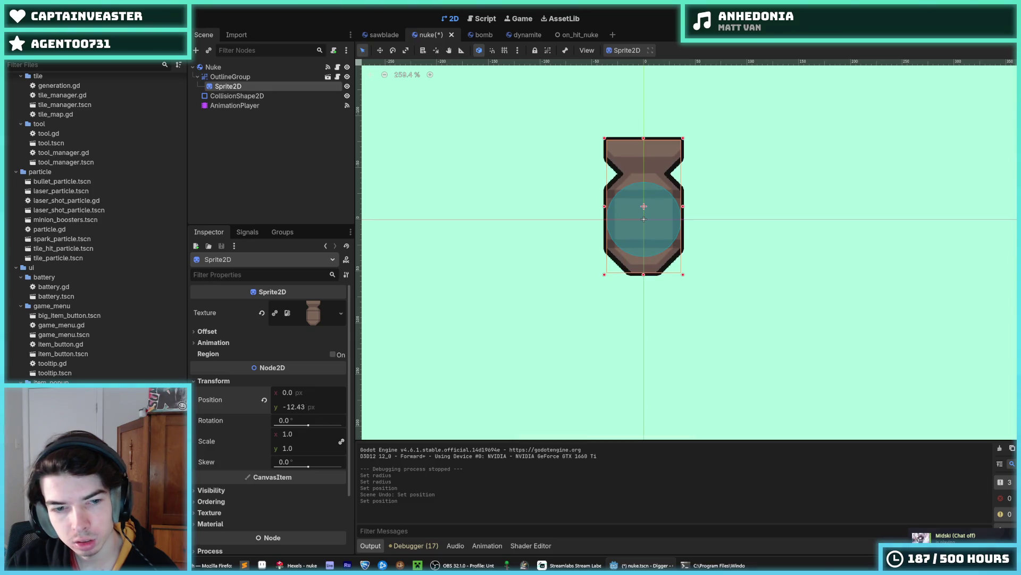
left_click(314, 408)
type("-8")
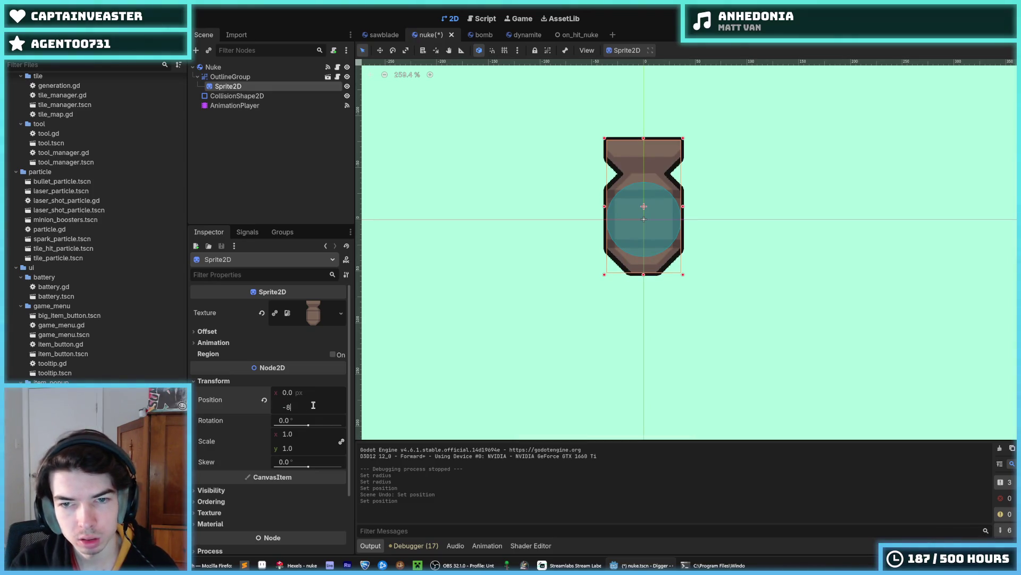
key("Return")
left_click(314, 405)
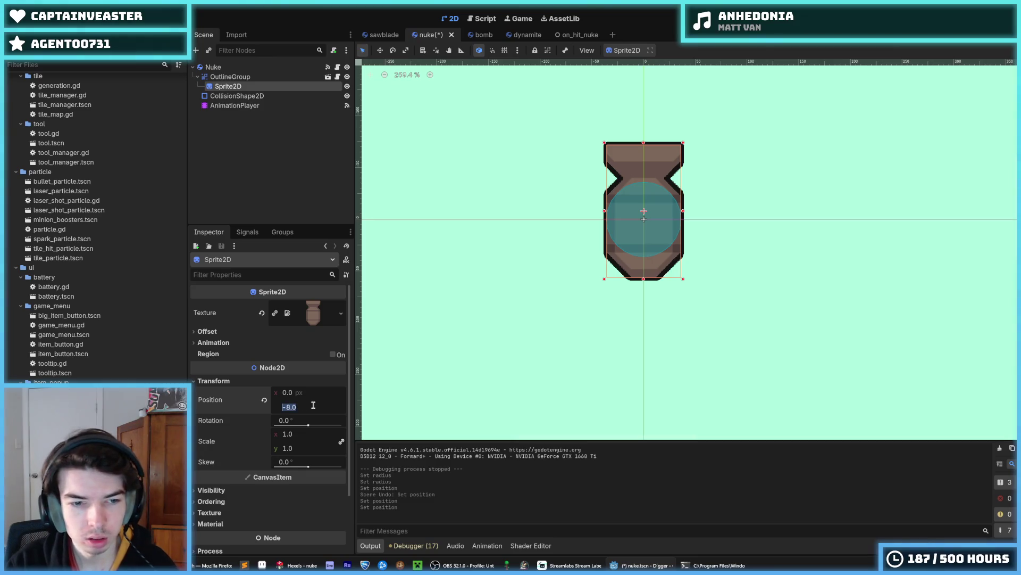
key("Return")
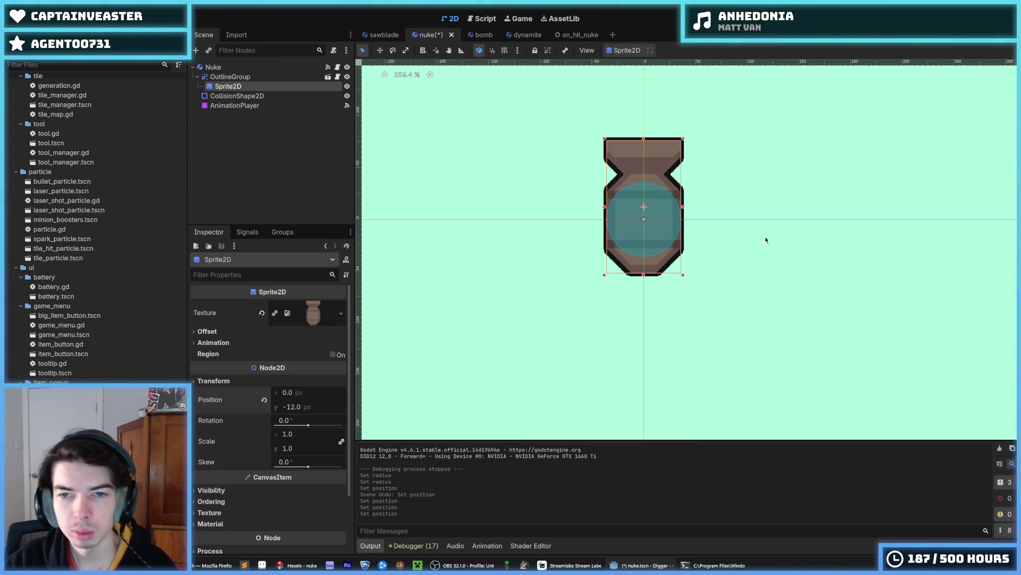
Deselect the sprite and launch the game with F5 to test the nuke.
left_click(765, 241)
scroll(648, 221, "up", 3)
key("F5")
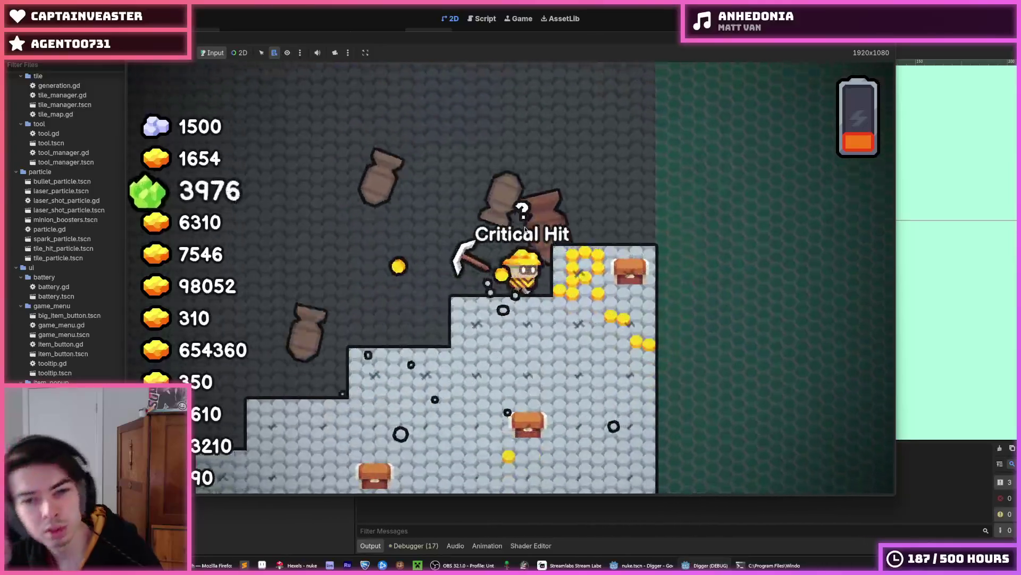
Stop and relaunch the Digger test run, then end it and return to the editor.
key("F8")
key("F5")
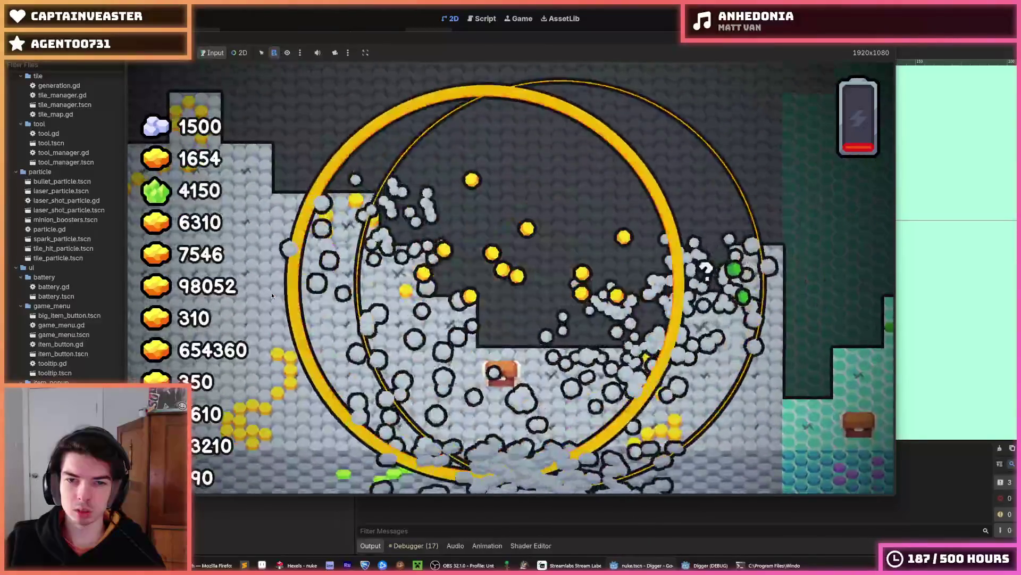
key("ctrl+s")
key("ctrl+s")
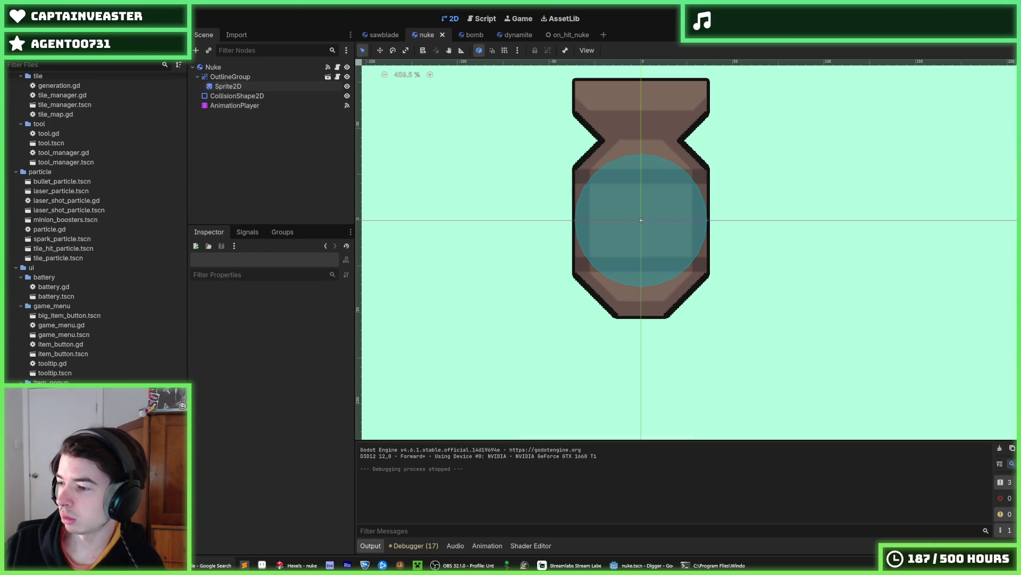
Back in Hexels, save the nuke sprite as missile.hxl in the projectile folder.
left_click(298, 565)
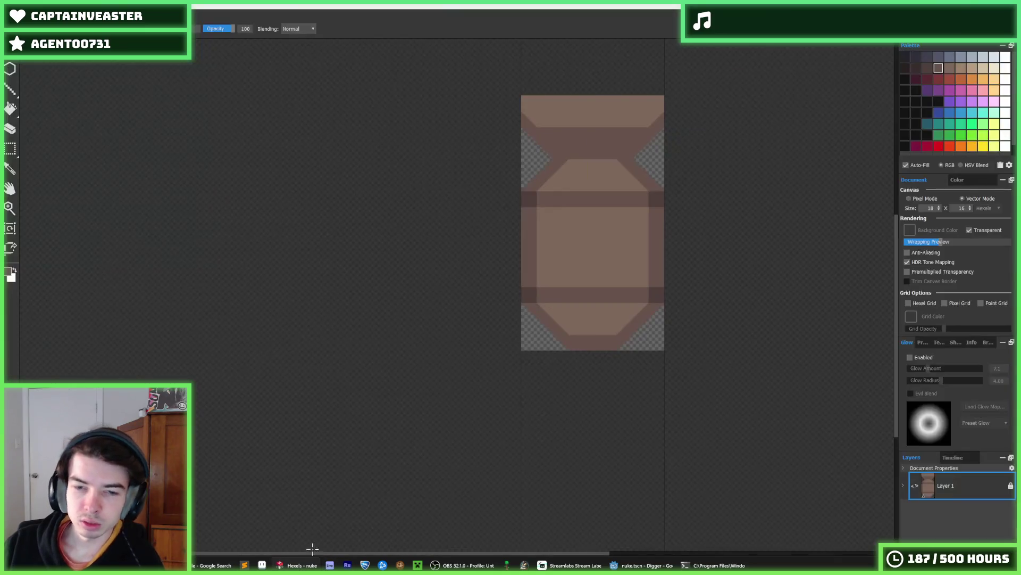
key("alt+f")
key("n")
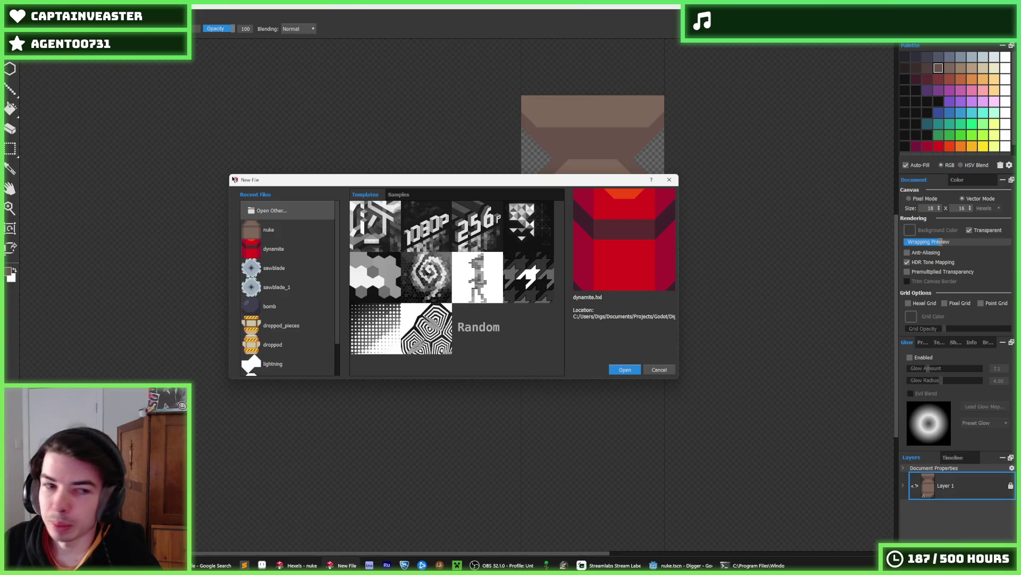
left_click(658, 369)
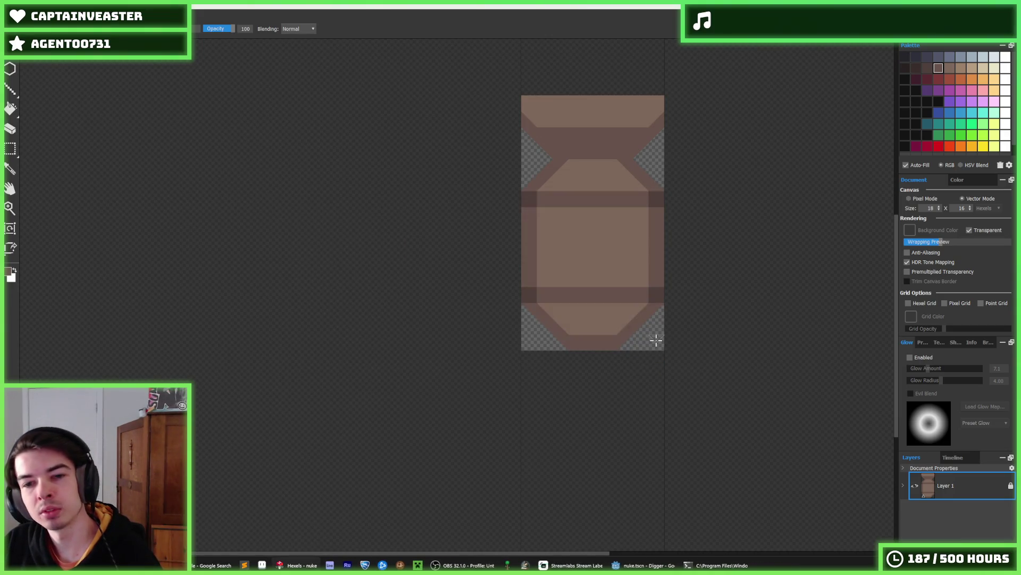
key("ctrl+shift+s")
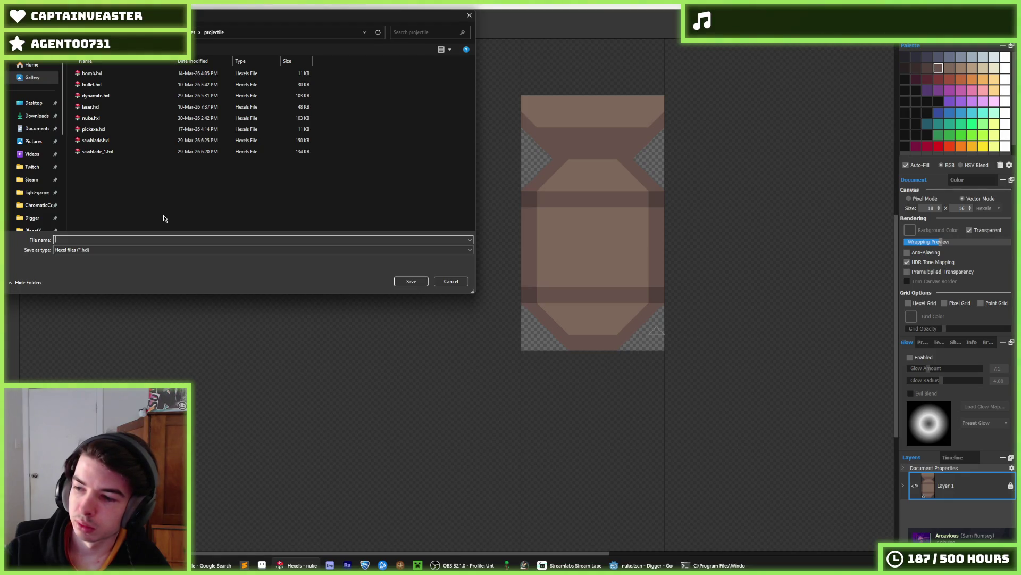
type("missile")
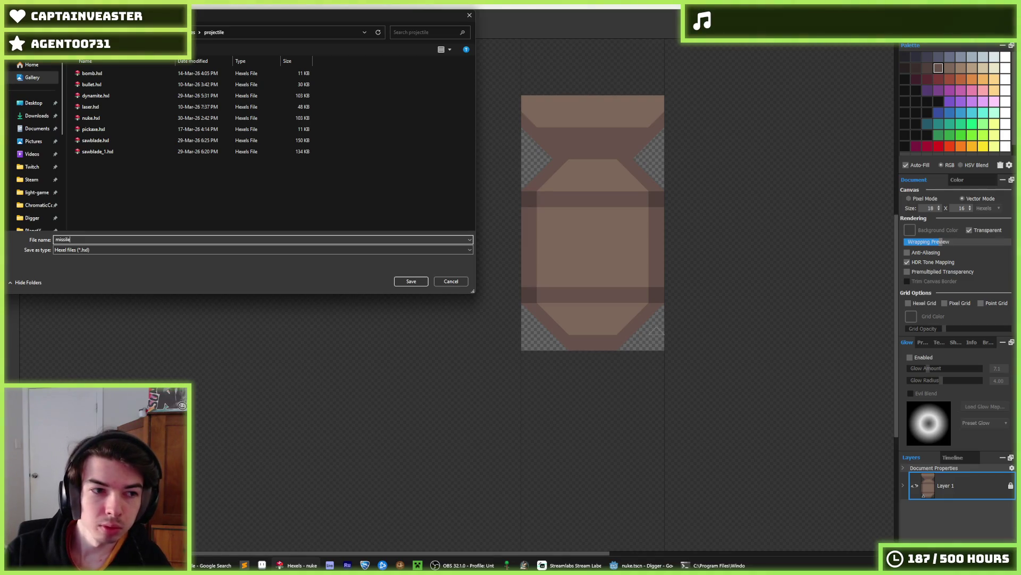
key("Return")
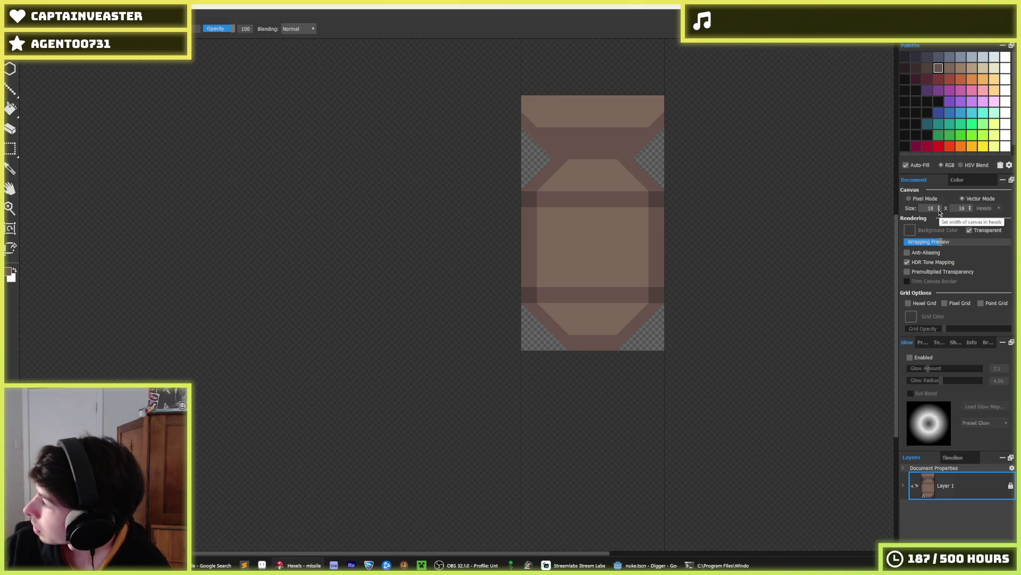
Set the canvas spinners to 16 wide by 12 tall, then wipe out the old nuke artwork.
left_click(940, 210)
left_click(939, 210)
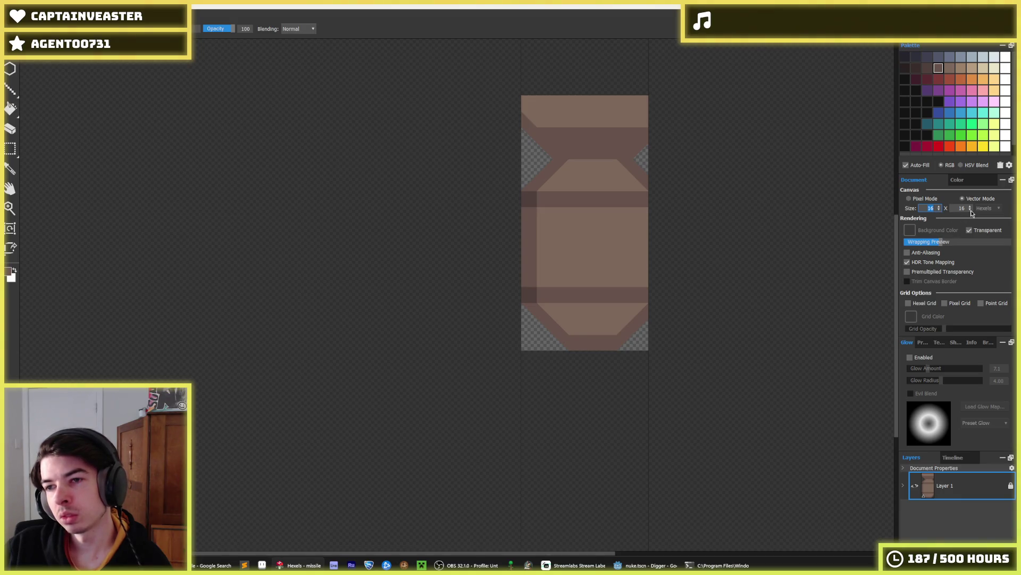
left_click(971, 211)
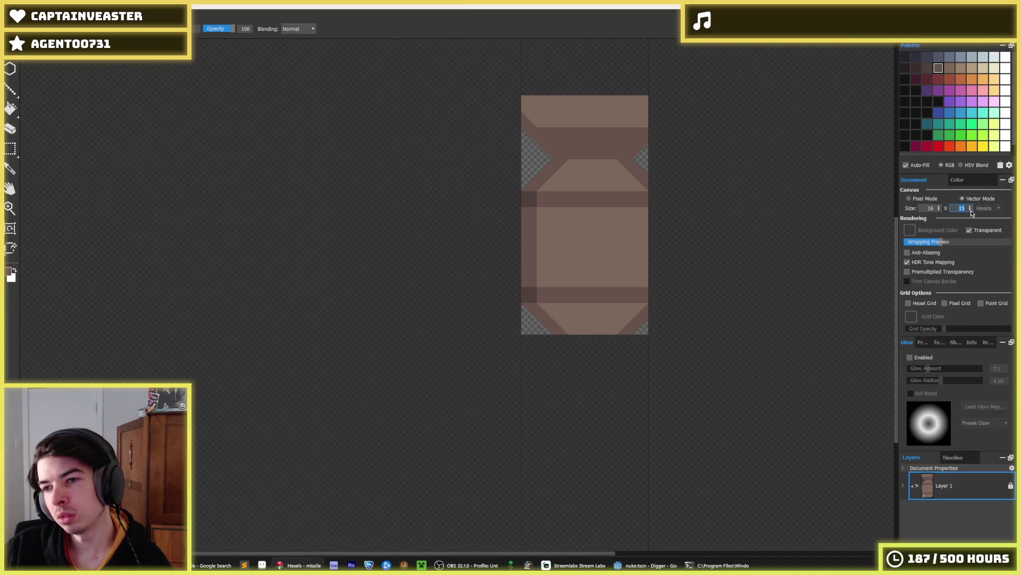
left_click(971, 211)
left_click(971, 210)
left_click(971, 210)
left_click(971, 211)
left_click(971, 210)
left_click(971, 211)
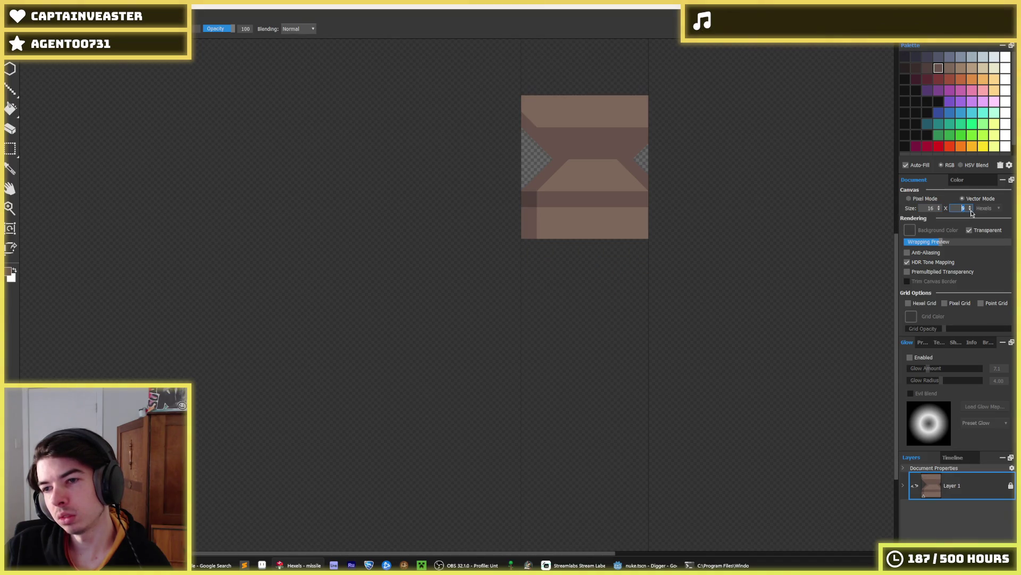
left_click(971, 210)
left_click(970, 206)
left_click(970, 207)
left_click(970, 207)
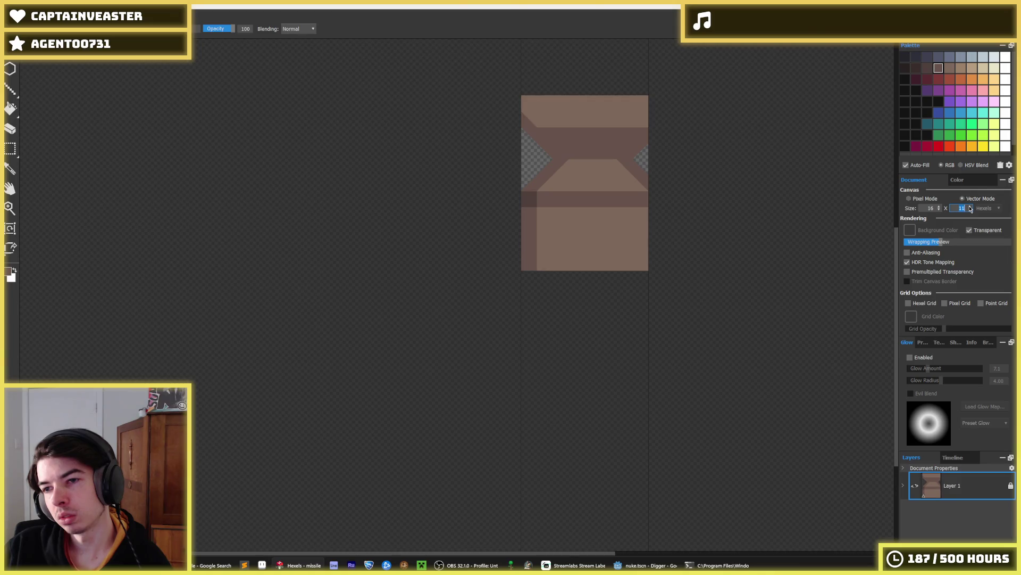
left_click(970, 206)
key("ctrl+a")
key("Delete")
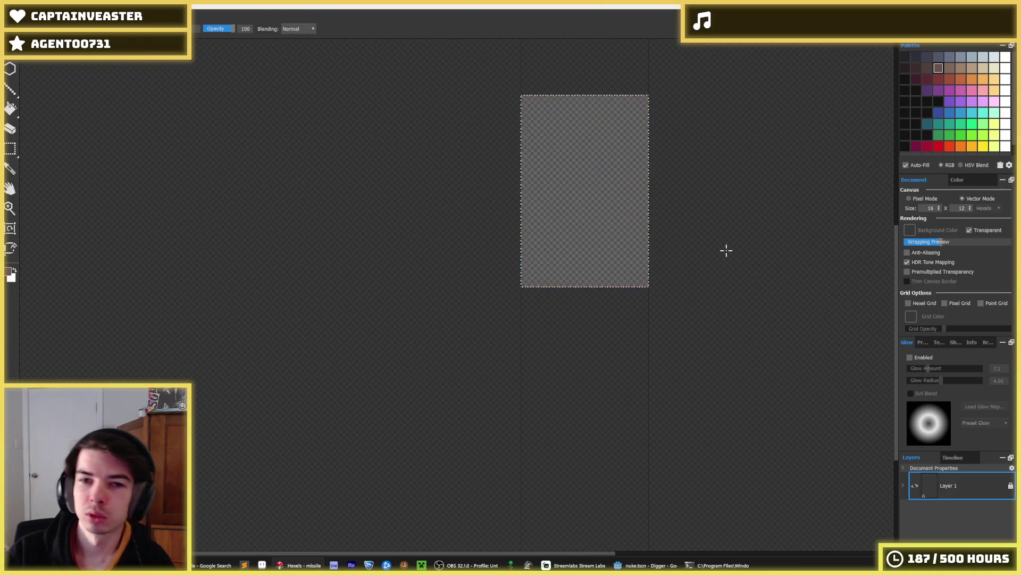
Paint a tall dark slate block and erase its bottom corners into a pointed tip.
left_click(927, 57)
mouse_move(575, 277)
left_mouse_down()
mouse_move(561, 228)
mouse_move(572, 288)
mouse_move(590, 264)
mouse_move(593, 209)
mouse_move(613, 273)
mouse_move(558, 228)
mouse_move(554, 269)
mouse_move(552, 234)
mouse_move(579, 197)
mouse_move(561, 154)
mouse_move(580, 230)
mouse_move(603, 176)
mouse_move(607, 218)
mouse_move(588, 150)
mouse_move(605, 167)
left_mouse_up()
key("e")
mouse_move(600, 287)
left_mouse_down()
mouse_move(606, 282)
mouse_move(559, 285)
mouse_move(538, 210)
mouse_move(536, 243)
mouse_move(545, 203)
left_mouse_up()
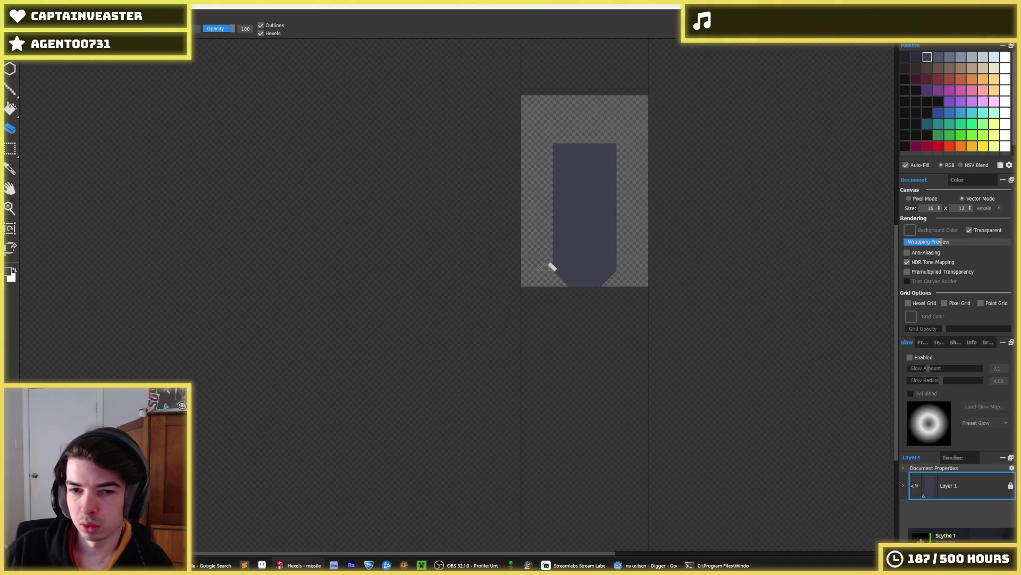
mouse_move(556, 267)
left_mouse_down()
mouse_move(584, 287)
mouse_move(574, 312)
mouse_move(604, 267)
mouse_move(546, 261)
left_mouse_up()
key("i")
key("b")
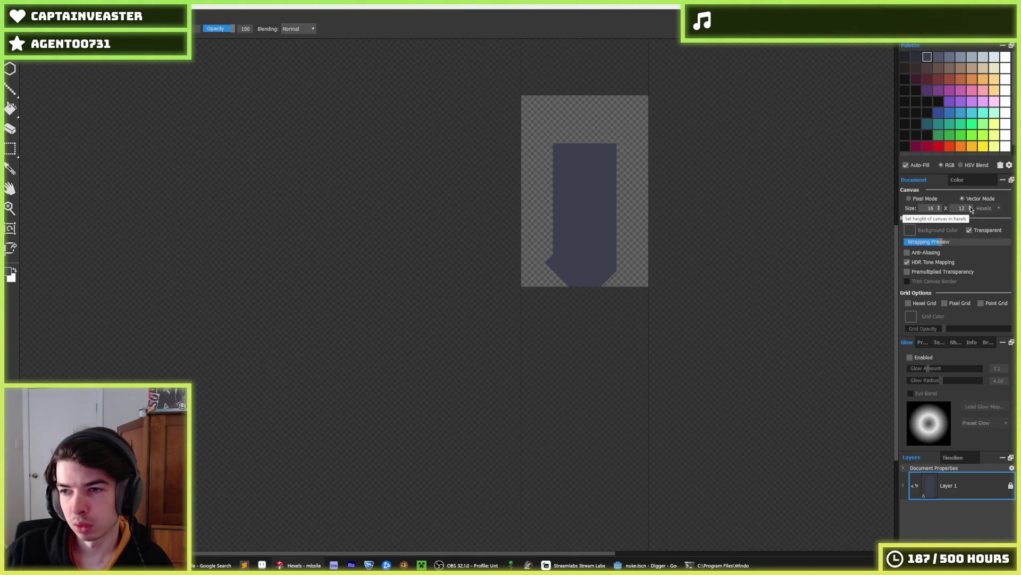
left_click(971, 207)
Restore the canvas height to 12 and widen the canvas to 24 columns.
left_click(971, 210)
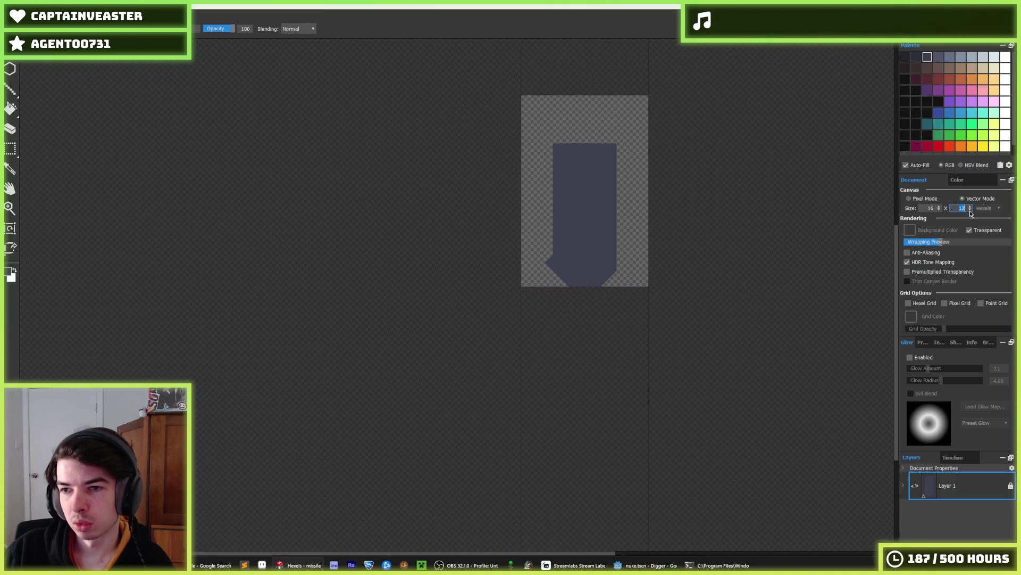
left_click(940, 211)
left_click(939, 211)
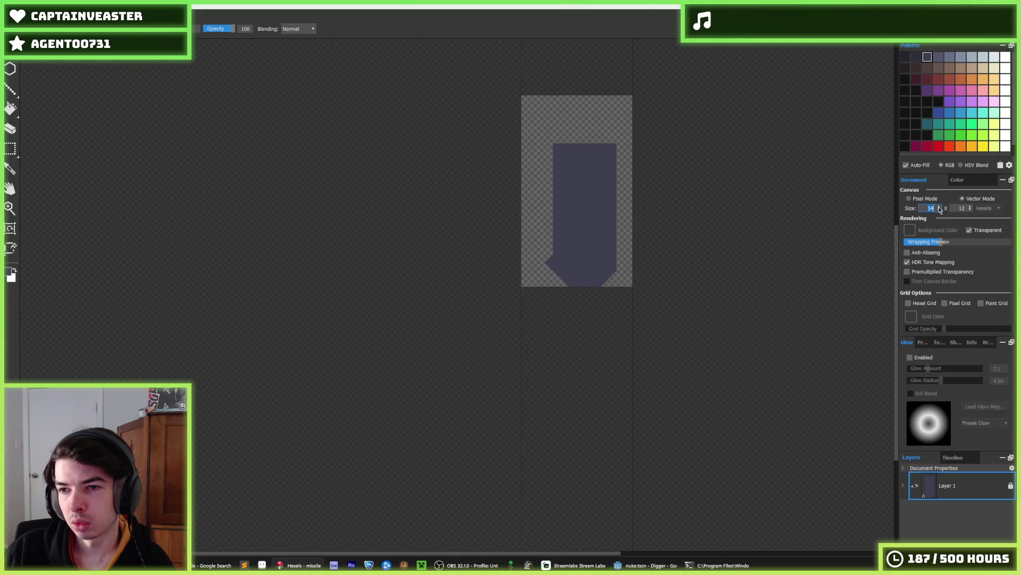
left_click(940, 208)
left_click(940, 208)
left_click(941, 208)
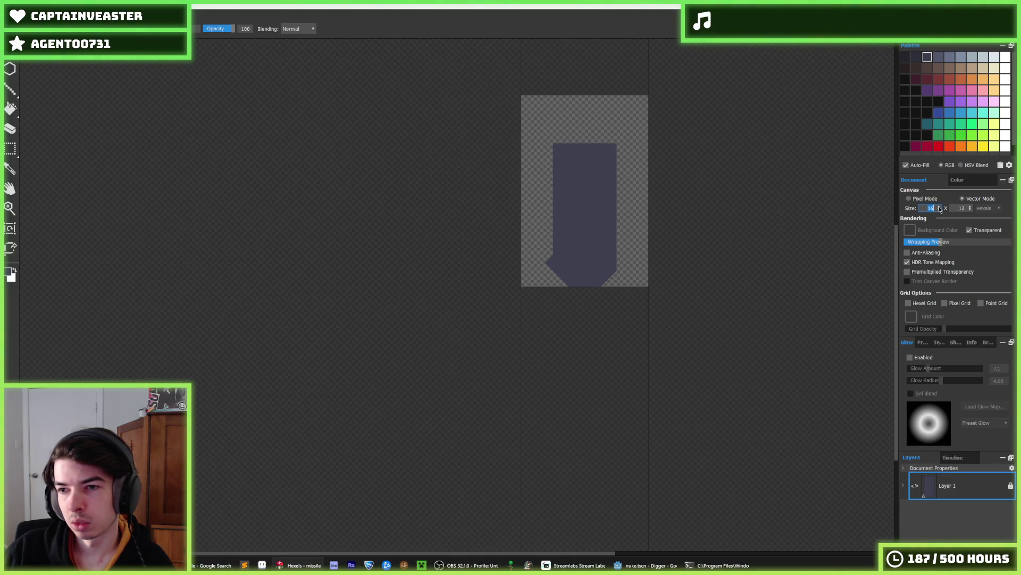
left_click(941, 208)
left_click(940, 208)
left_click(940, 208)
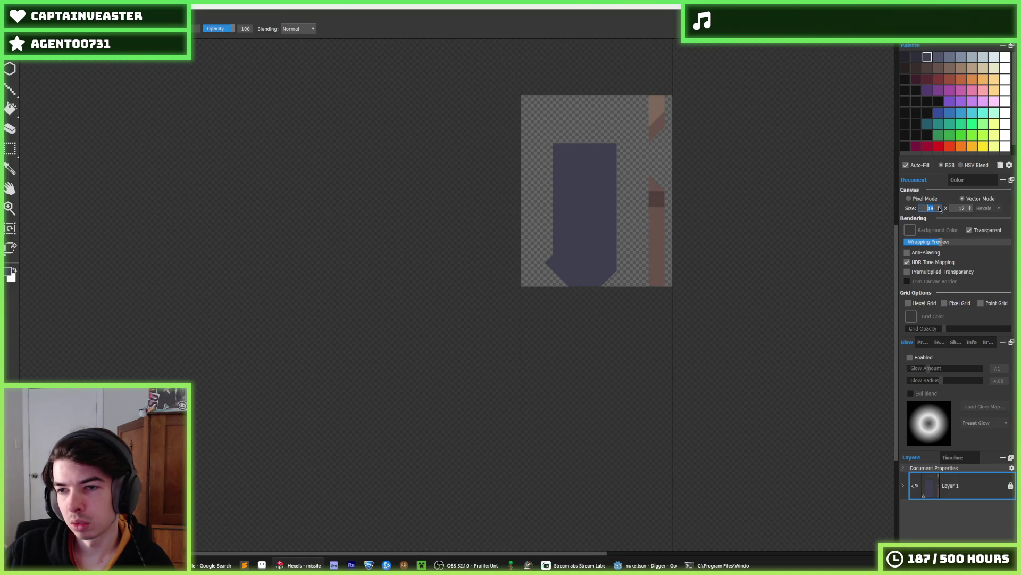
left_click(940, 208)
left_click(940, 208)
left_click(940, 208)
left_click(940, 208)
left_click(940, 208)
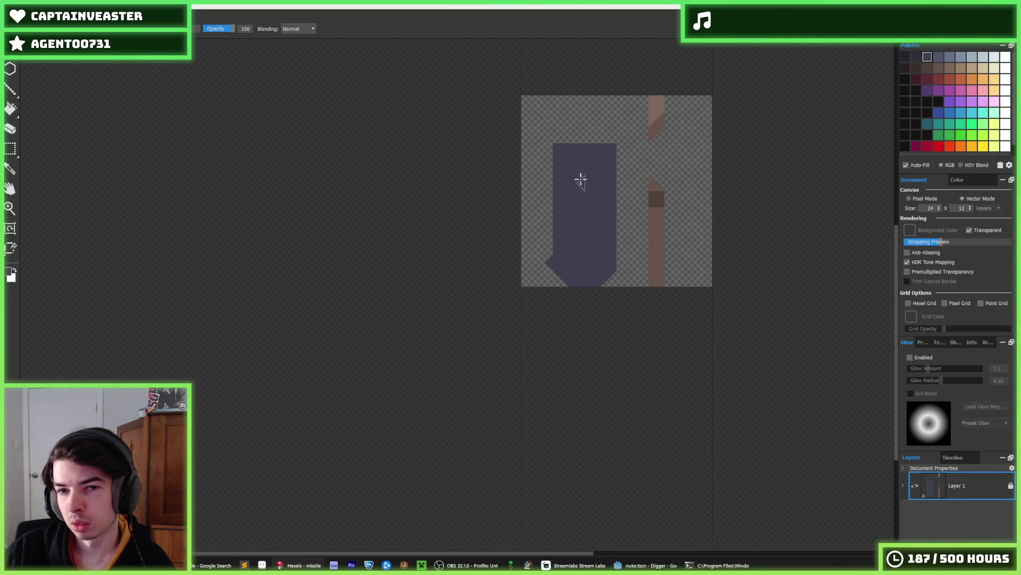
Erase the leftover brown shapes and paint a dark horizontal band across the canvas.
key("e")
mouse_move(660, 102)
left_mouse_down()
mouse_move(643, 209)
mouse_move(656, 125)
mouse_move(658, 266)
left_mouse_up()
key("b")
mouse_move(550, 130)
left_mouse_down()
mouse_move(570, 125)
mouse_move(520, 126)
mouse_move(511, 150)
mouse_move(592, 114)
mouse_move(716, 122)
mouse_move(709, 139)
mouse_move(649, 150)
mouse_move(522, 159)
mouse_move(680, 173)
mouse_move(591, 165)
mouse_move(648, 162)
mouse_move(534, 181)
mouse_move(547, 283)
mouse_move(572, 205)
mouse_move(620, 236)
left_mouse_up()
Erase the old vertical body and cut the band's right end into an arrow tip.
key("e")
mouse_move(631, 243)
left_mouse_down()
mouse_move(577, 231)
mouse_move(622, 207)
left_mouse_up()
key("alt")
mouse_move(707, 107)
left_mouse_down()
mouse_move(712, 146)
mouse_move(697, 160)
left_mouse_up()
mouse_move(537, 126)
left_mouse_down()
mouse_move(529, 107)
mouse_move(540, 156)
left_mouse_up()
key("b")
left_click(541, 112)
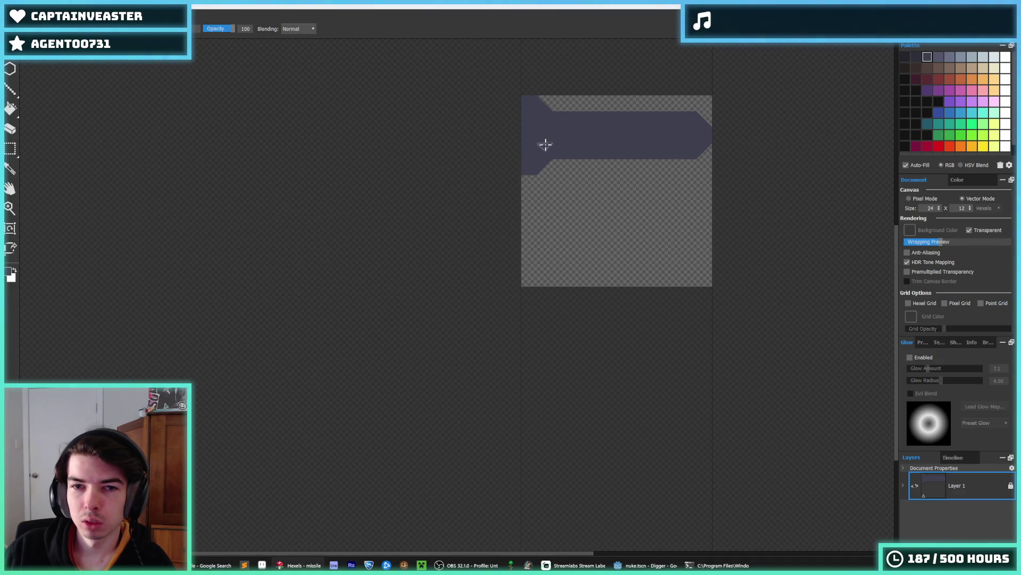
Notch the dark body's left edge and partly refill it to start the tail fins.
key("i")
scroll(576, 125, "up", 2)
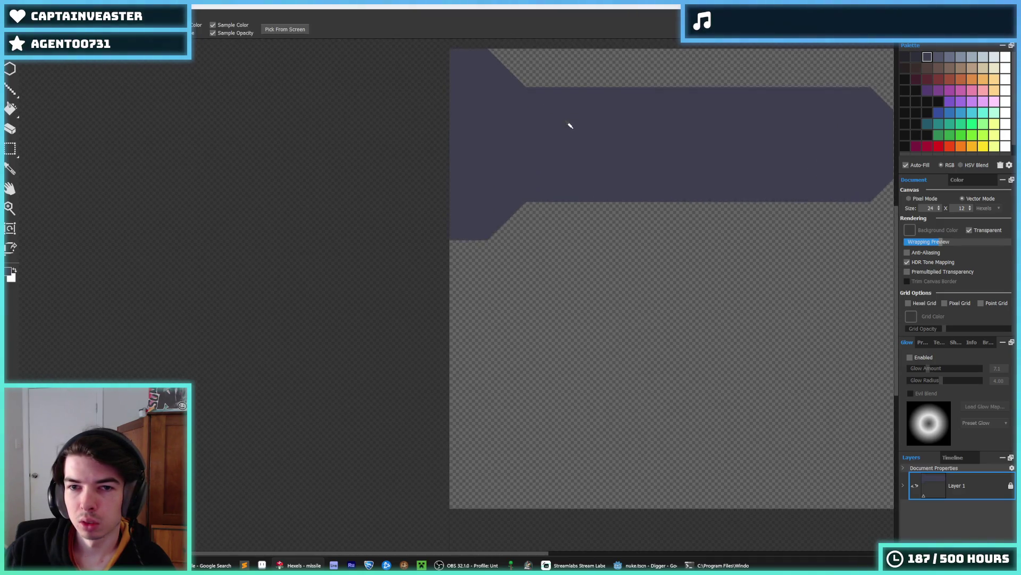
scroll(547, 153, "down", 4)
scroll(550, 160, "up", 2)
key("e")
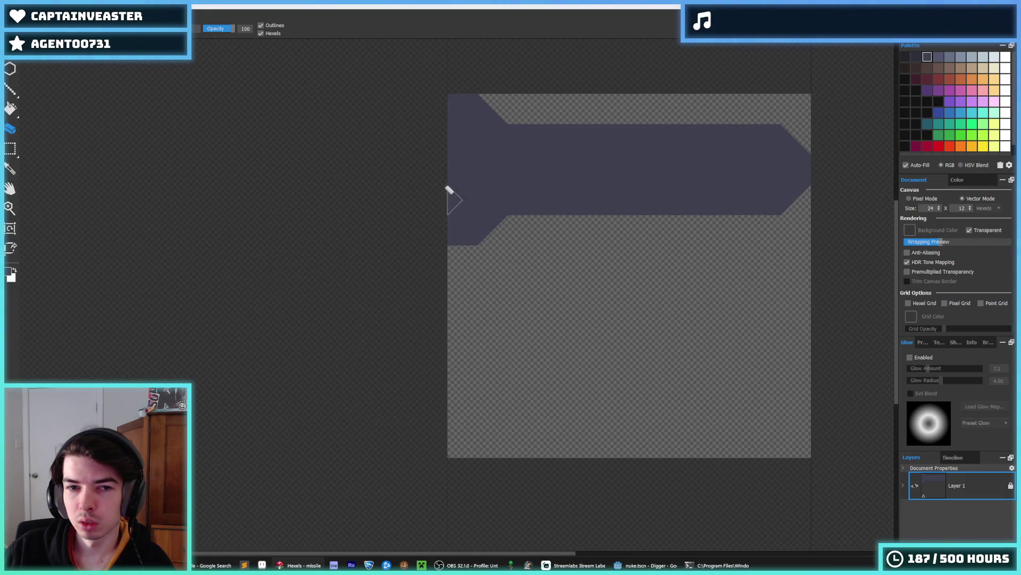
left_click(458, 173)
key("b")
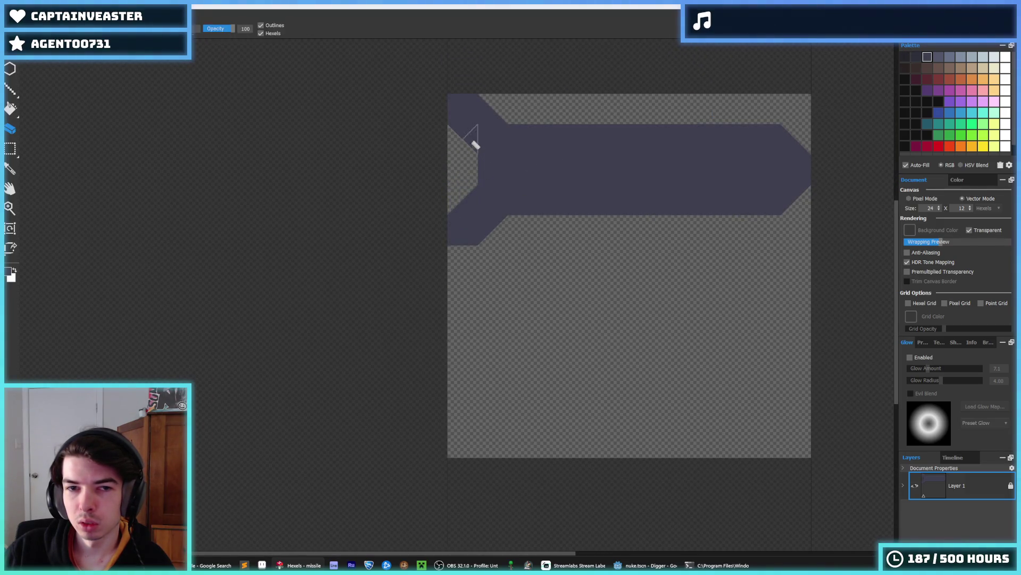
left_click(475, 166)
Fill in the remaining left-edge notches to form a solid flared tail.
key("i")
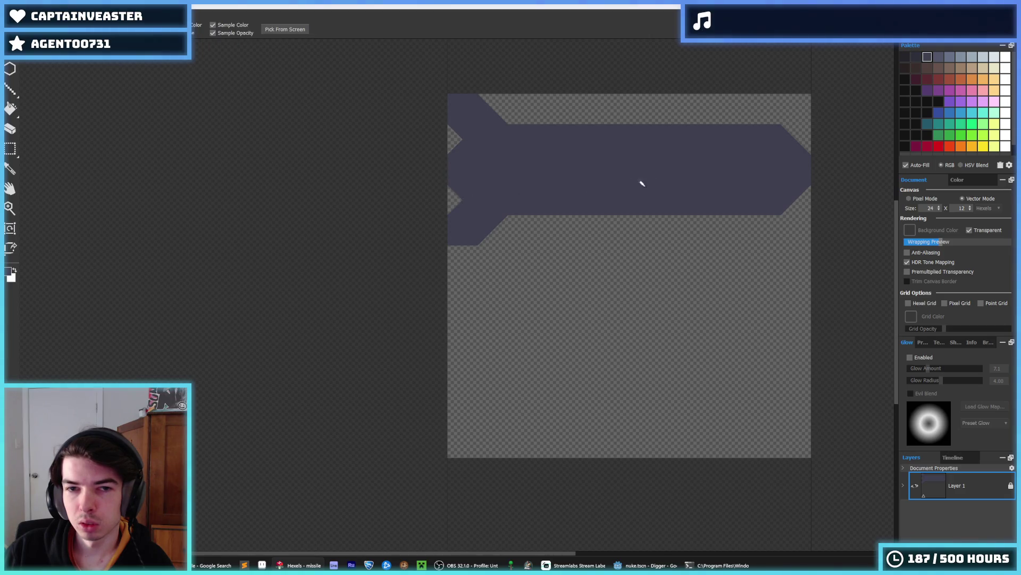
scroll(672, 185, "down", 3)
scroll(651, 164, "up", 2)
key("b")
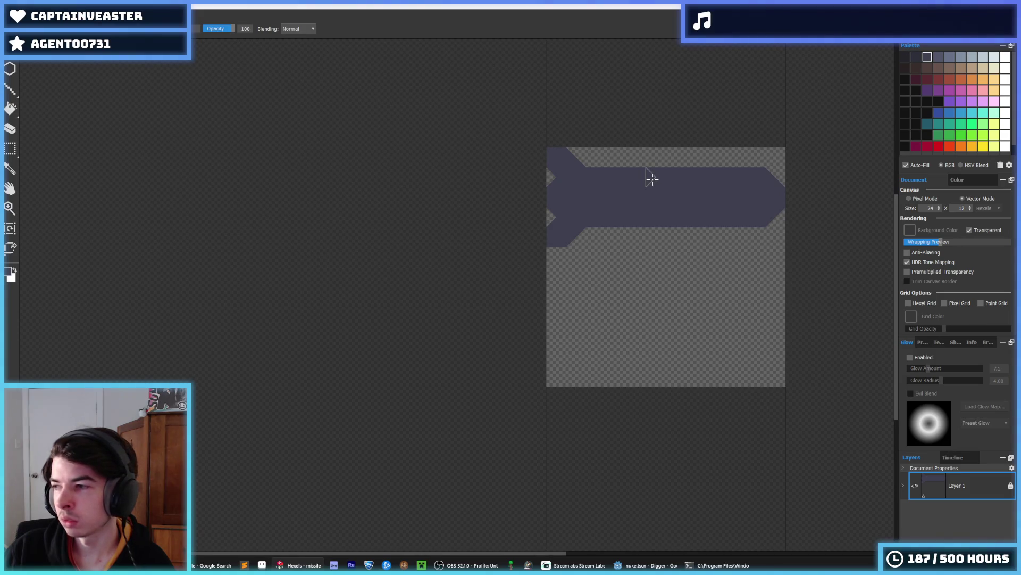
key("i")
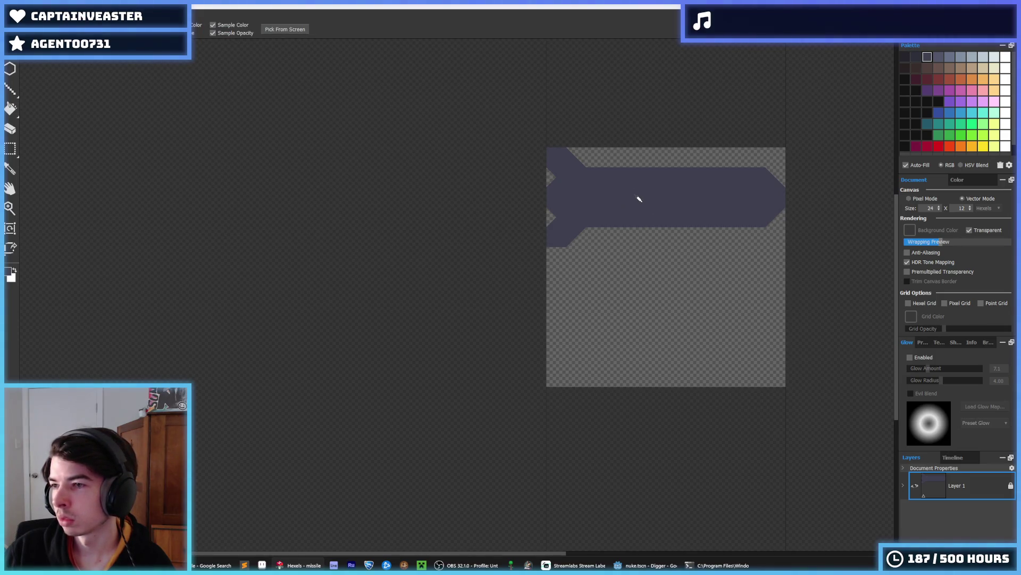
scroll(630, 203, "down", 2)
scroll(628, 204, "up", 2)
scroll(616, 193, "up", 2)
key("b")
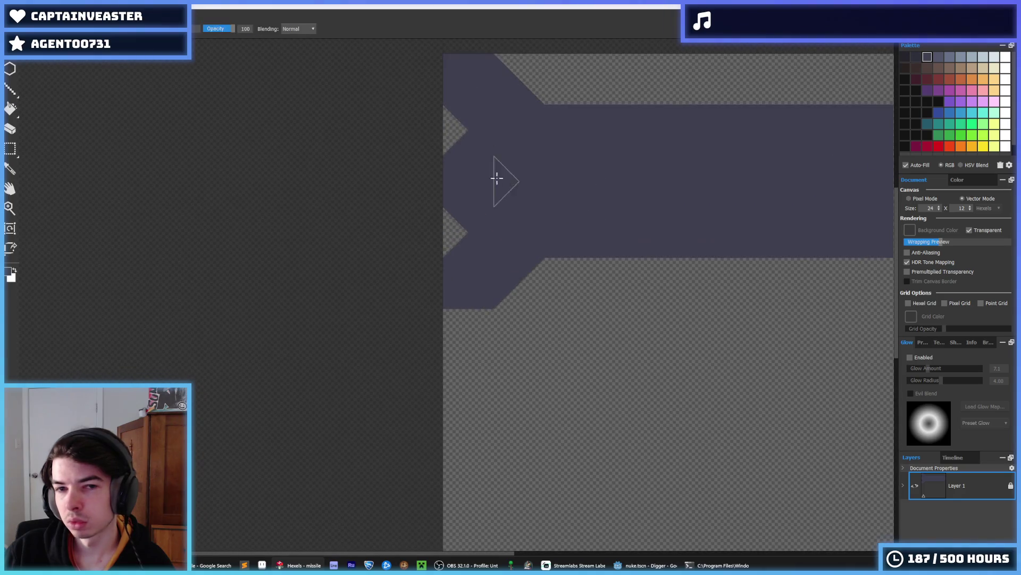
key("i")
scroll(500, 177, "down", 3)
key("b")
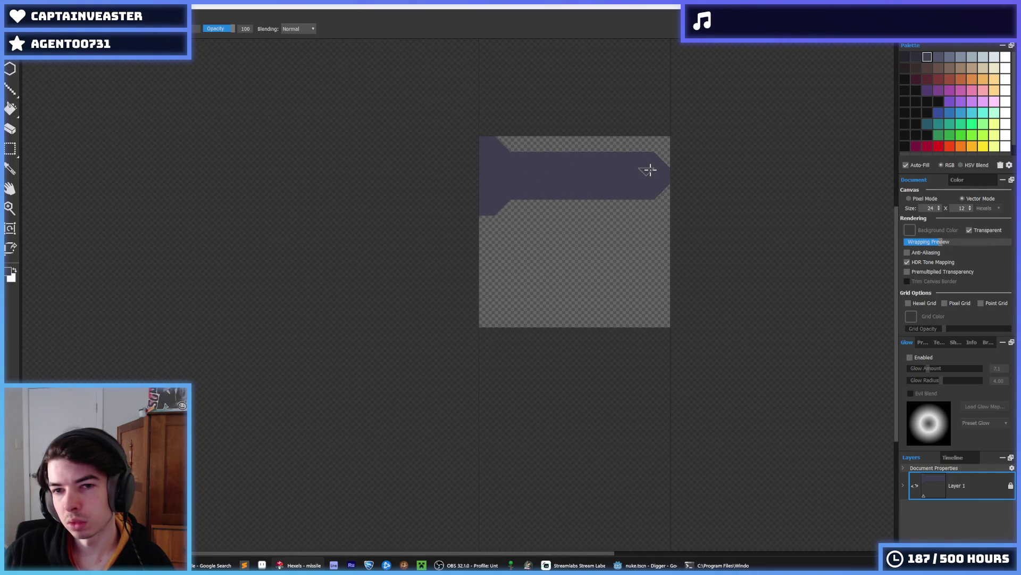
Bucket-fill the missile body with a lighter slate-purple colour.
left_click(940, 57)
key("i")
key("b")
key("f")
left_click(611, 176)
Shade the top-left fin corner darker and repaint the left edge in the lighter tone.
left_click(927, 57)
key("b")
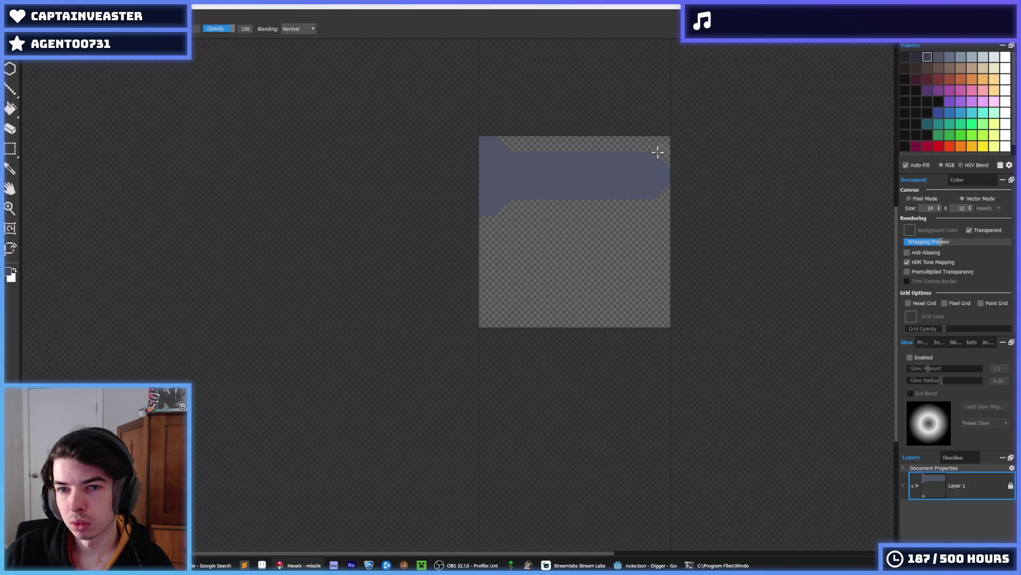
mouse_move(493, 148)
left_mouse_down()
mouse_move(468, 184)
mouse_move(489, 206)
left_mouse_up()
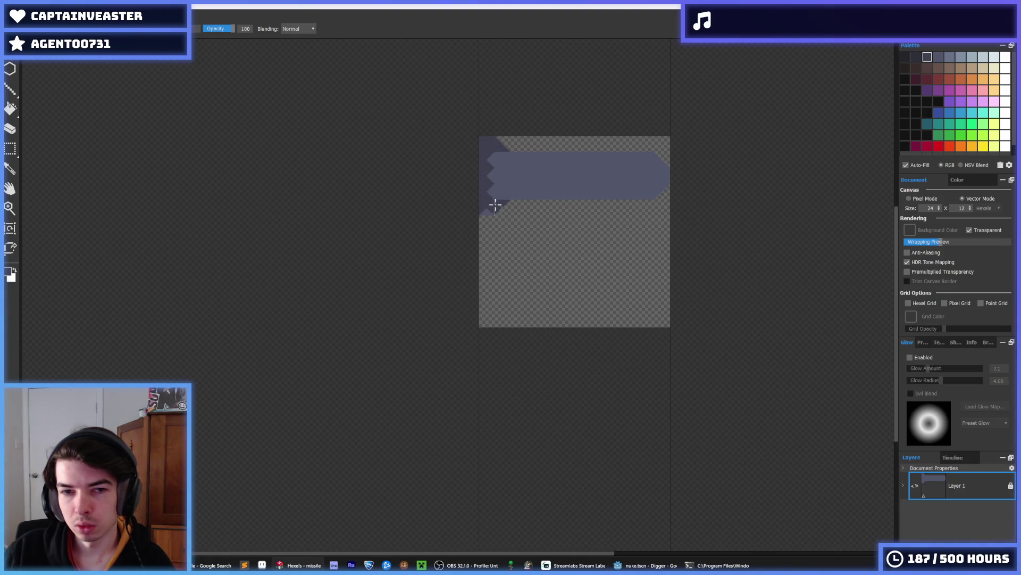
left_click(492, 165, "alt")
left_click_drag(493, 165, 490, 190)
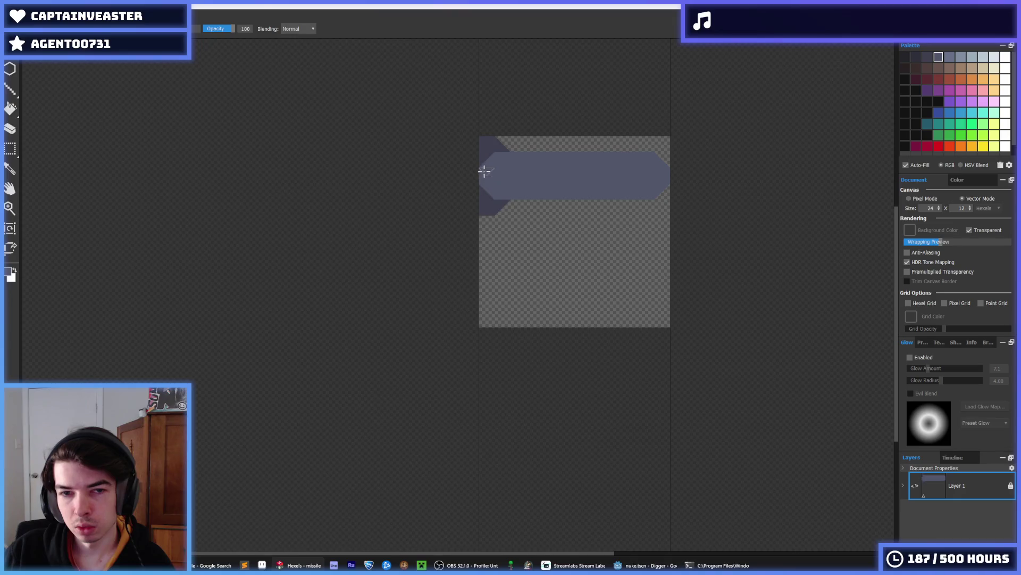
key("i")
scroll(613, 142, "down", 5)
scroll(613, 129, "up", 7)
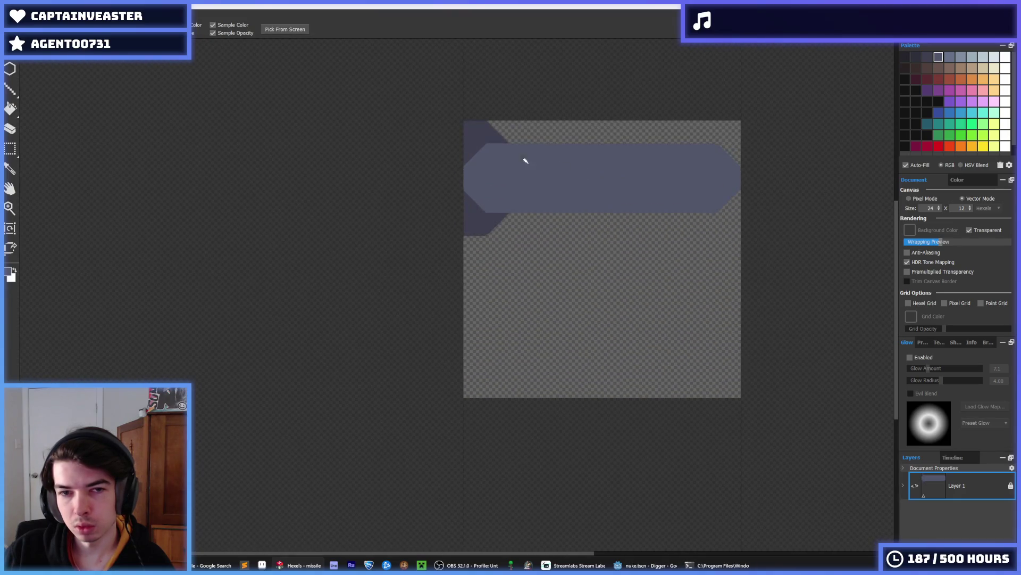
scroll(519, 161, "up", 2)
key("b")
Paint light tail fin triangles above and below the missile's left end.
left_click(470, 114)
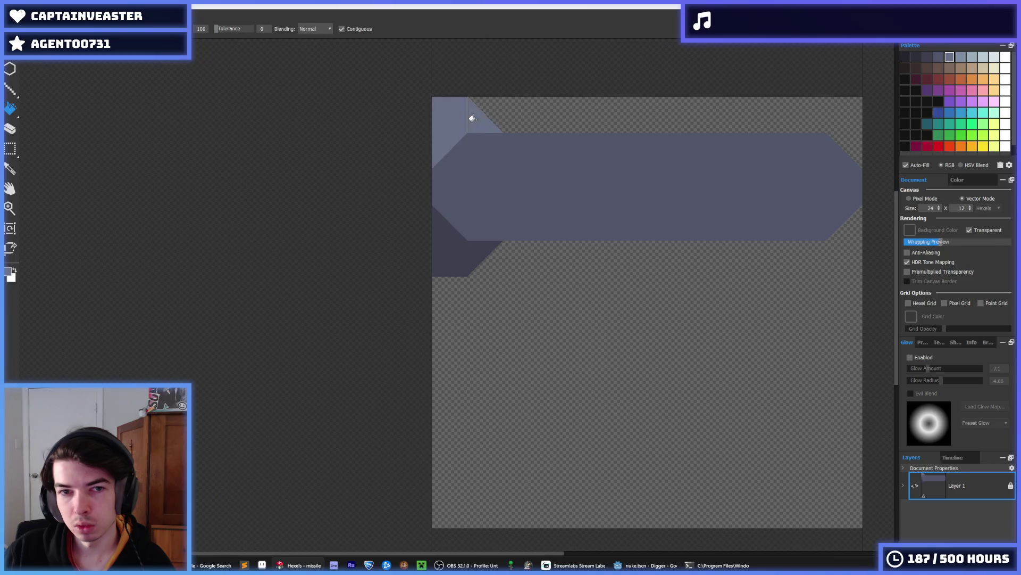
left_click(463, 250)
scroll(556, 201, "down", 3)
key("i")
scroll(559, 200, "up", 1)
left_click(497, 205)
left_click(514, 154)
key("b")
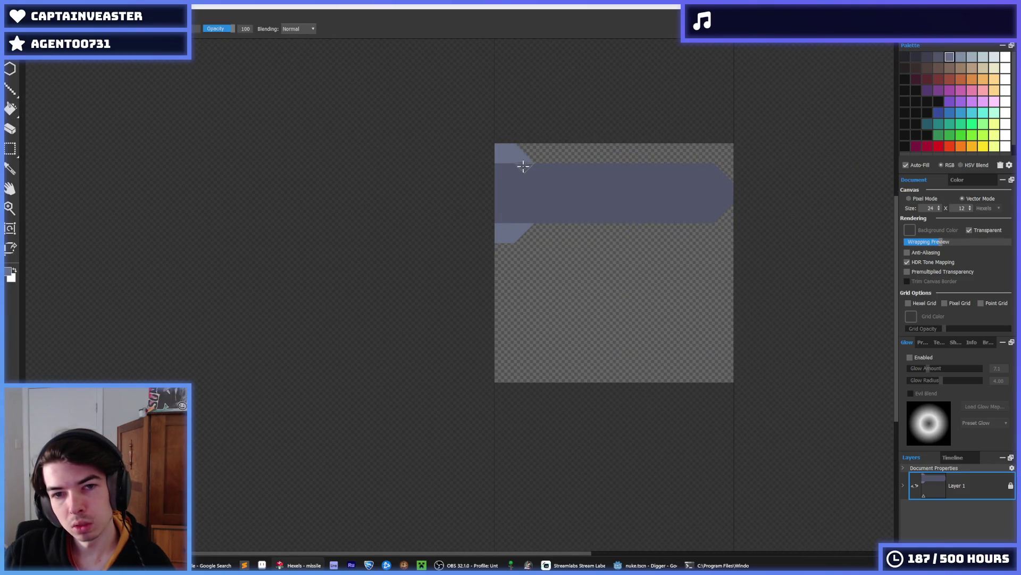
mouse_move(531, 171)
left_mouse_down()
mouse_move(504, 226)
mouse_move(490, 208)
left_mouse_up()
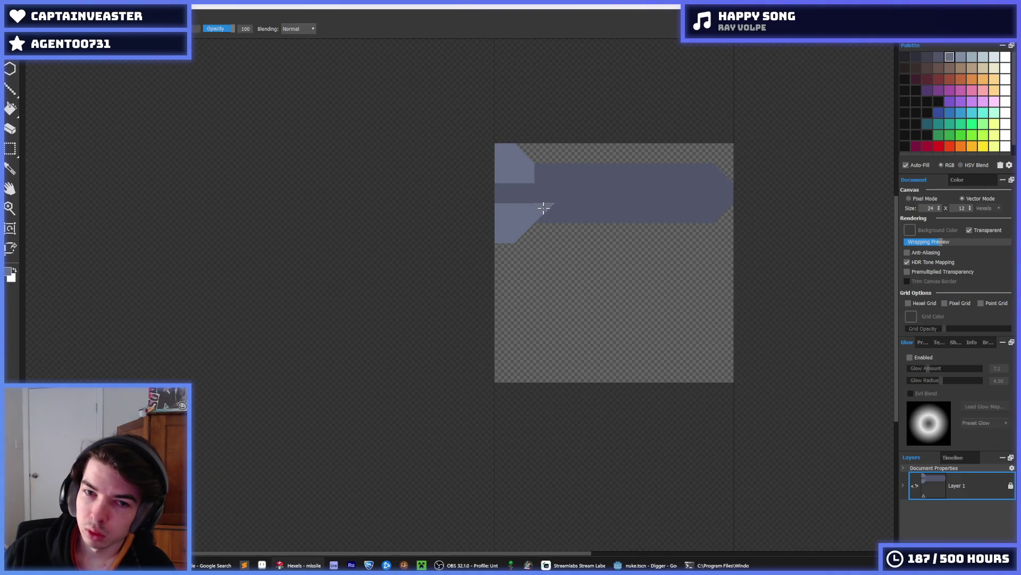
left_click(543, 170)
left_click(554, 171, "alt")
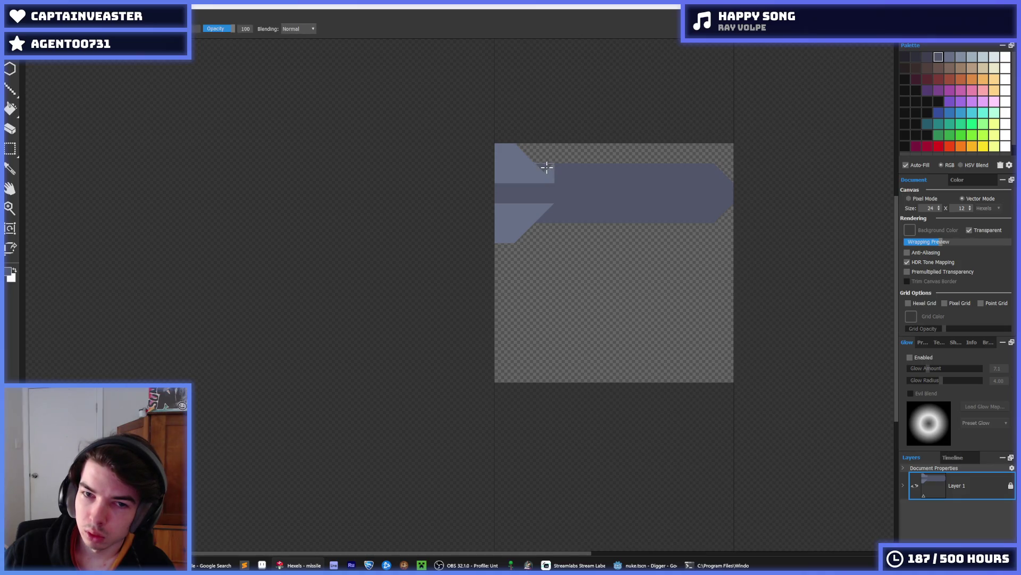
Darken the fins' side triangles, lighten the lower-left fin block and extend the left fin to a point.
left_click(556, 175, "alt")
left_click(548, 178)
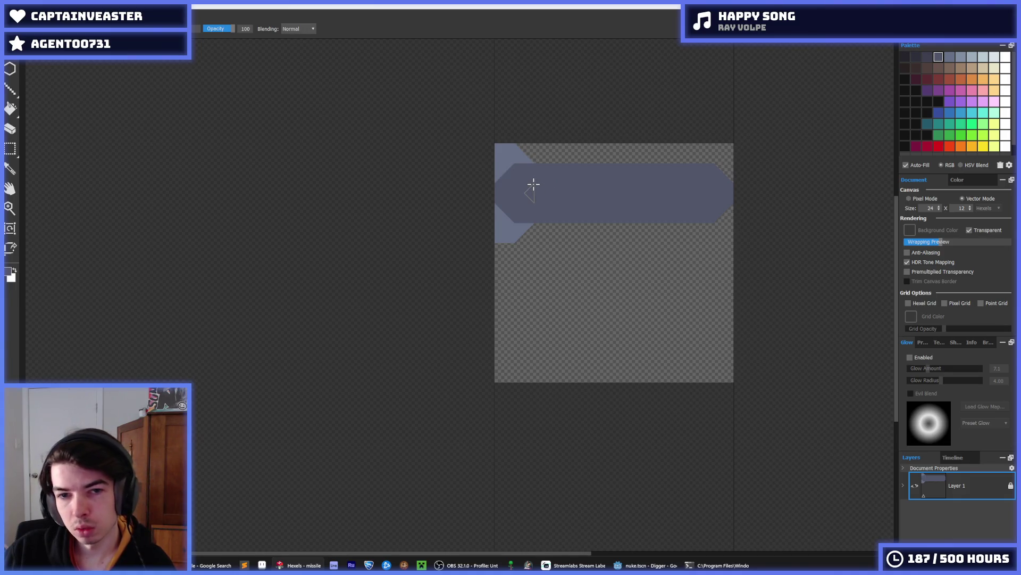
left_click(491, 192)
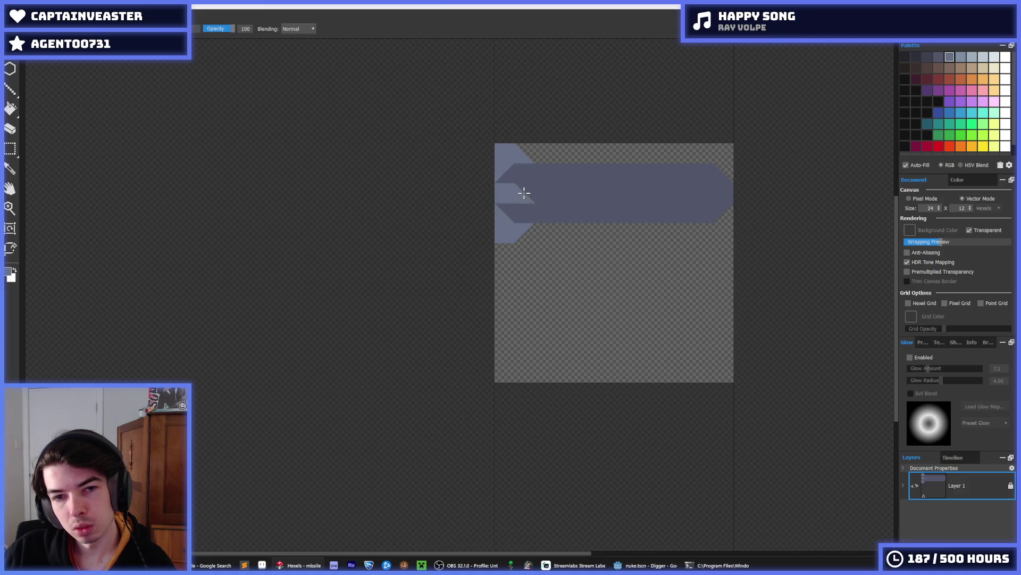
left_click(534, 192)
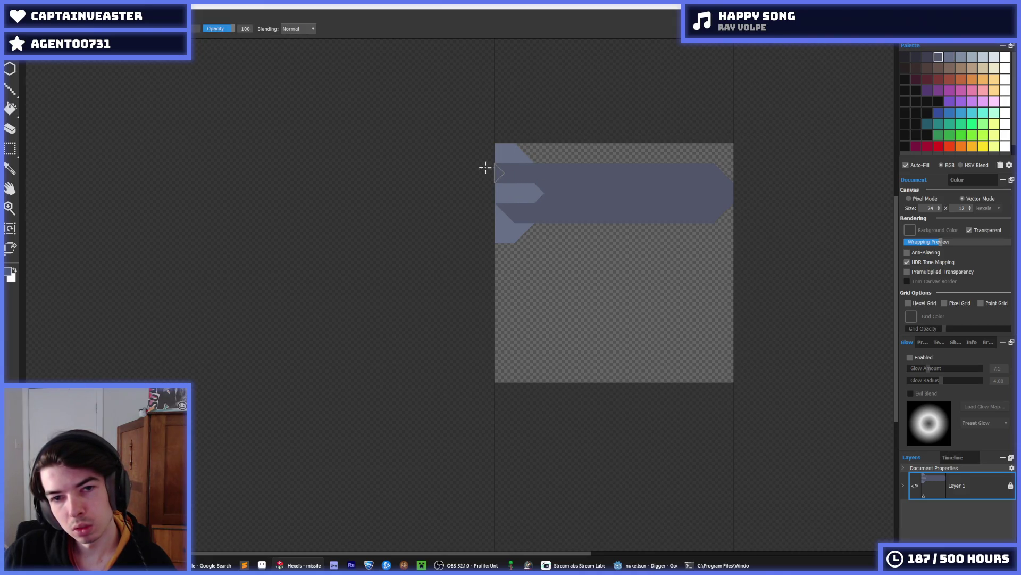
left_click(486, 215)
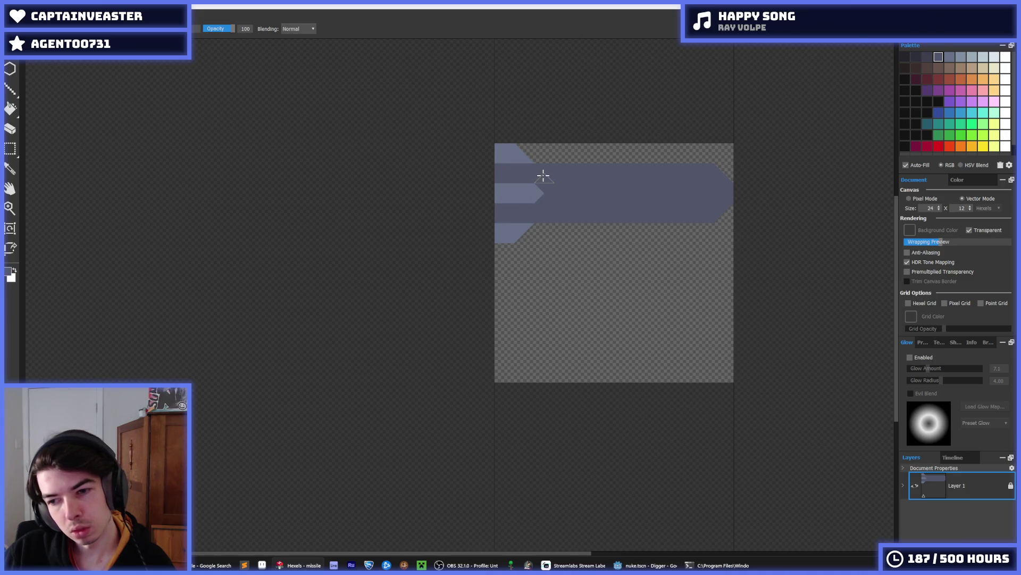
Choose a darker palette swatch and paint the tail fin triangles darker.
scroll(543, 176, "down", 4)
scroll(550, 162, "up", 5)
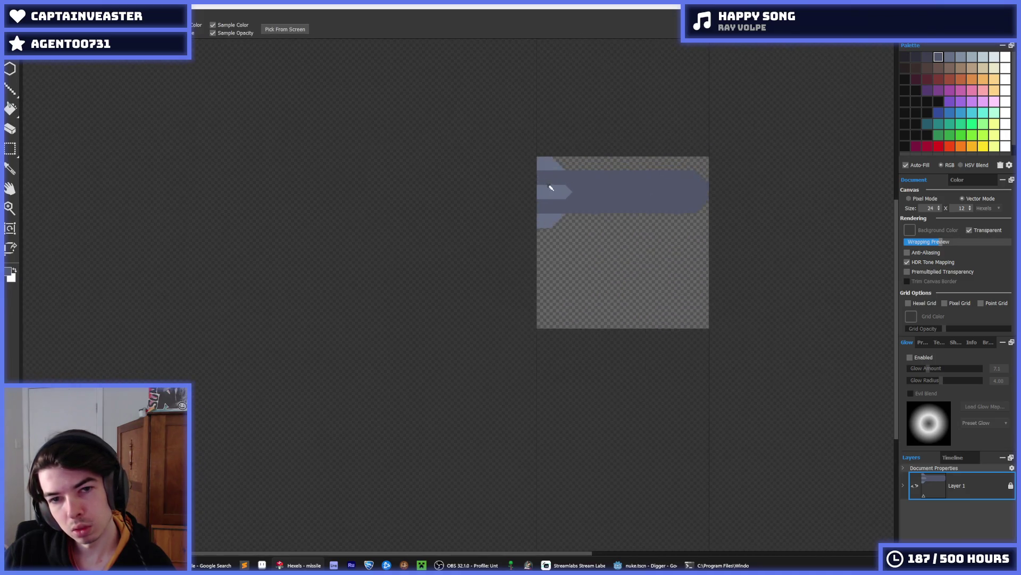
left_click(927, 56)
left_click_drag(530, 164, 537, 162)
key("i")
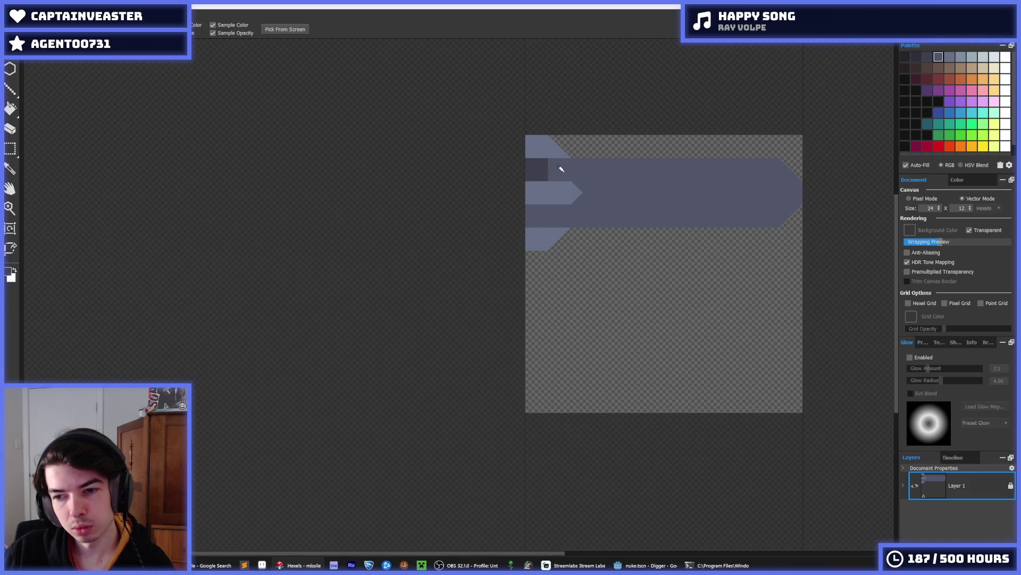
left_click(529, 166)
key("b")
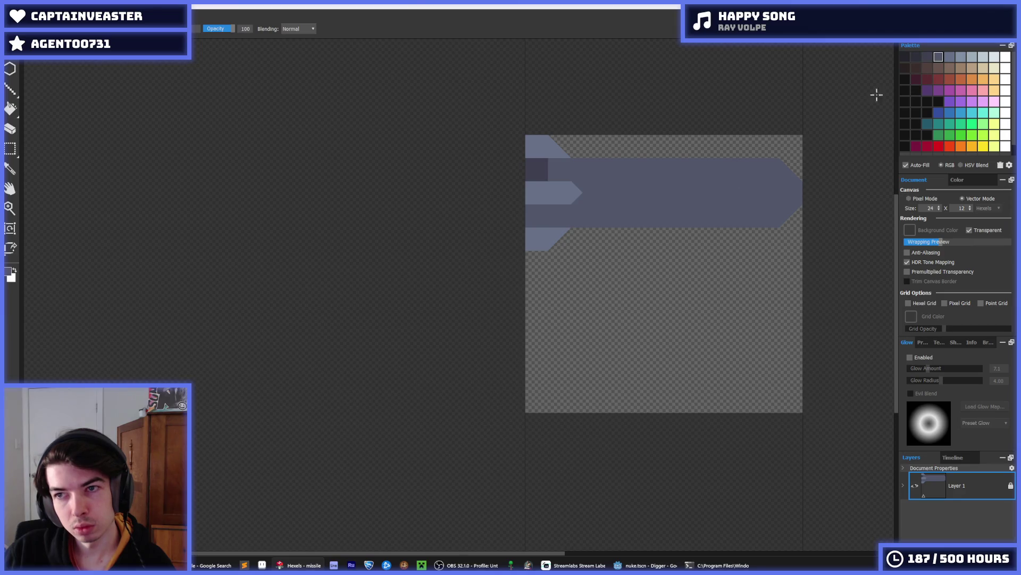
Darken a tail cell with the darker shade sampled from the canvas.
key("i")
left_click(540, 167)
key("b")
left_click(539, 216)
key("i")
left_click(537, 191)
key("b")
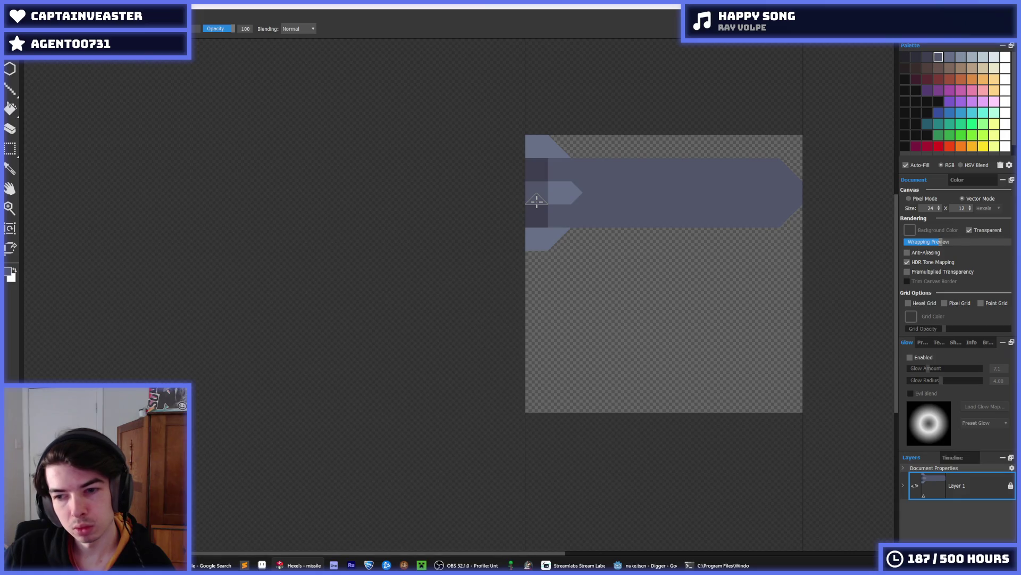
Darken the top and bottom cells of the tail column, then relighten the bottom-left tail cell.
left_click(534, 240)
left_click(534, 141)
key("i")
left_click(550, 147)
key("b")
left_click(542, 242)
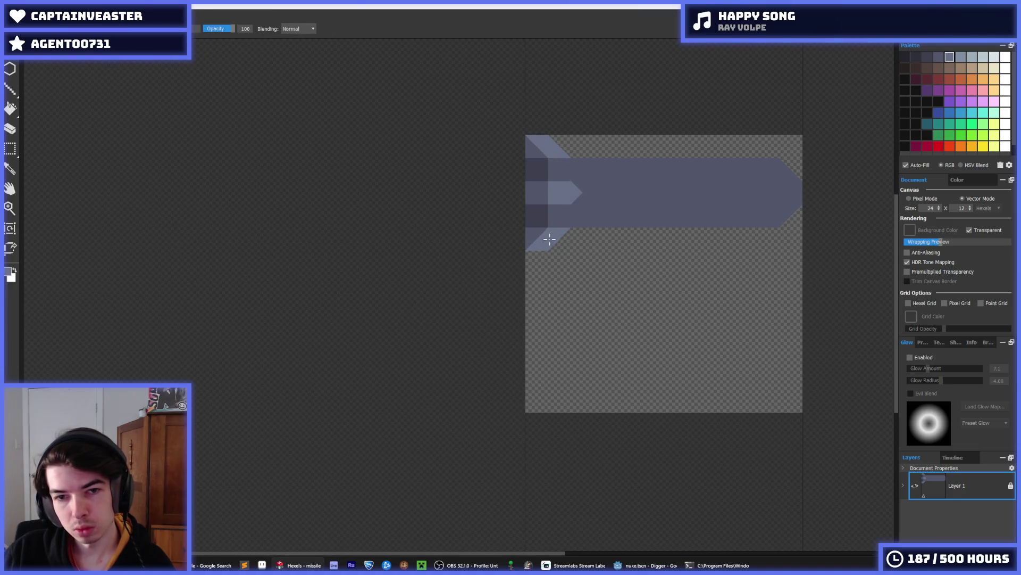
key("i")
scroll(718, 303, "down", 6)
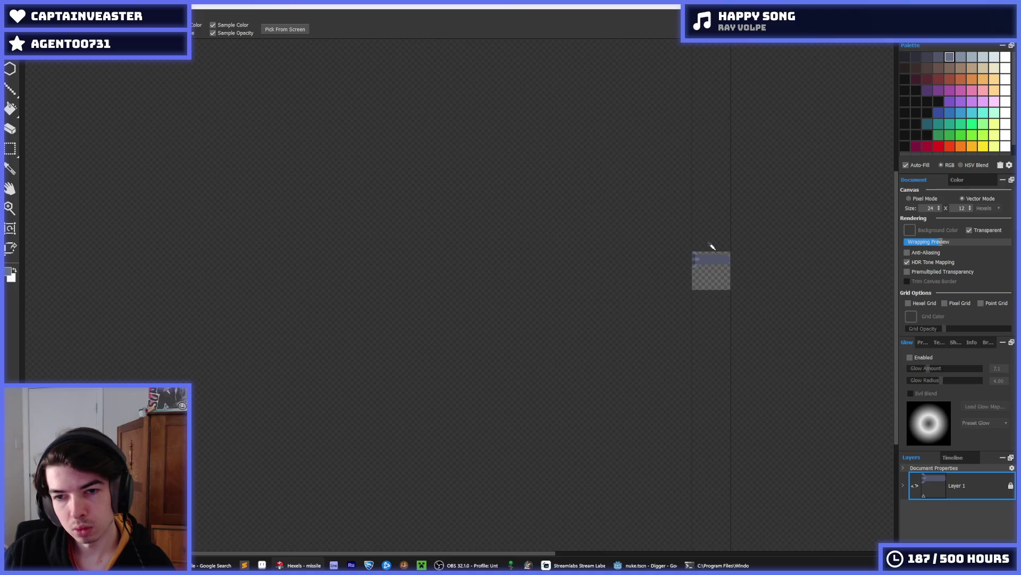
Paint dark stripes along the lower and upper body plus a notch behind the tail chevron.
scroll(717, 248, "up", 3)
scroll(669, 280, "up", 3)
left_click(615, 276)
key("b")
scroll(586, 277, "right", 3)
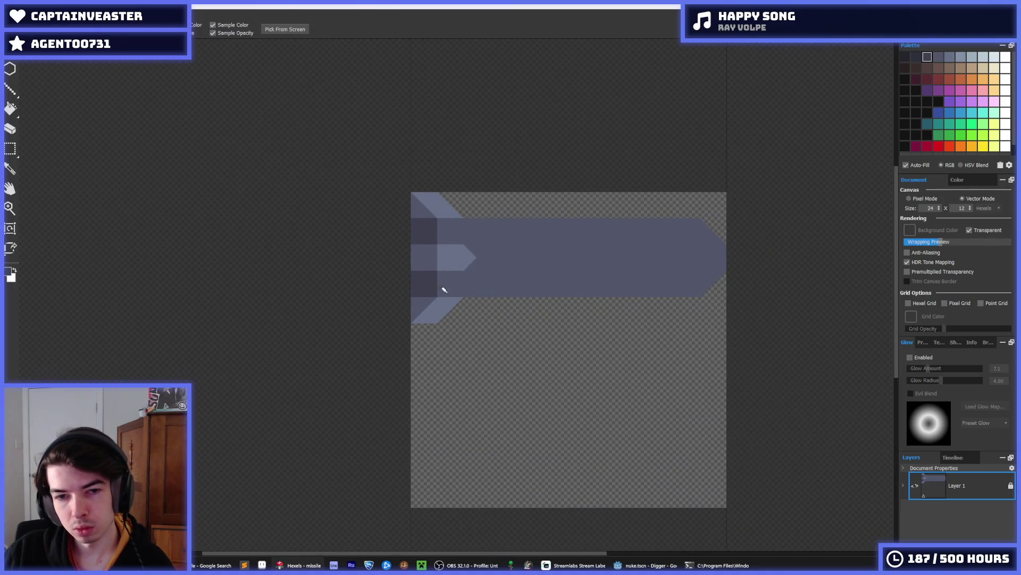
mouse_move(440, 281)
left_mouse_down()
mouse_move(705, 278)
mouse_move(689, 287)
mouse_move(711, 275)
left_mouse_up()
mouse_move(458, 234)
left_mouse_down()
mouse_move(656, 226)
mouse_move(700, 230)
mouse_move(710, 243)
left_mouse_up()
mouse_move(483, 250)
left_mouse_down()
mouse_move(479, 264)
mouse_move(502, 249)
left_mouse_up()
Undo the dark upper and lower body stripe strokes.
key("i")
scroll(555, 235, "down", 1)
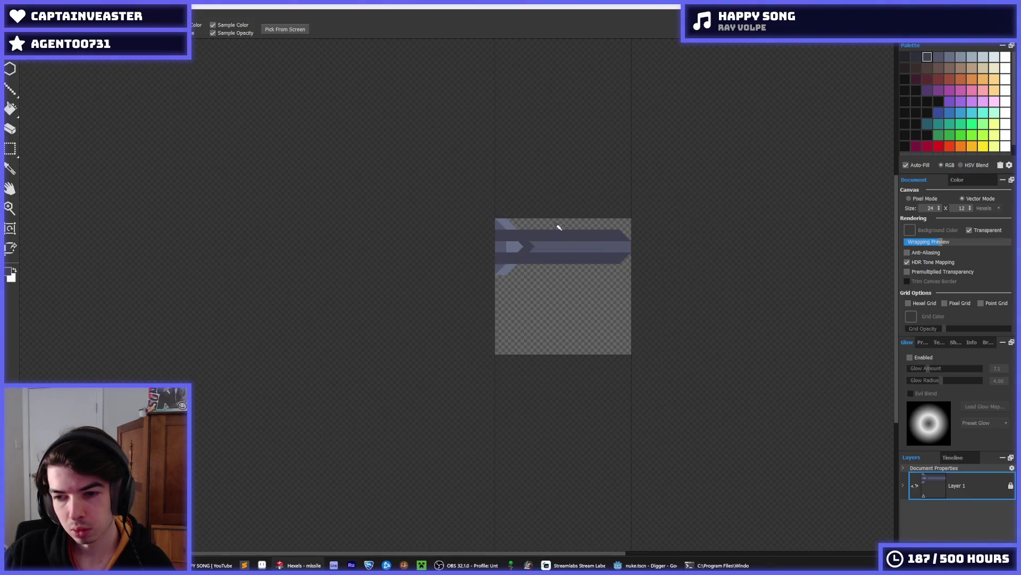
scroll(590, 237, "up", 3)
key("b")
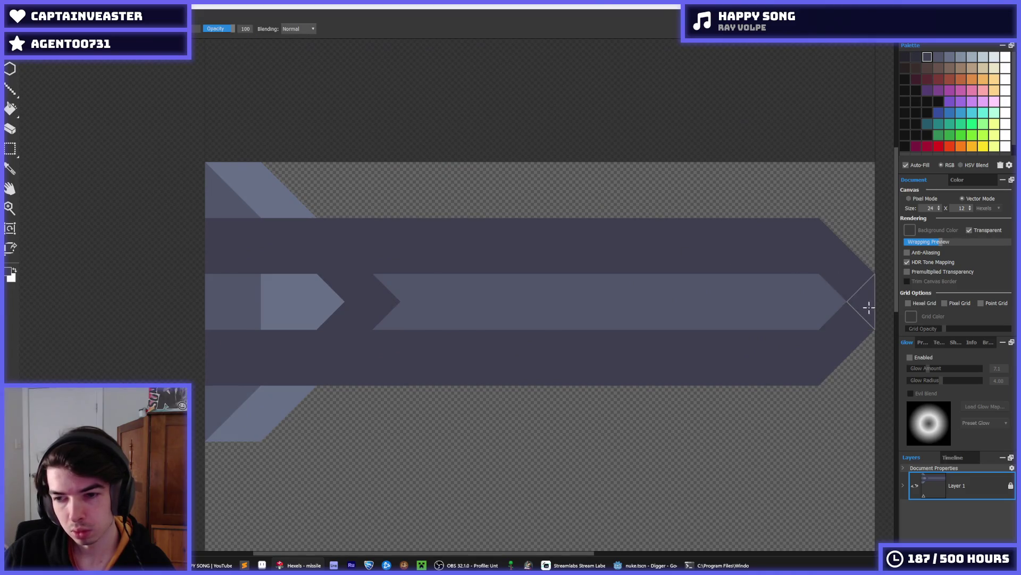
key("i")
scroll(843, 302, "down", 4)
scroll(867, 287, "down", 2)
scroll(837, 292, "up", 6)
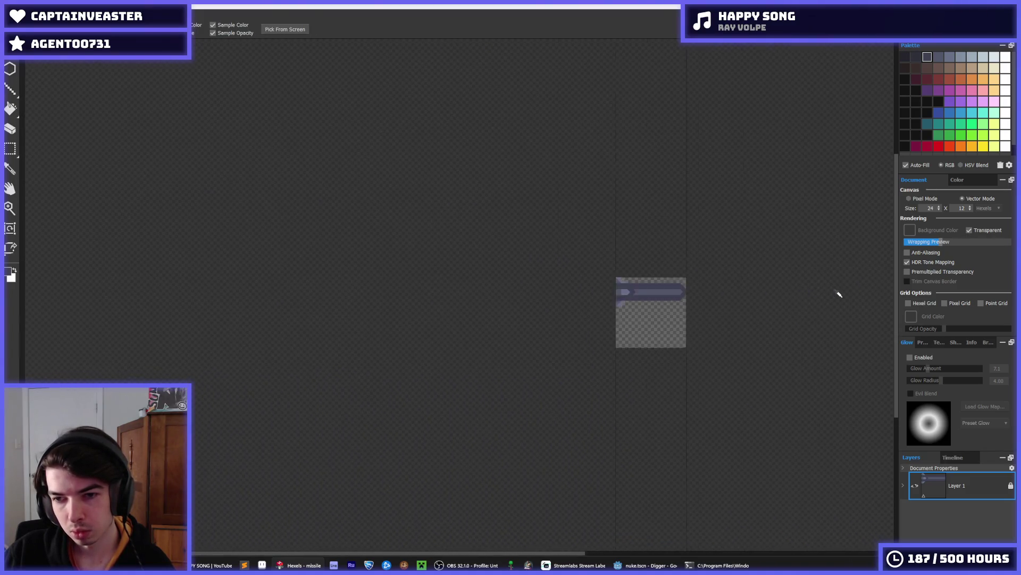
scroll(500, 307, "up", 2)
key("b")
key("ctrl+z")
key("ctrl+z")
key("ctrl+z")
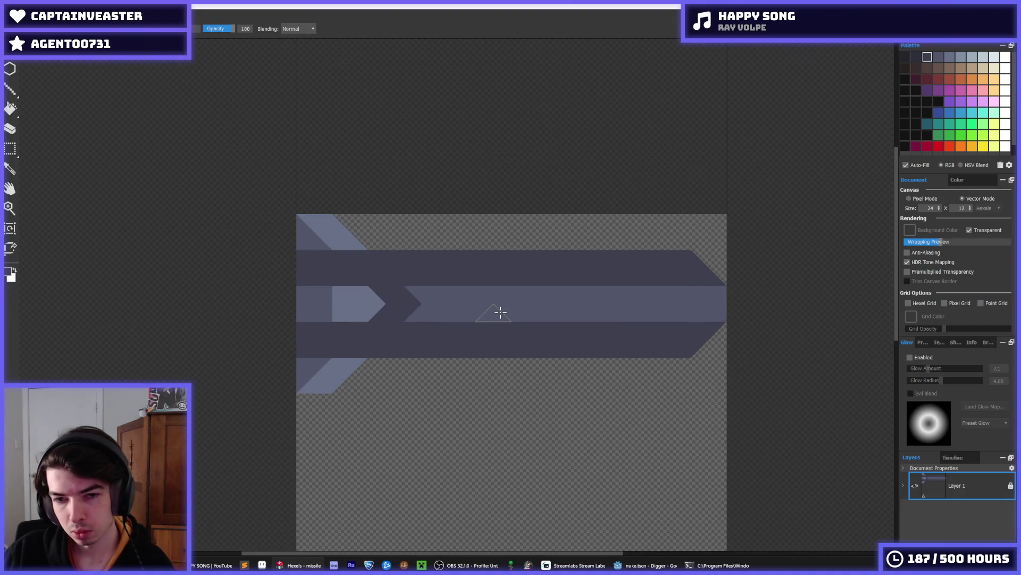
key("ctrl+z")
Paint a single dark strip through the middle of the missile body.
mouse_move(405, 297)
left_mouse_down()
mouse_move(610, 302)
mouse_move(540, 308)
mouse_move(707, 303)
left_mouse_up()
left_click(697, 279, "alt")
scroll(720, 295, "down", 3)
scroll(591, 296, "up", 3)
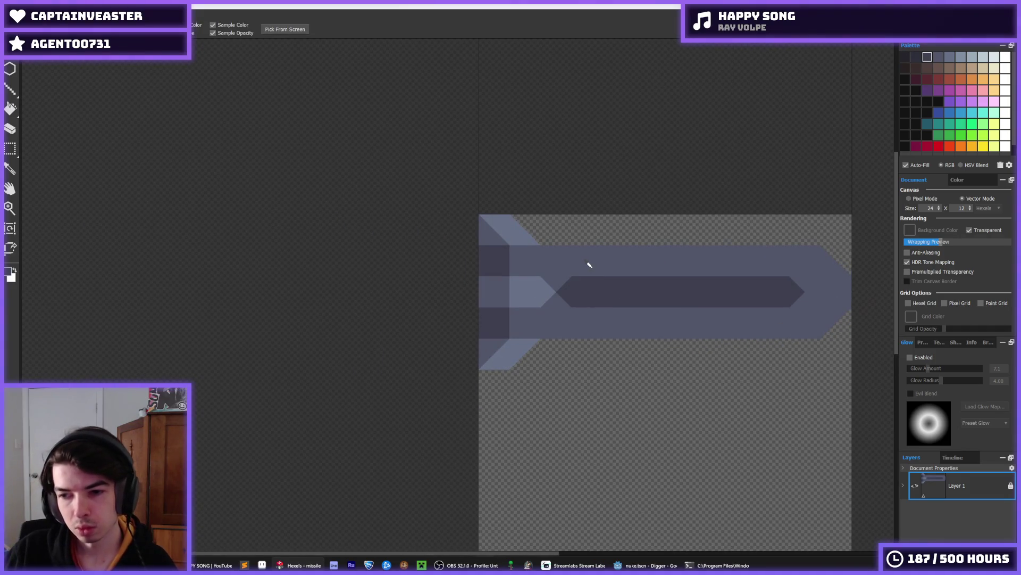
Lighten the left end of the dark strip with the body colour.
left_click_drag(561, 308, 575, 292)
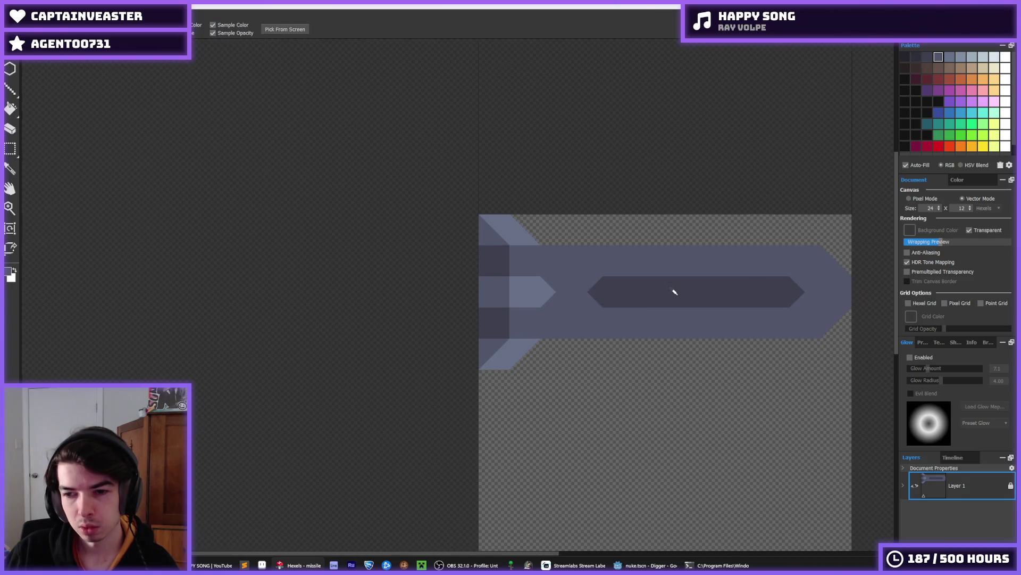
scroll(675, 292, "down", 3)
scroll(678, 292, "down", 2)
scroll(692, 292, "up", 5)
scroll(593, 303, "down", 2)
scroll(553, 310, "up", 5)
scroll(715, 313, "down", 4)
scroll(714, 313, "down", 3)
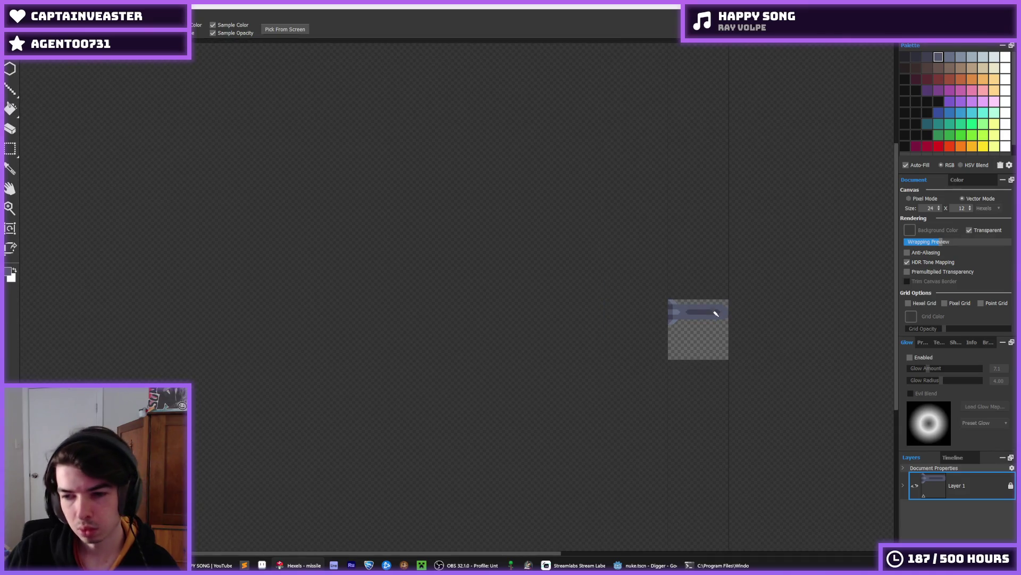
scroll(717, 314, "up", 4)
scroll(725, 312, "up", 3)
key("b")
scroll(720, 333, "up", 1)
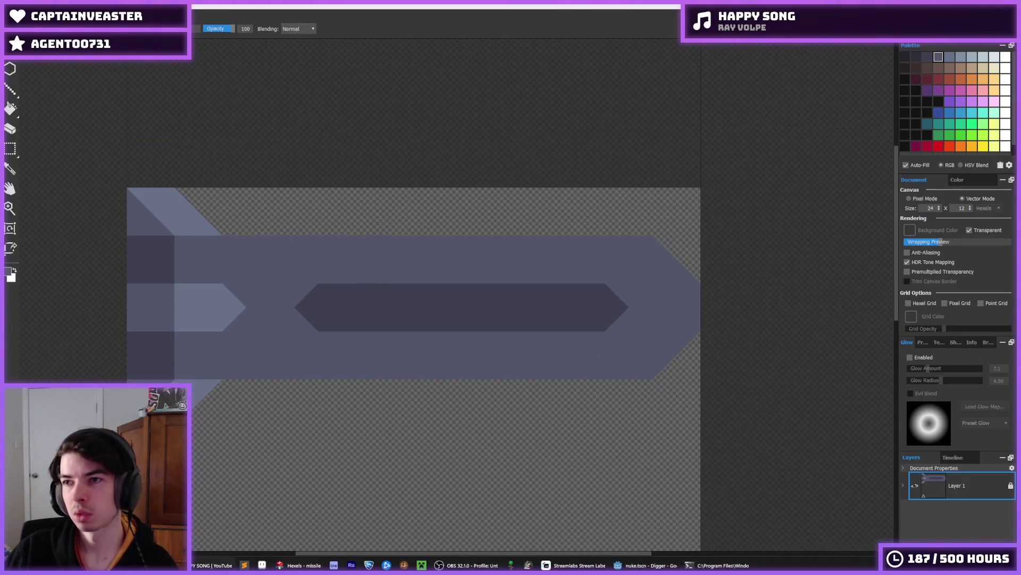
Try filling the stripe with the body colour and brushing a light band, undoing both.
key("f")
key("b")
key("f")
left_click(456, 317)
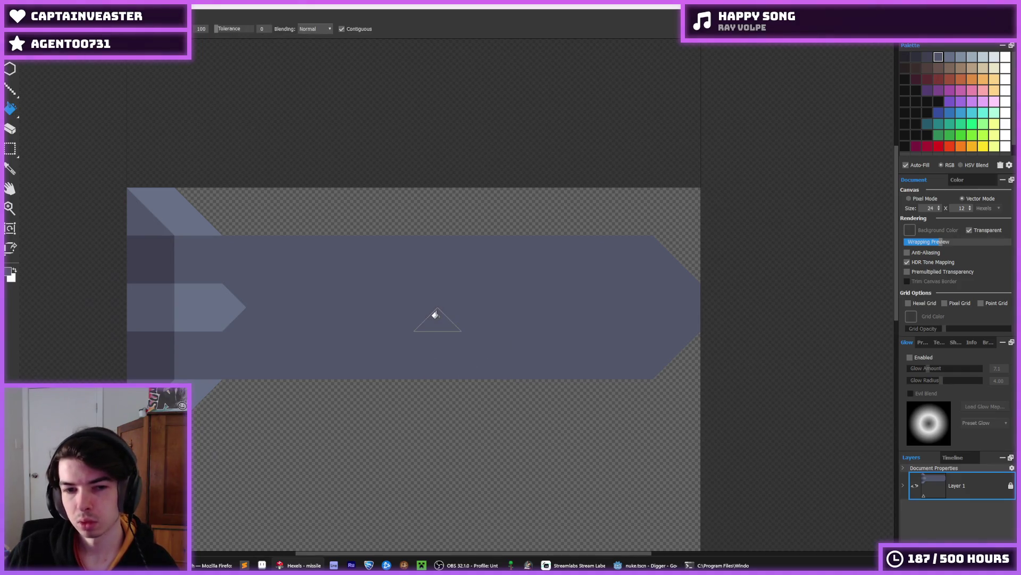
key("i")
scroll(426, 312, "down", 3)
scroll(406, 308, "up", 2)
scroll(407, 308, "down", 3)
scroll(406, 305, "up", 3)
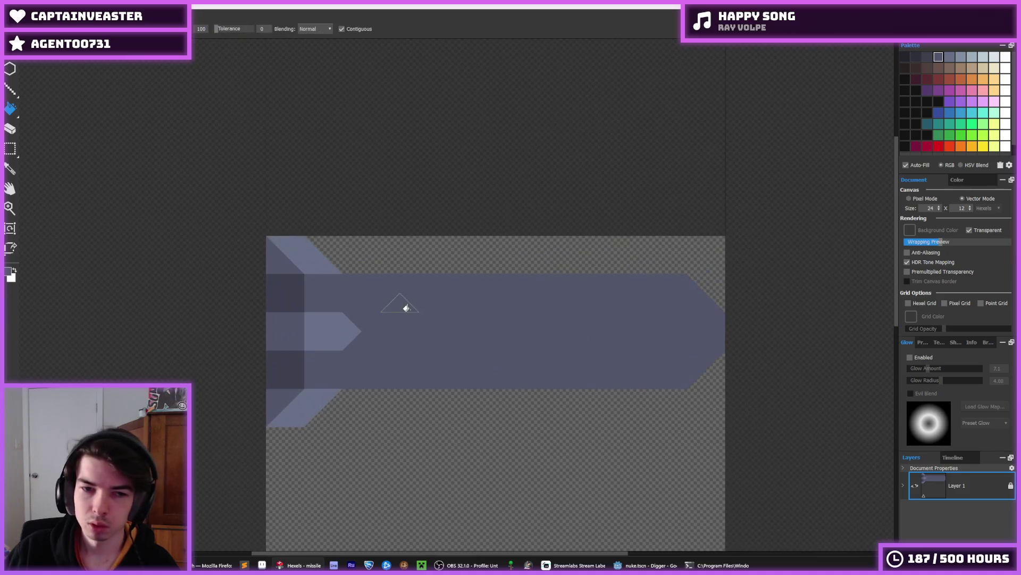
key("ctrl+z")
mouse_move(347, 324)
left_mouse_down()
mouse_move(661, 340)
mouse_move(636, 326)
mouse_move(720, 328)
left_mouse_up()
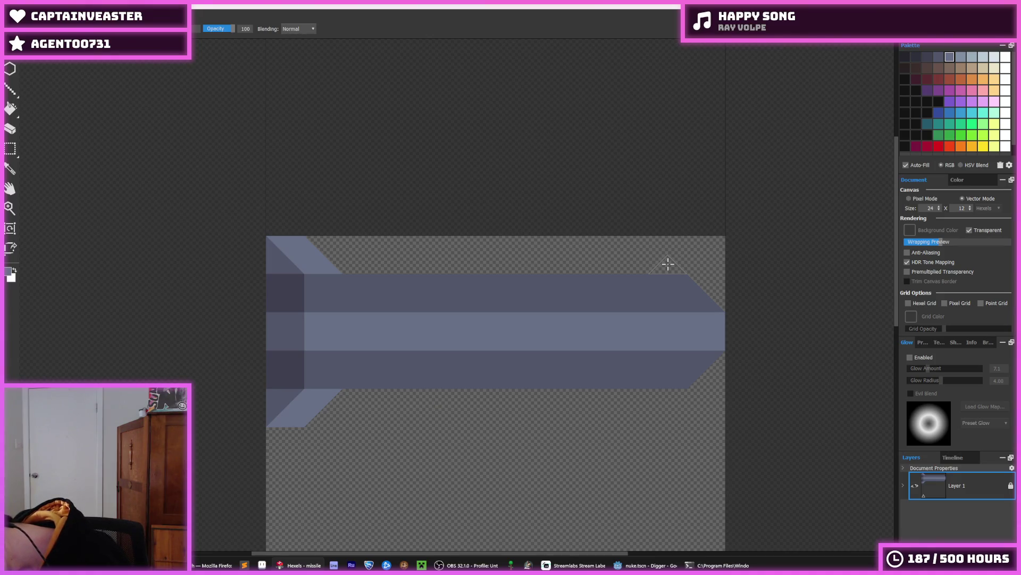
key("ctrl+z")
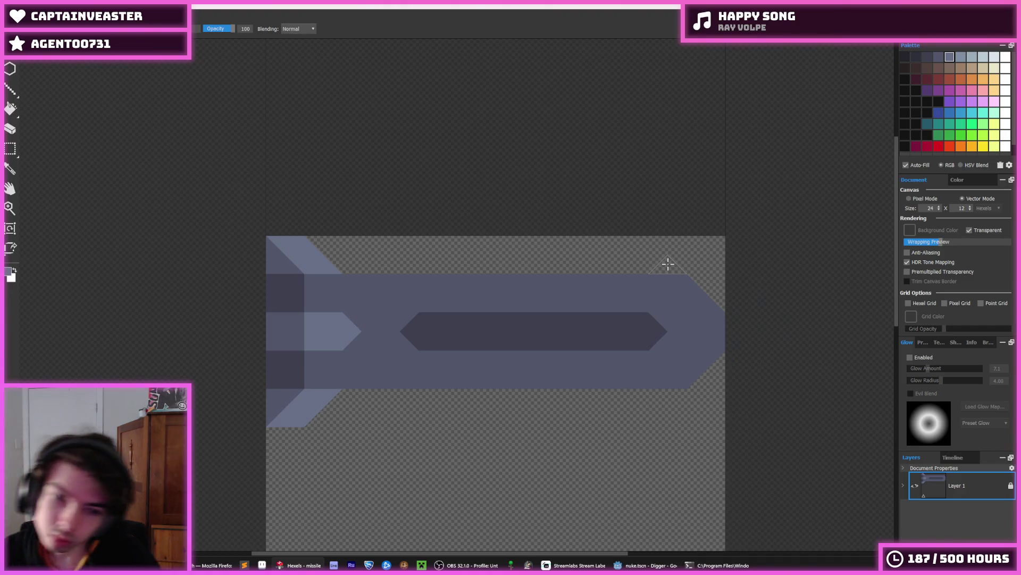
Fill the dark middle stripe with the lighter blue-grey, keeping its pointed front tip.
key("f")
left_click(580, 333)
key("b")
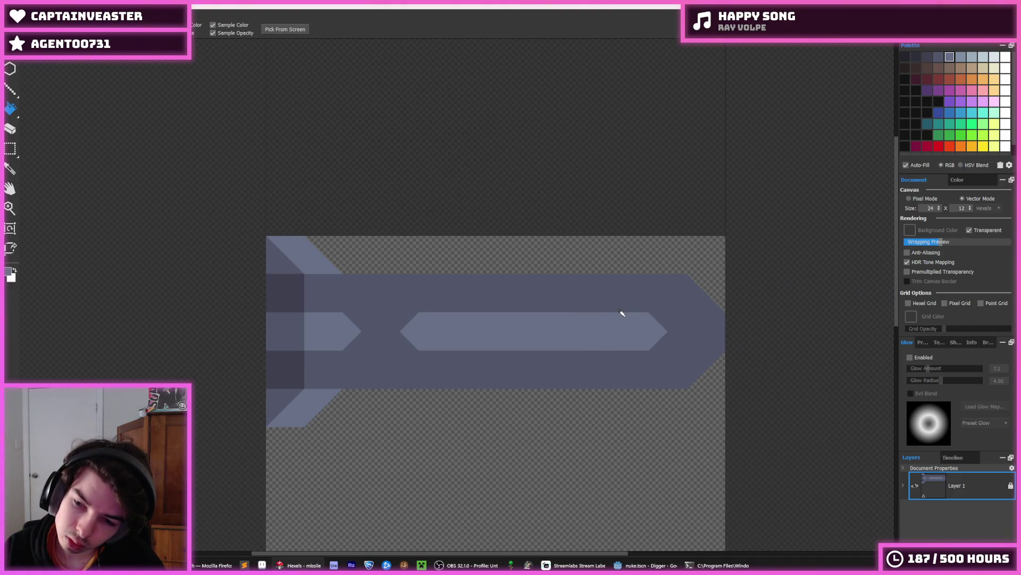
left_click_drag(669, 315, 685, 335)
key("ctrl+z")
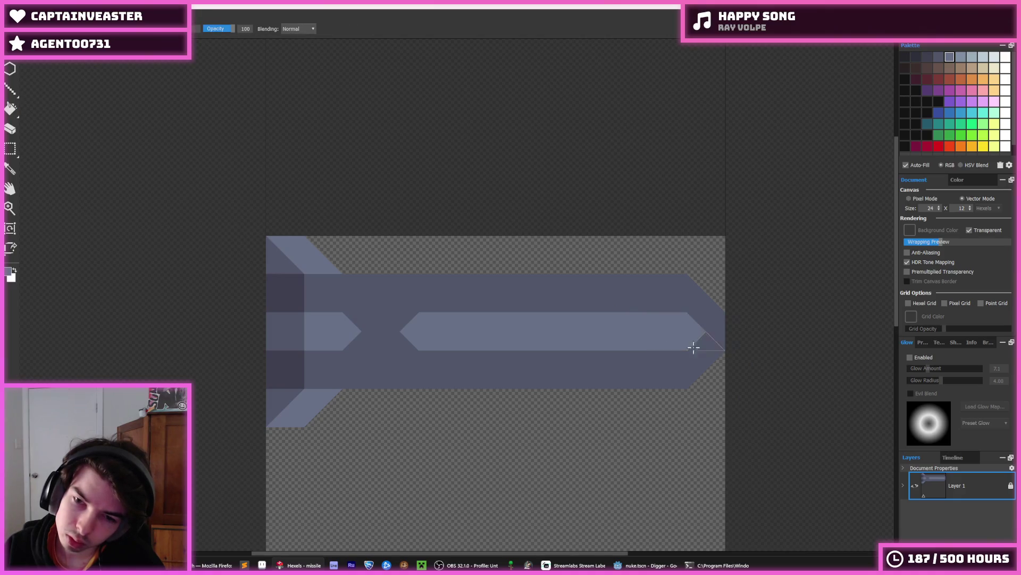
Reshape the stripe's back end into a point and lighten the dark areas around it.
mouse_move(404, 321)
left_mouse_down()
mouse_move(395, 336)
mouse_move(376, 331)
left_mouse_up()
left_click(401, 297, "alt")
mouse_move(401, 296)
left_mouse_down()
mouse_move(376, 335)
mouse_move(420, 353)
left_mouse_up()
left_click(460, 326, "alt")
mouse_move(460, 326)
left_mouse_down()
mouse_move(481, 290)
mouse_move(420, 312)
mouse_move(369, 277)
left_mouse_up()
left_click_drag(399, 340, 362, 380)
Fill the dark band and two top-edge notches with the light body colour.
key("f")
left_click(542, 312)
left_click(466, 276)
left_click(415, 287)
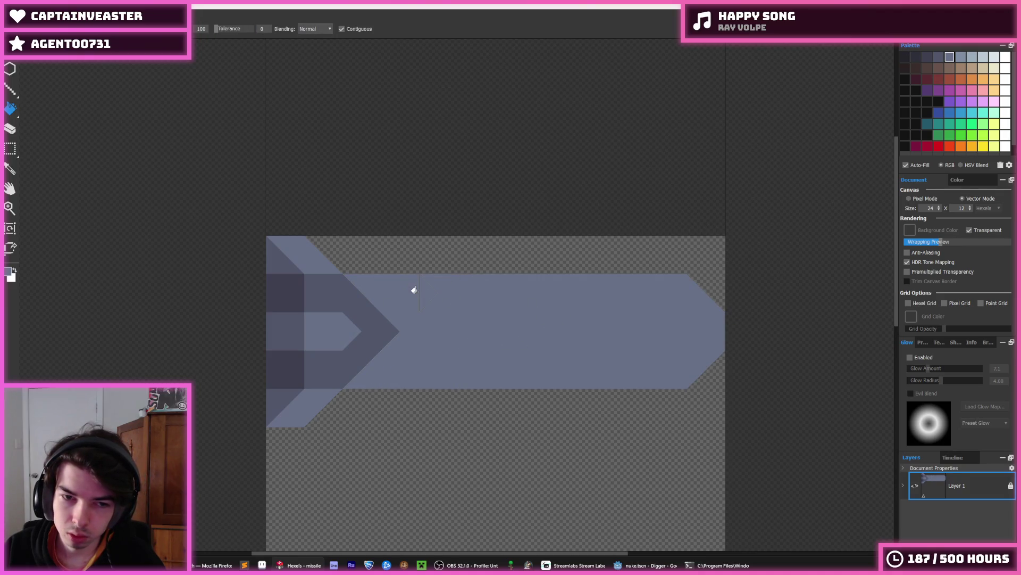
Paint a straight-edged dark vertical band across the body behind the tail.
key("alt")
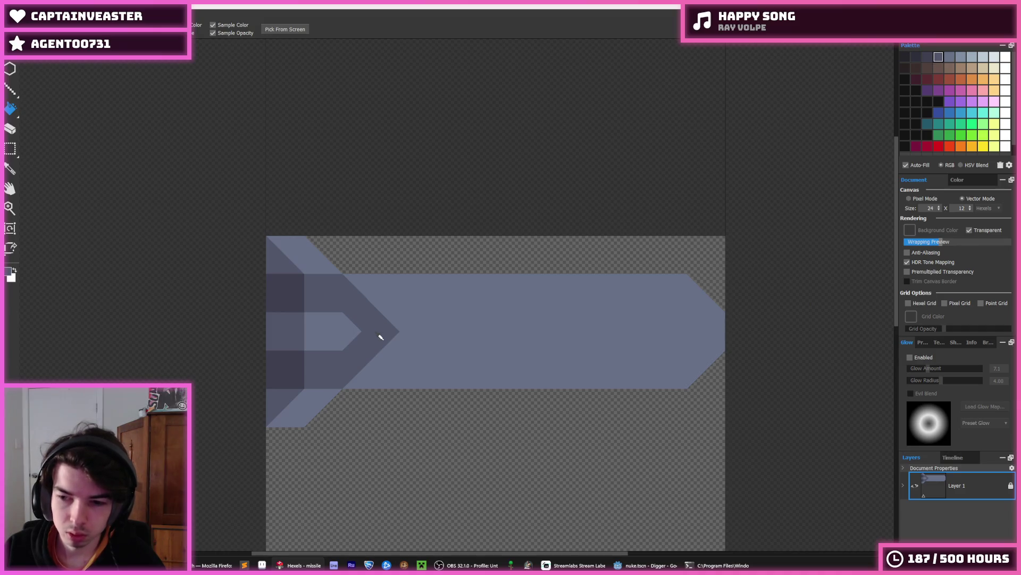
mouse_move(380, 331)
left_mouse_down()
mouse_move(372, 280)
mouse_move(410, 330)
mouse_move(361, 378)
left_mouse_up()
left_click(444, 320, "alt")
mouse_move(417, 305)
left_mouse_down()
mouse_move(412, 361)
mouse_move(394, 376)
left_mouse_up()
key("alt")
left_click(365, 334, "alt")
mouse_move(420, 303)
left_mouse_down()
mouse_move(417, 289)
mouse_move(433, 274)
mouse_move(445, 369)
mouse_move(428, 309)
left_mouse_up()
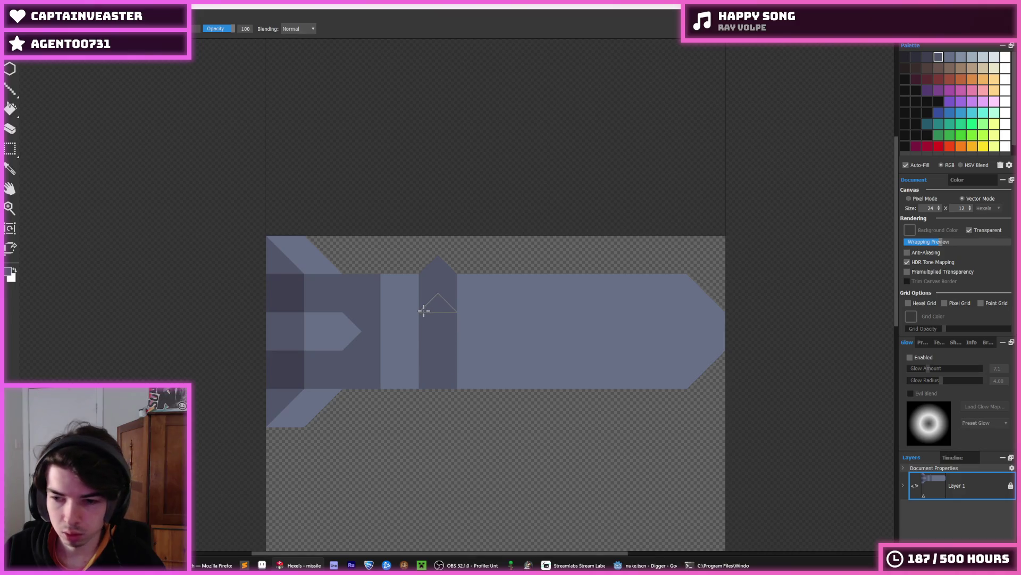
Fill the front body and tail band dark, then brush a darker band near the tail.
key("f")
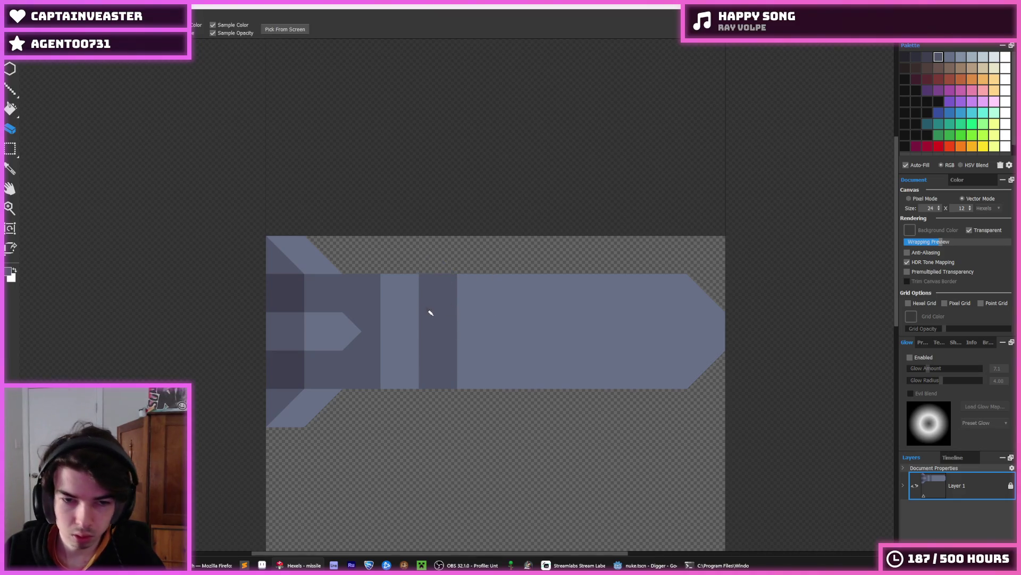
left_click(532, 316)
left_click(402, 336)
left_click(289, 360, "alt")
key("b")
mouse_move(395, 382)
left_mouse_down()
mouse_move(401, 278)
mouse_move(411, 377)
left_mouse_up()
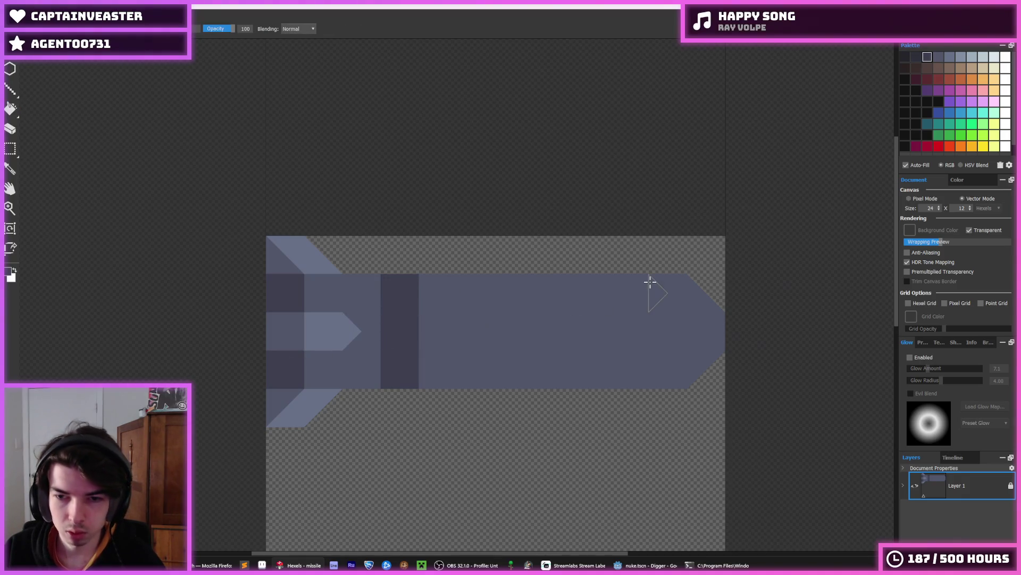
Paint a dark band just behind the nose and lighten the nose beyond it, comparing with undo/redo.
mouse_move(650, 282)
left_mouse_down()
mouse_move(628, 353)
mouse_move(623, 285)
left_mouse_up()
left_click(681, 338, "alt")
mouse_move(681, 338)
left_mouse_down()
mouse_move(659, 319)
mouse_move(666, 301)
mouse_move(676, 330)
mouse_move(702, 315)
left_mouse_up()
key("i")
left_click(632, 316, "alt")
mouse_move(616, 296)
left_mouse_down()
mouse_move(634, 378)
mouse_move(619, 354)
left_mouse_up()
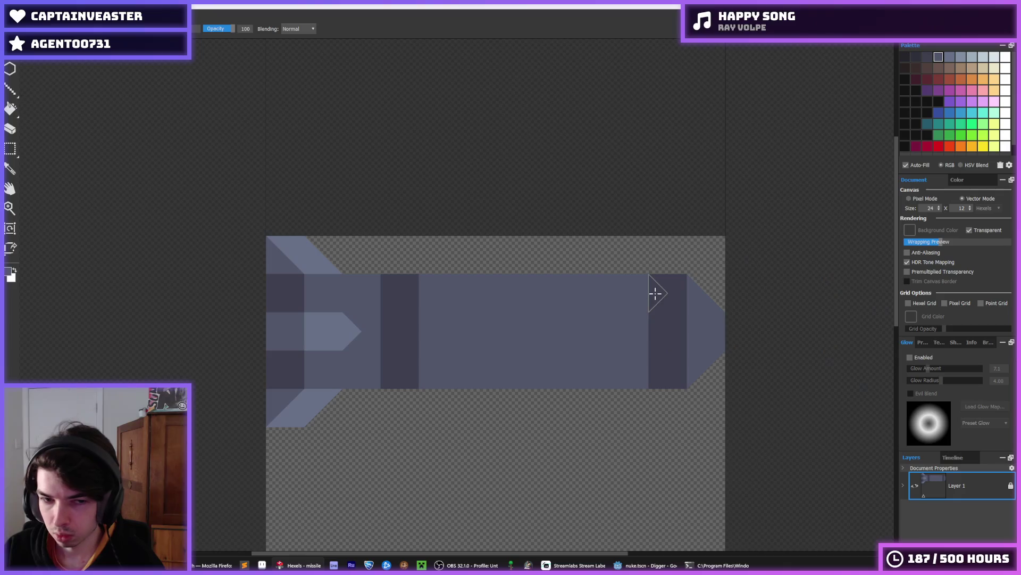
key("ctrl+z")
key("ctrl+z")
key("ctrl+z")
key("ctrl+y")
key("ctrl+y")
key("ctrl+y")
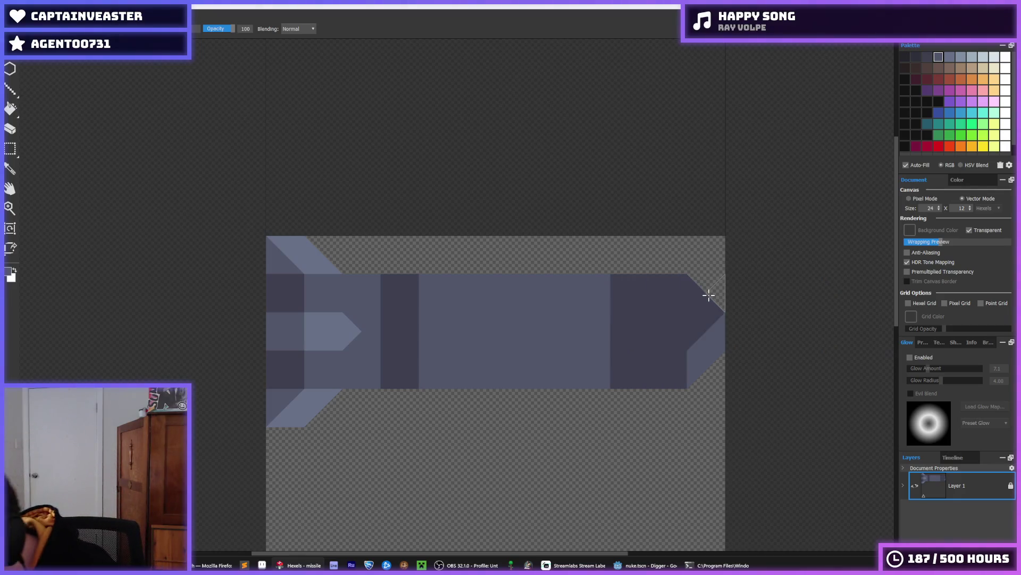
key("ctrl+z")
key("ctrl+z")
key("ctrl+z")
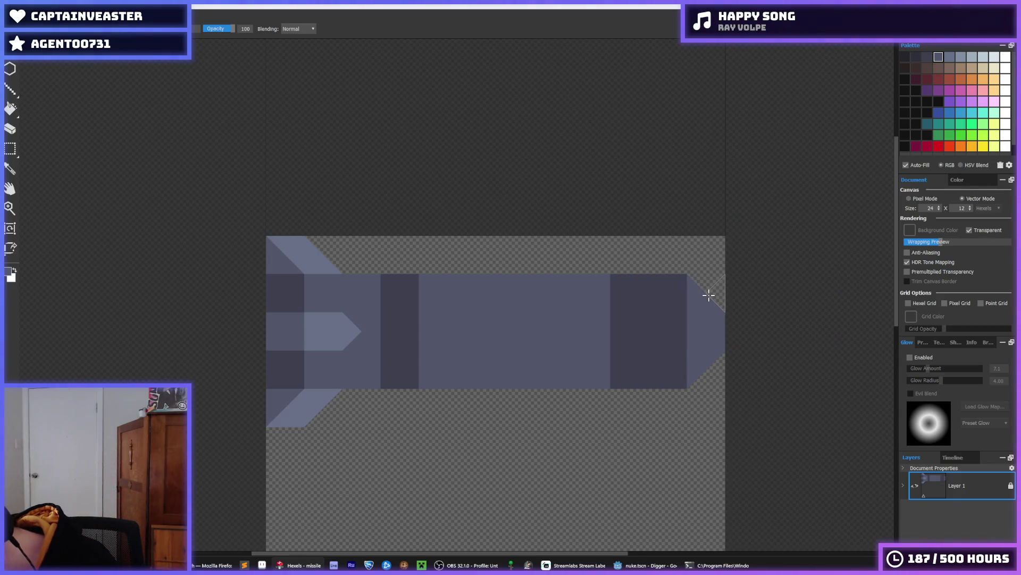